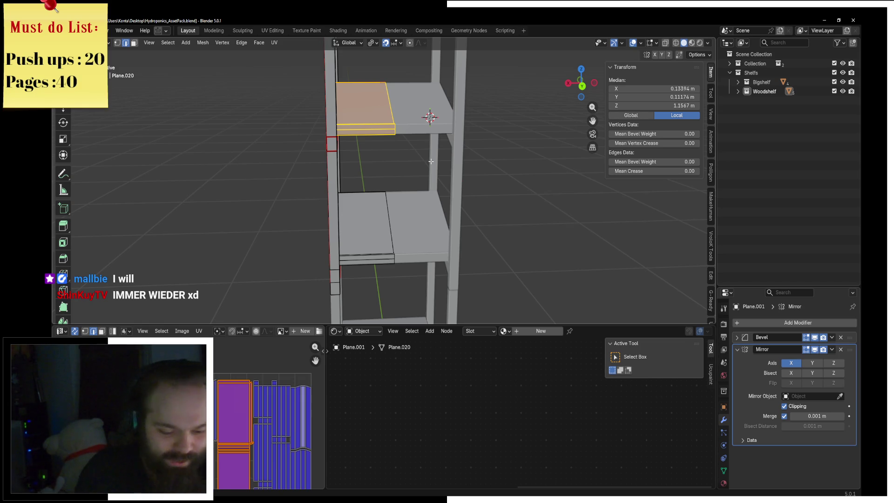
# Step: Snap the viewport to an exact orthographic side view of the rack
pyautogui.press('KP_3')
pyautogui.press('KP_4')
pyautogui.press('KP_3')
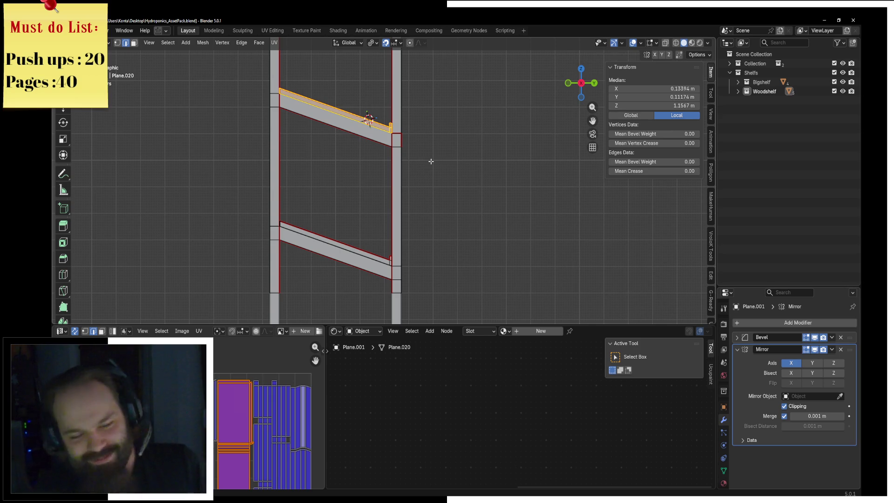
pyautogui.scroll(1, 446, 149)
# Step: Switch to wireframe shading and pan over the sloped shelf boards
pyautogui.press('z')
pyautogui.click(378, 138)
pyautogui.keyDown('shift'); pyautogui.moveTo(379, 138); pyautogui.dragTo(429, 191, button='middle'); pyautogui.keyUp('shift')
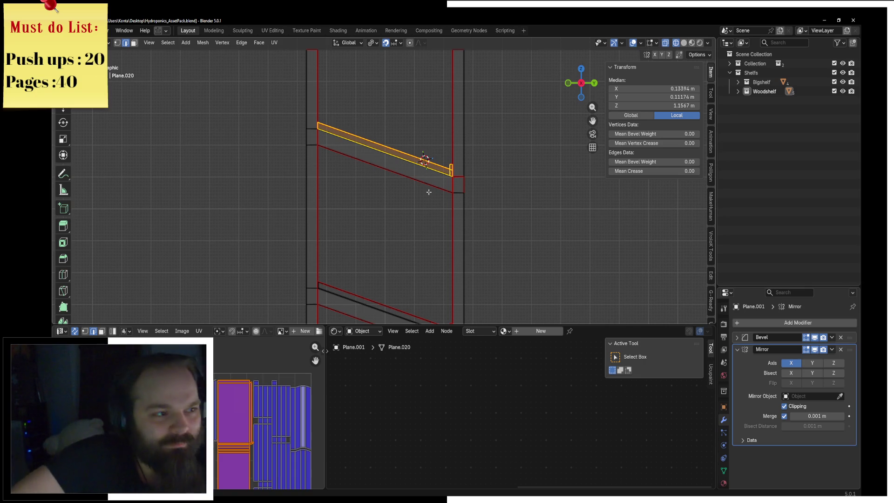
# Step: Orbit back to perspective and return the viewport to solid shading
pyautogui.moveTo(480, 70); pyautogui.dragTo(308, 164, button='middle')
pyautogui.rightClick(307, 165)
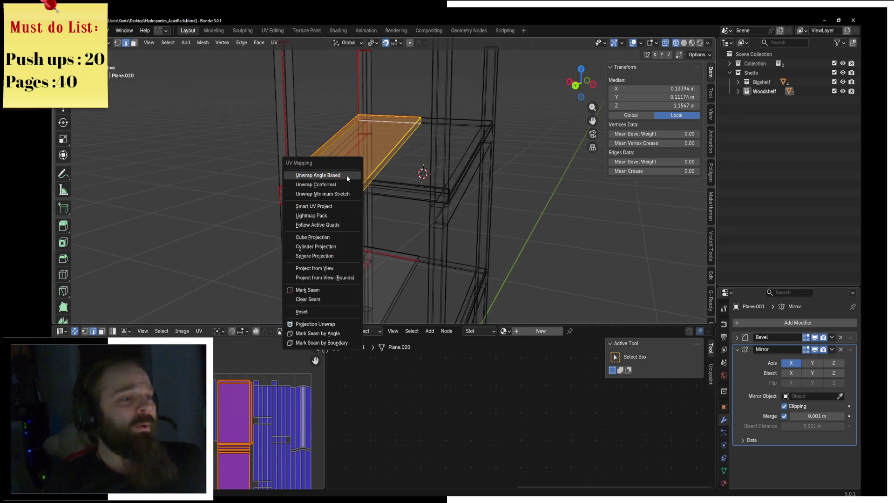
pyautogui.press('z')
pyautogui.click(559, 170)
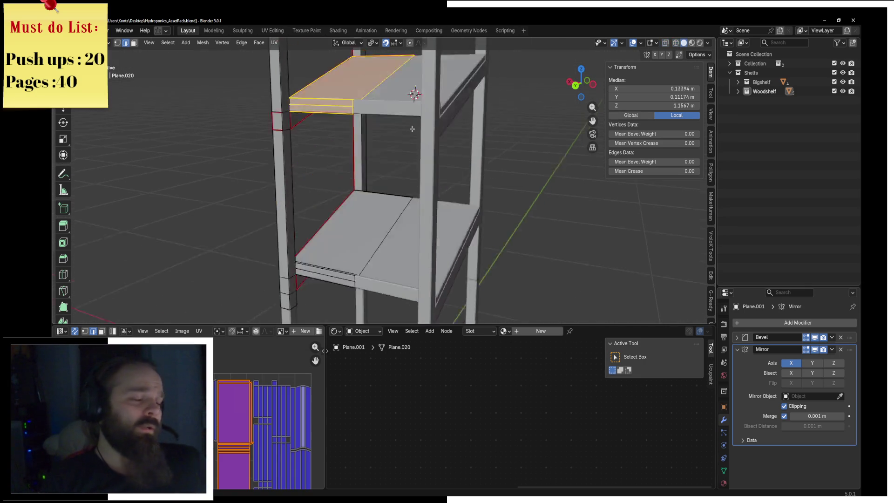
pyautogui.moveTo(558, 170); pyautogui.dragTo(385, 209, button='middle')
pyautogui.scroll(2, 386, 209)
# Step: Re-enter Edit Mode on the rack mesh and select an edge on the second shelf
pyautogui.press('Tab')
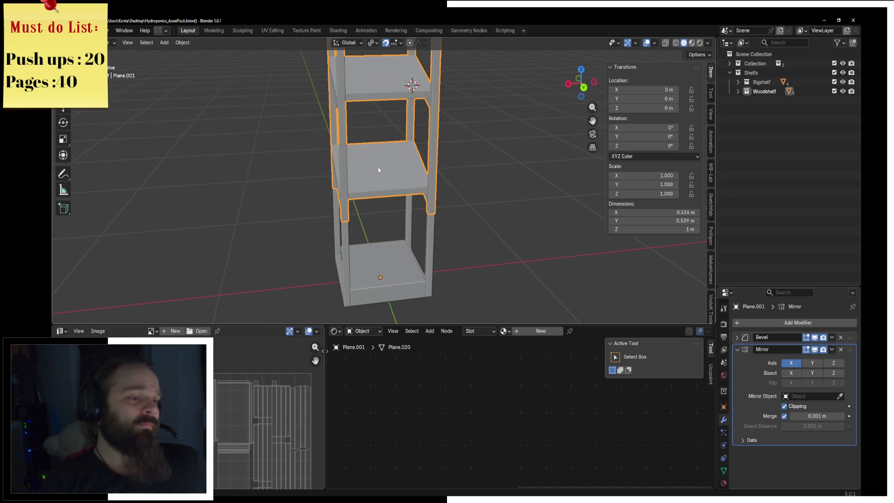
pyautogui.press('Tab')
pyautogui.click(380, 190)
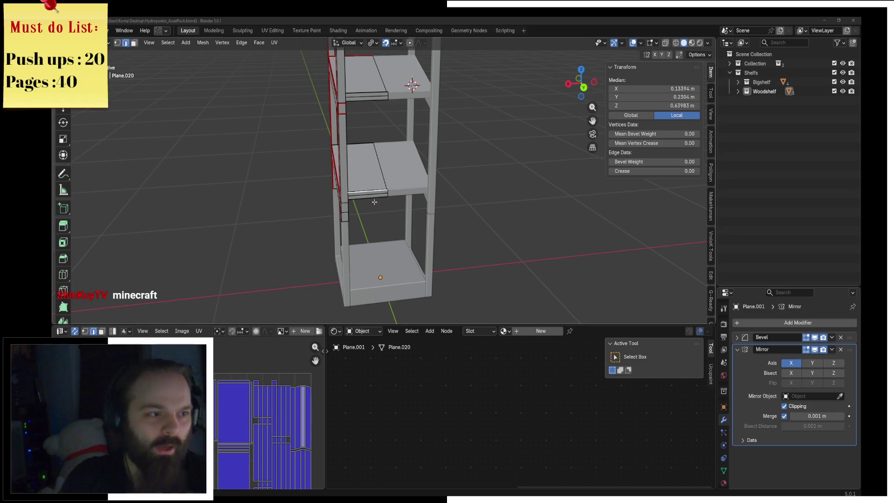
# Step: In front wireframe view, brush-select down to the diagonal shelf piece
pyautogui.moveTo(398, 183); pyautogui.dragTo(431, 184, button='middle')
pyautogui.press('KP_1')
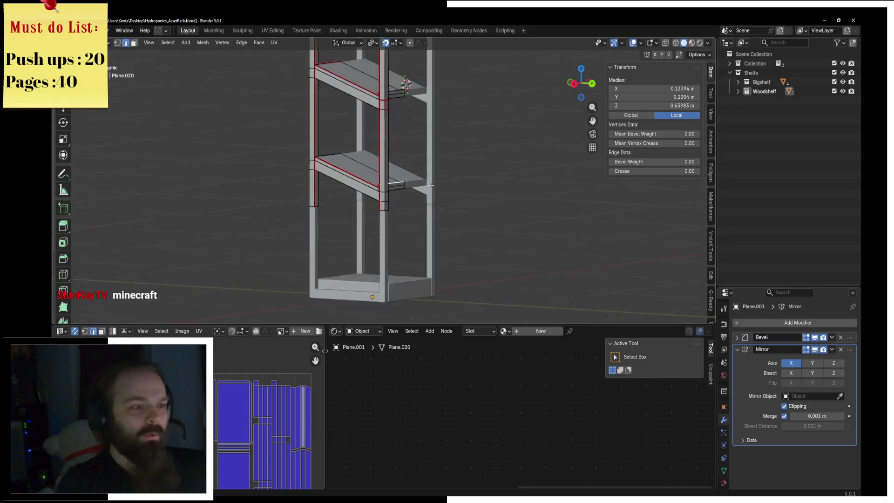
pyautogui.press('z')
pyautogui.click(370, 192)
pyautogui.scroll(3, 370, 192)
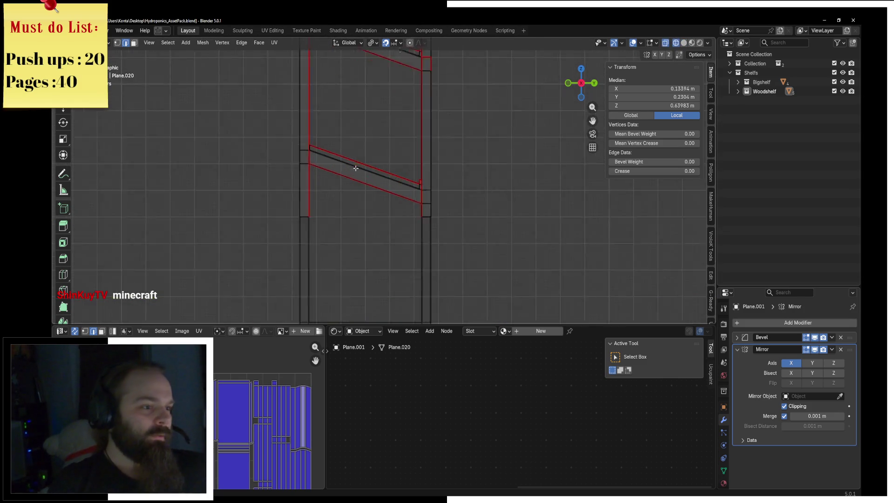
pyautogui.press('c')
pyautogui.click(287, 155)
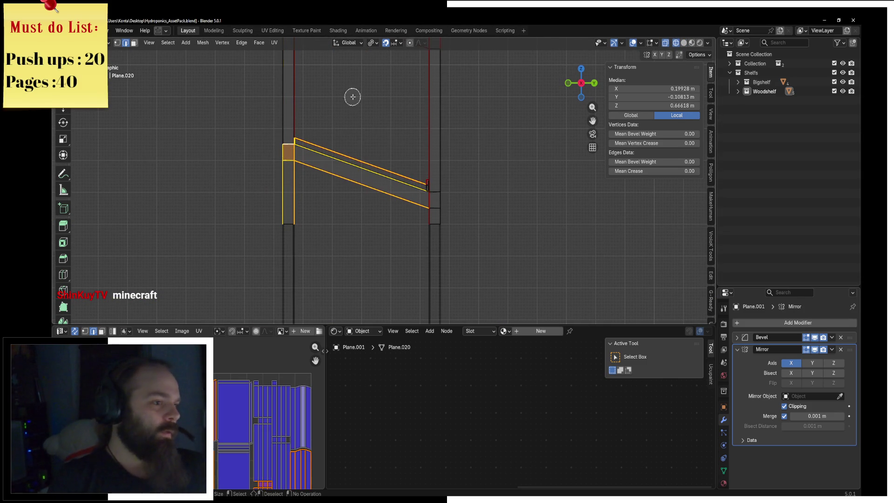
pyautogui.click(287, 153)
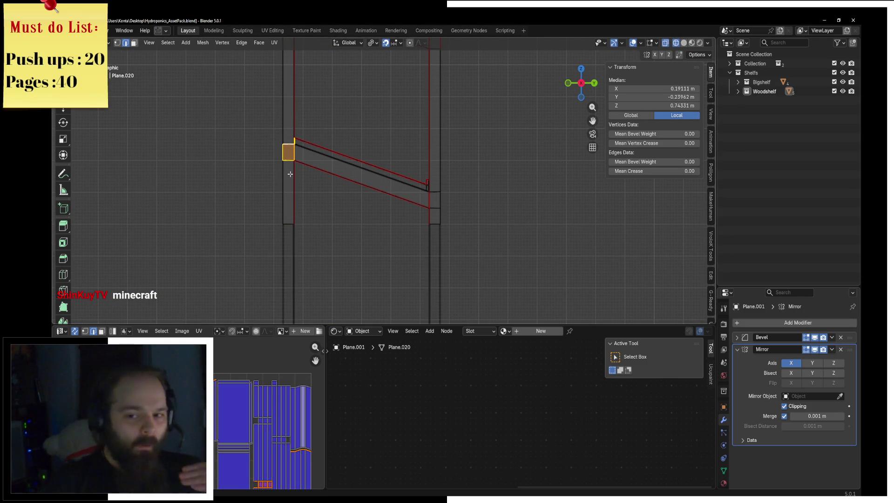
pyautogui.click(340, 144)
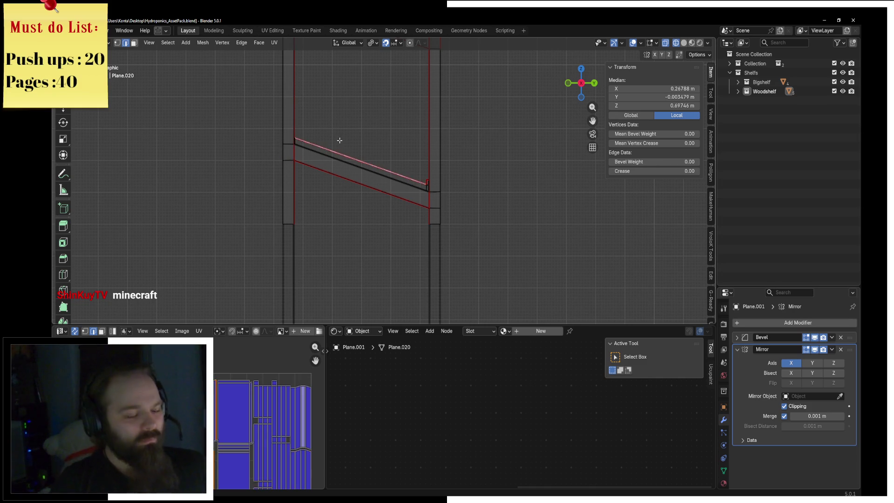
# Step: Select the linked diagonal piece, separate it, and toggle through Object Mode back to Edit Mode
pyautogui.press('l')
pyautogui.press('p')
pyautogui.click(340, 141)
pyautogui.hotkey('ctrl', 'Tab')
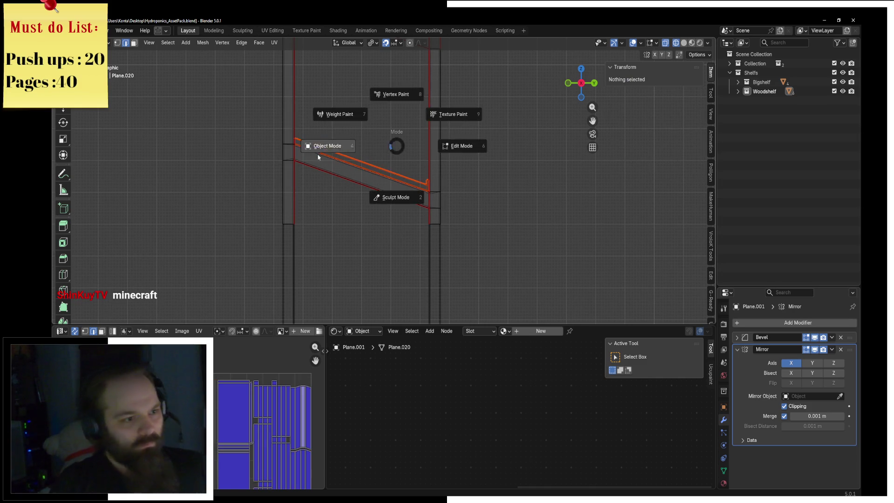
pyautogui.click(357, 156)
pyautogui.hotkey('ctrl', 'Tab')
pyautogui.click(423, 170)
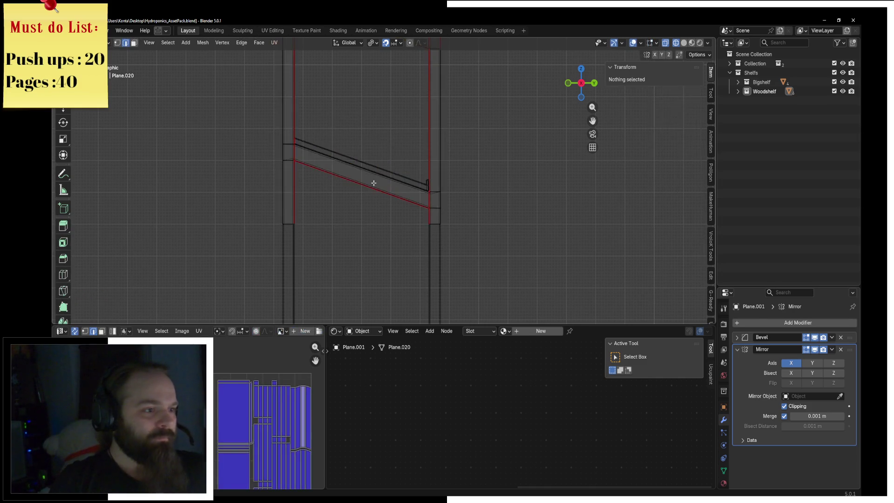
# Step: Back in solid perspective view, delete the front face strip of the middle shelf board
pyautogui.moveTo(422, 170); pyautogui.dragTo(307, 196, button='middle')
pyautogui.press('z')
pyautogui.click(325, 195)
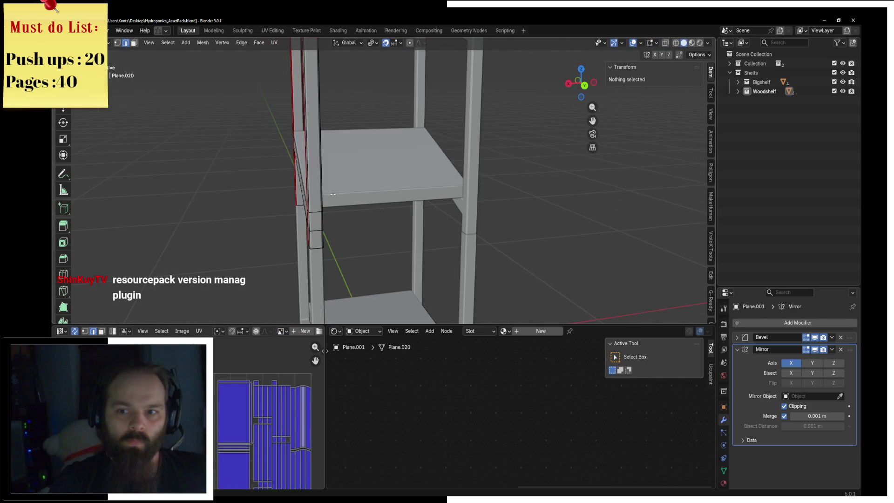
pyautogui.moveTo(332, 193); pyautogui.dragTo(224, 112, button='middle')
pyautogui.click(280, 172)
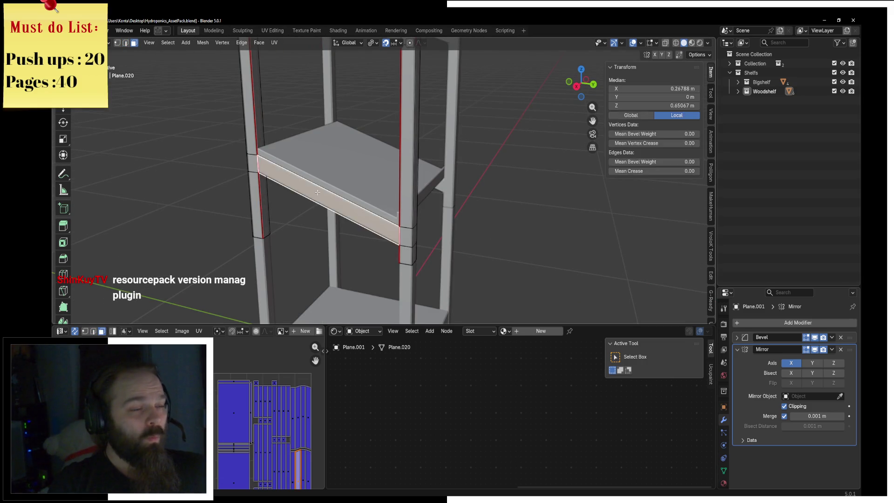
pyautogui.press('x')
pyautogui.click(362, 144)
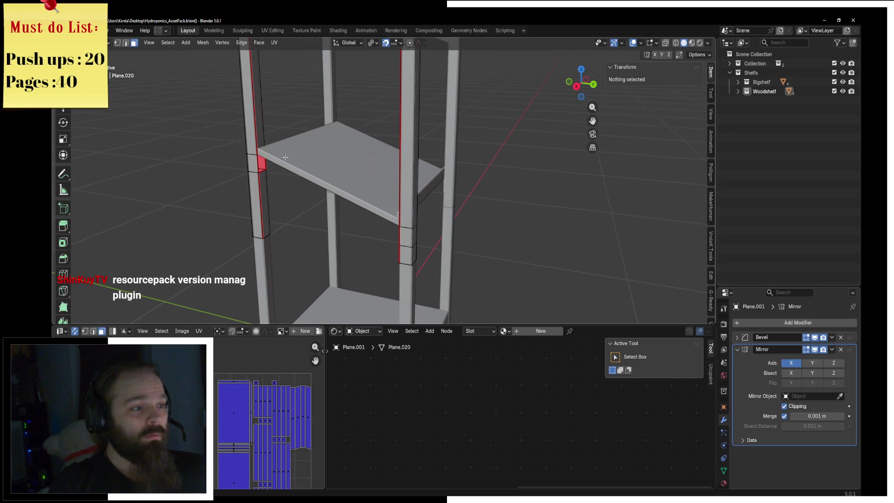
# Step: Select the short edge beside the shelf and bring up the delete options
pyautogui.click(260, 162)
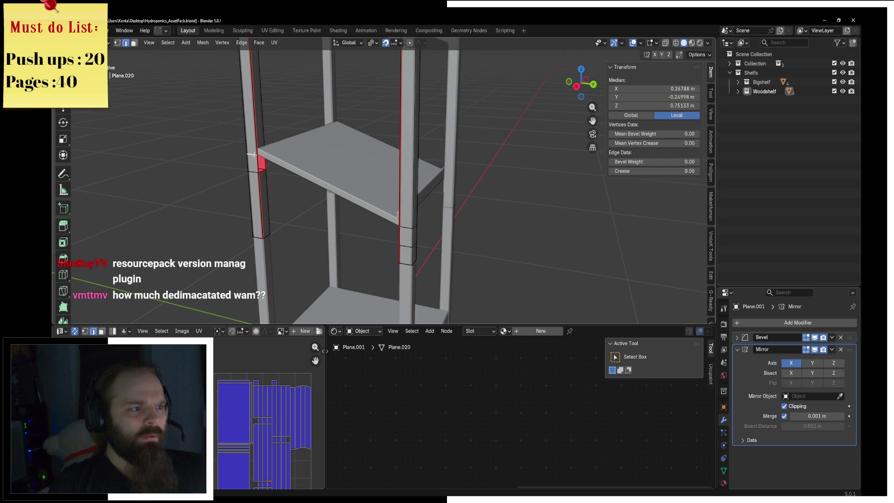
pyautogui.rightClick(307, 178)
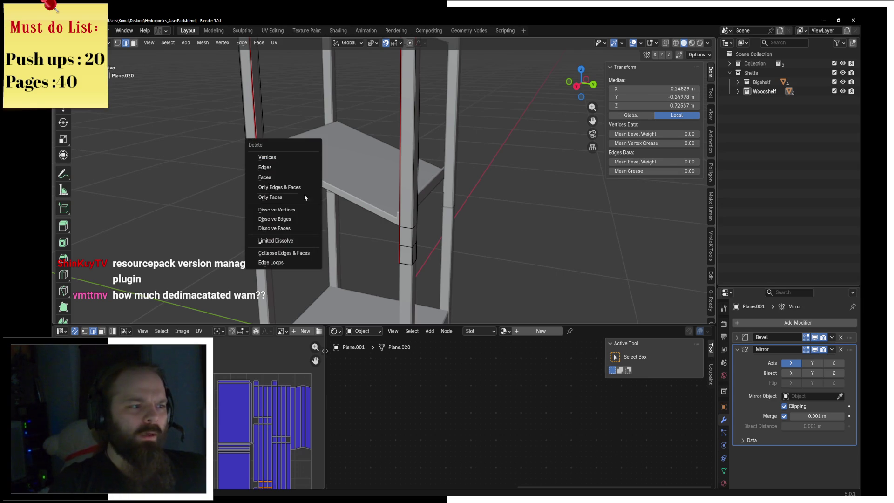
# Step: Dissolve the leftover short edge where the shelf board met the post
pyautogui.click(298, 217)
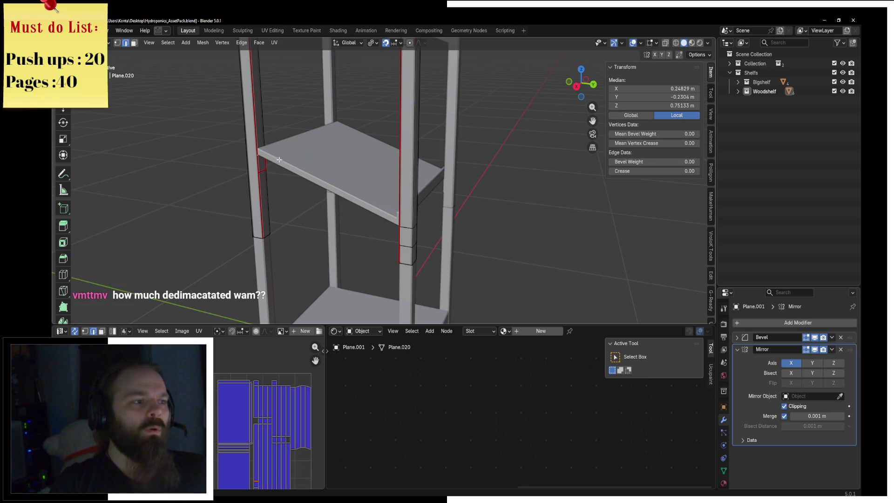
pyautogui.press('x')
pyautogui.click(300, 177)
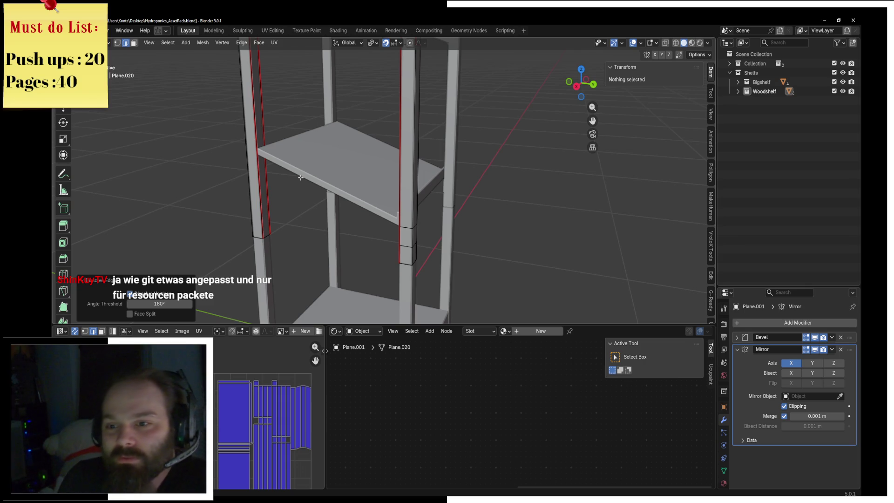
pyautogui.scroll(-2, 310, 175)
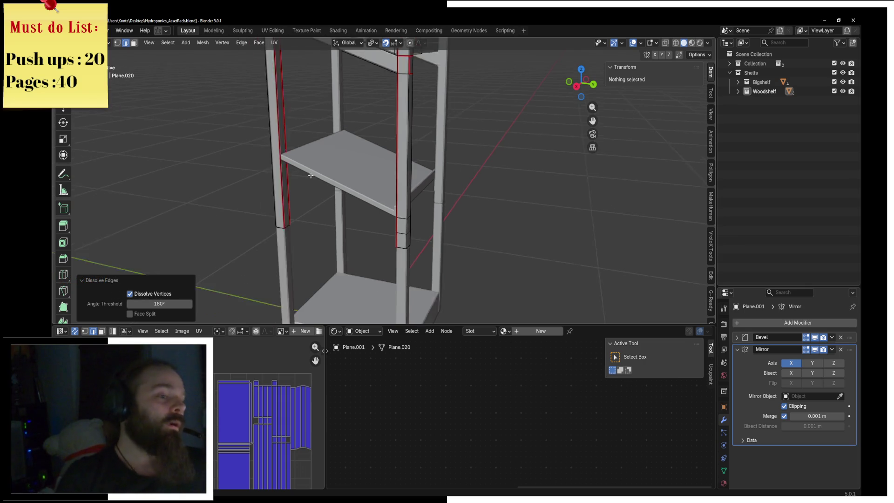
# Step: Dissolve the short leftover edges on the left post and select the right post edges
pyautogui.moveTo(311, 175); pyautogui.dragTo(289, 193, button='middle')
pyautogui.scroll(5, 289, 192)
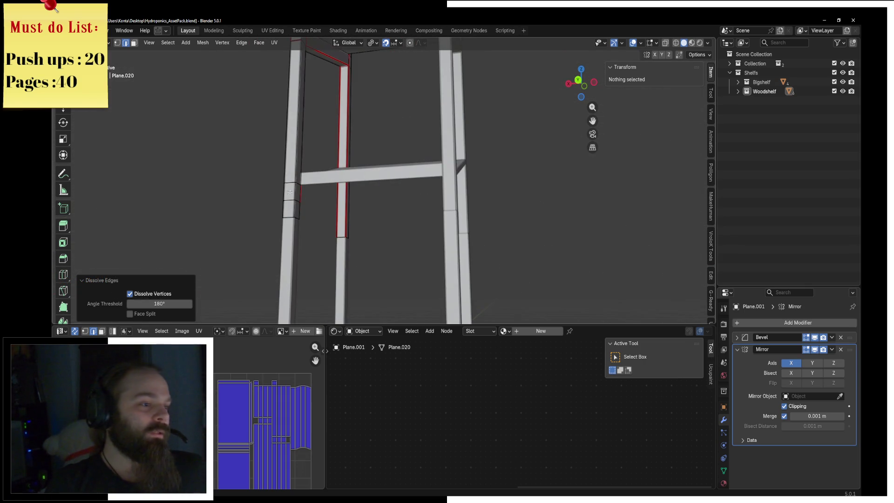
pyautogui.click(289, 190)
pyautogui.click(293, 183)
pyautogui.press('x')
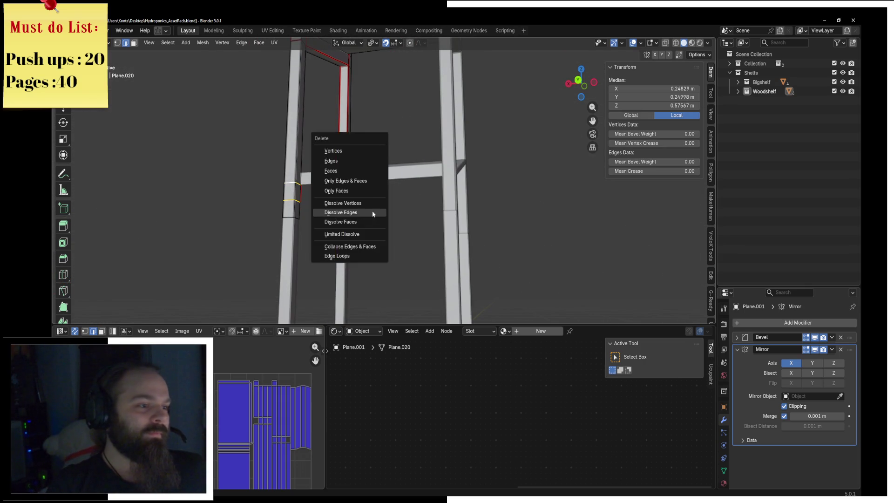
pyautogui.click(372, 213)
pyautogui.moveTo(366, 206); pyautogui.dragTo(428, 199, button='middle')
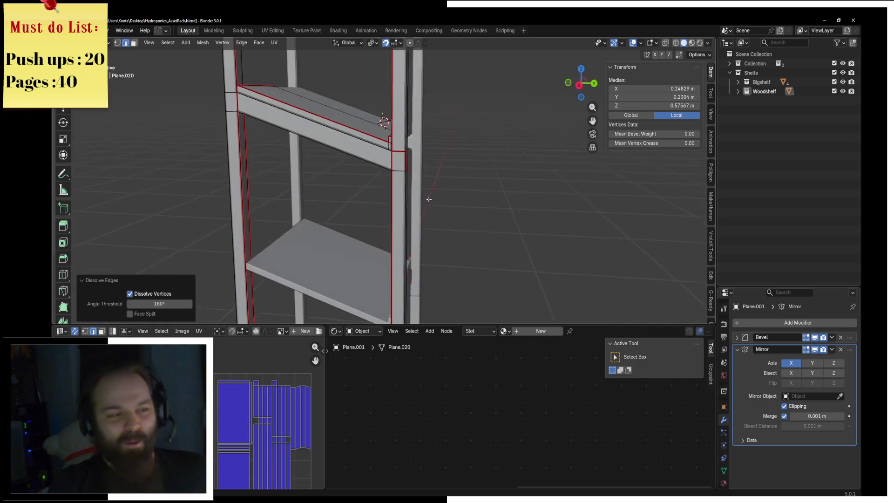
pyautogui.keyDown('alt'); pyautogui.click(407, 182); pyautogui.keyUp('alt')
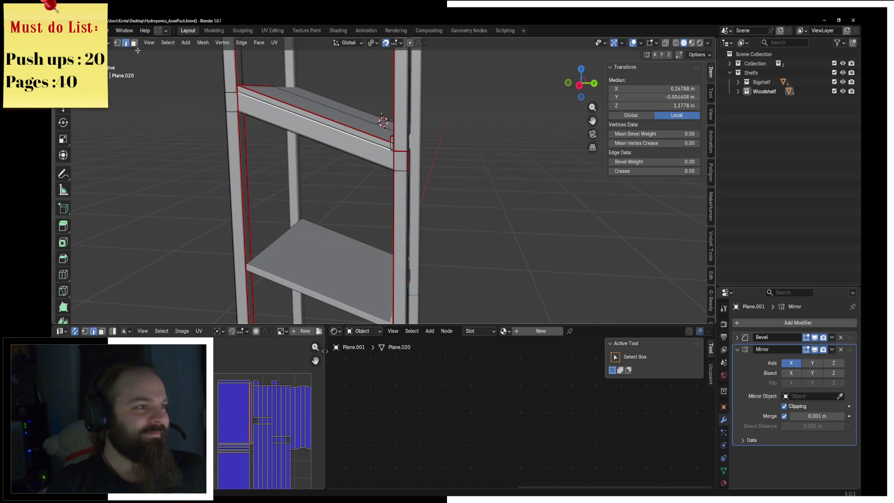
# Step: In X-ray face select, delete the front face of the shelf board
pyautogui.click(133, 43)
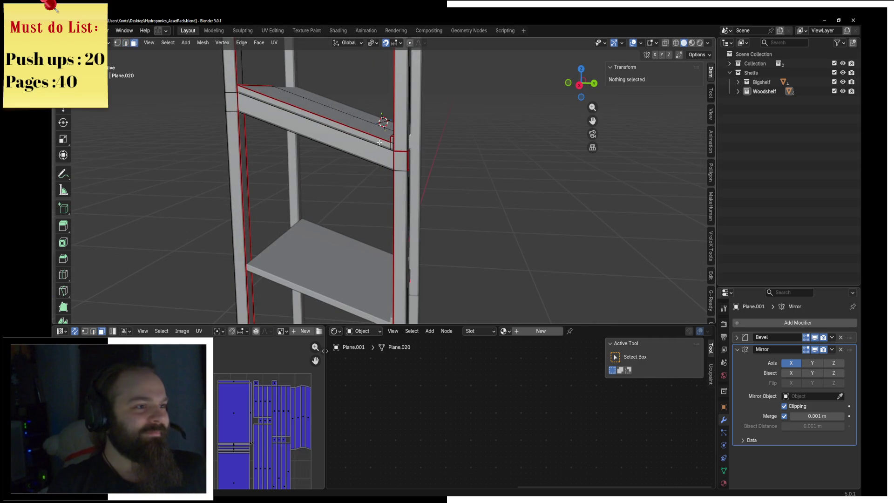
pyautogui.hotkey('alt', 'z')
pyautogui.click(316, 145)
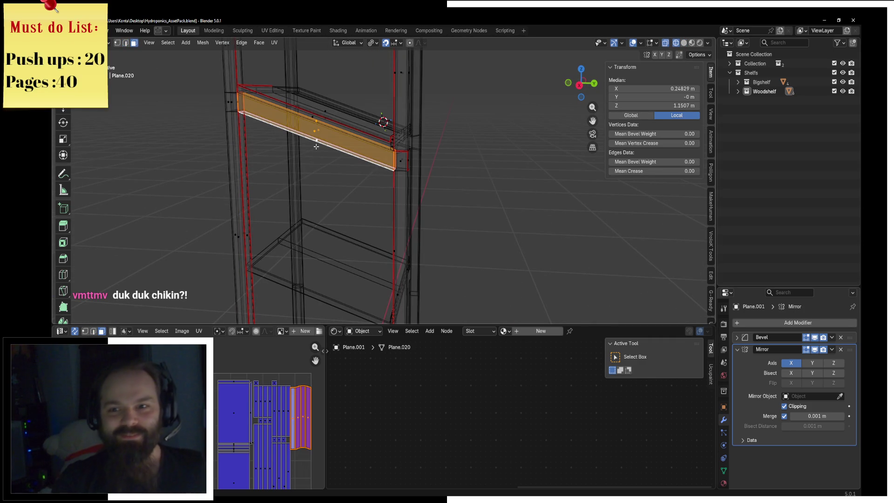
pyautogui.press('x')
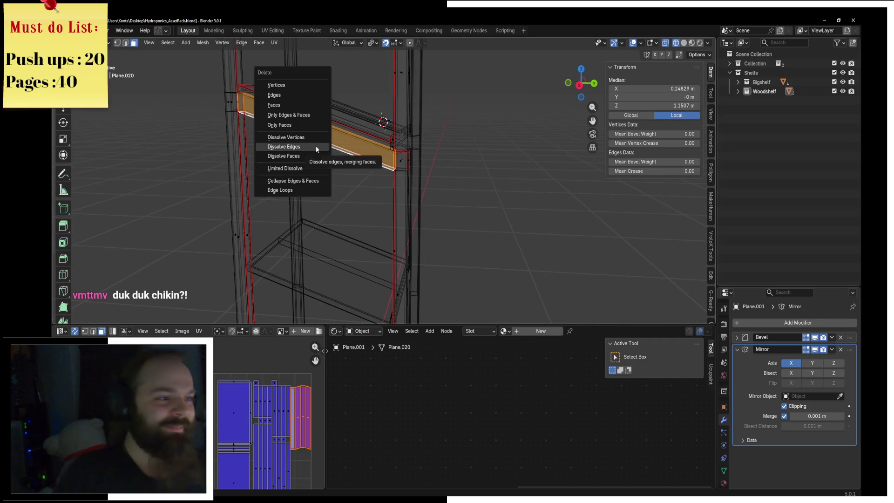
pyautogui.click(280, 105)
pyautogui.hotkey('alt', 'z')
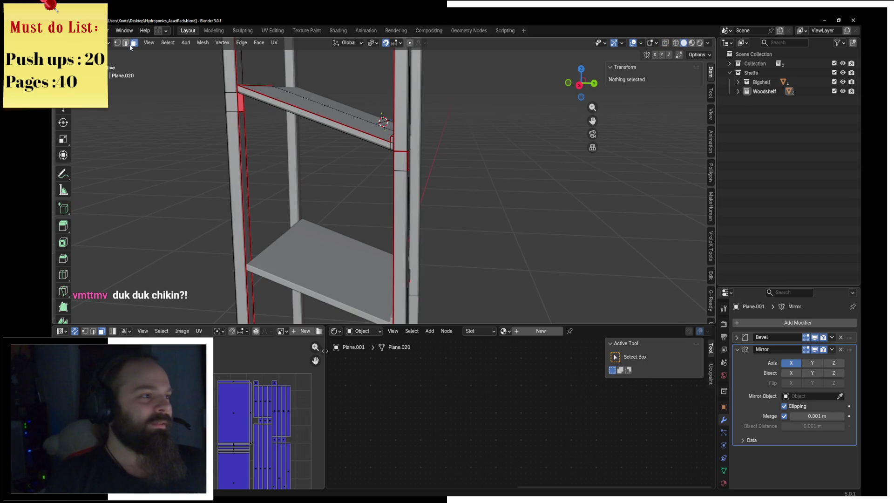
# Step: Dissolve the extra edges around the shelf corner and upright
pyautogui.click(232, 110)
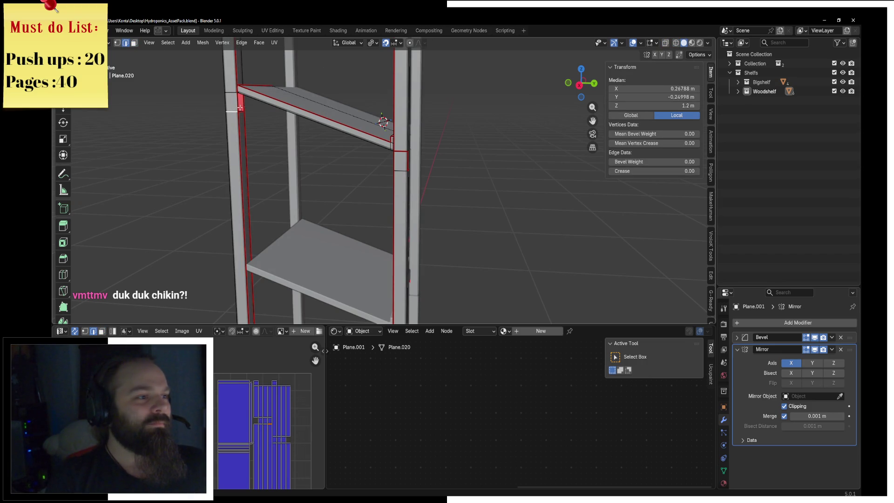
pyautogui.keyDown('shift'); pyautogui.click(232, 100); pyautogui.keyUp('shift')
pyautogui.keyDown('shift'); pyautogui.click(402, 151); pyautogui.keyUp('shift')
pyautogui.press('x')
pyautogui.press('Escape')
pyautogui.press('x')
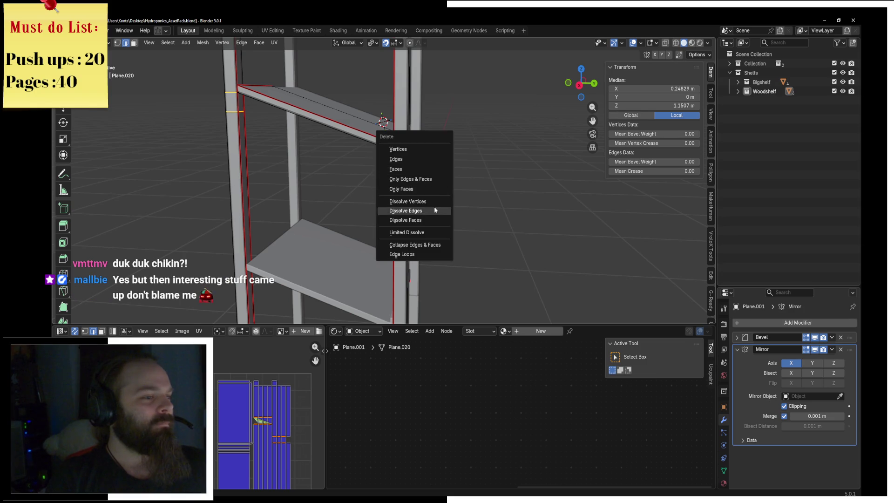
pyautogui.click(434, 209)
# Step: Dissolve the lengthwise and short edges on the crossbar and upright under the shelf
pyautogui.moveTo(434, 209); pyautogui.dragTo(474, 172, button='middle')
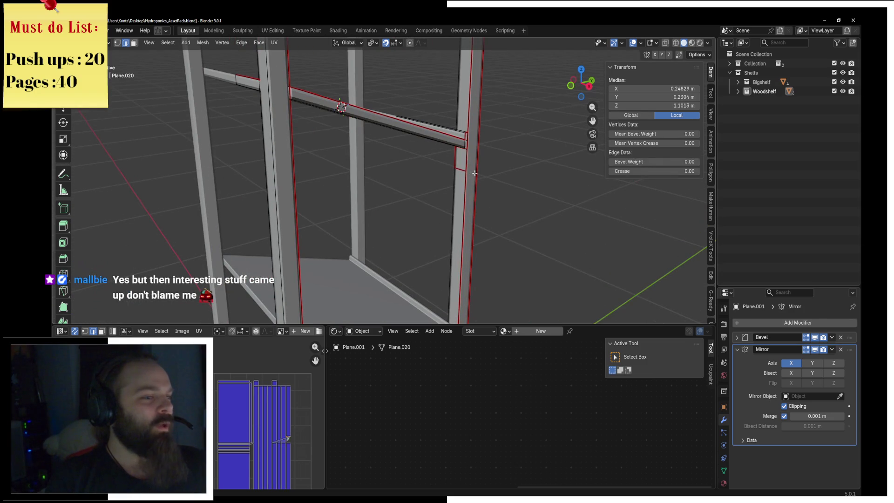
pyautogui.keyDown('shift'); pyautogui.click(461, 168); pyautogui.keyUp('shift')
pyautogui.keyDown('shift'); pyautogui.click(459, 147); pyautogui.keyUp('shift')
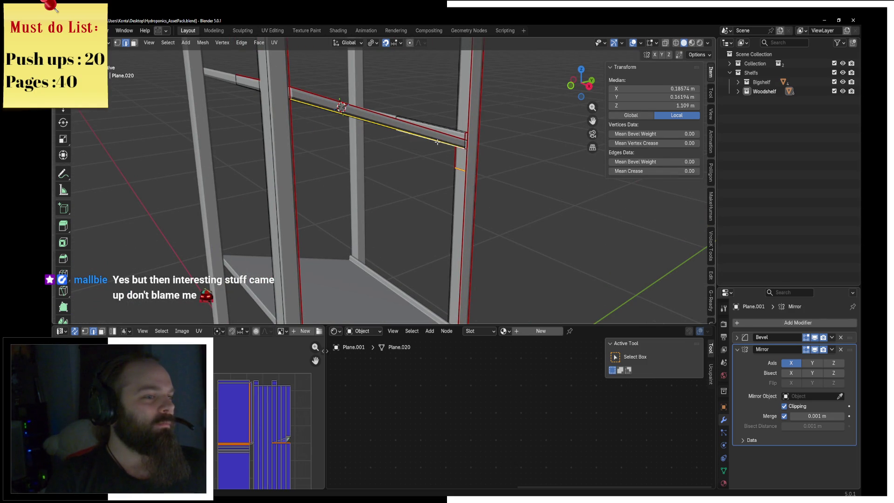
pyautogui.keyDown('shift'); pyautogui.click(419, 144); pyautogui.keyUp('shift')
pyautogui.press('x')
pyautogui.click(419, 192)
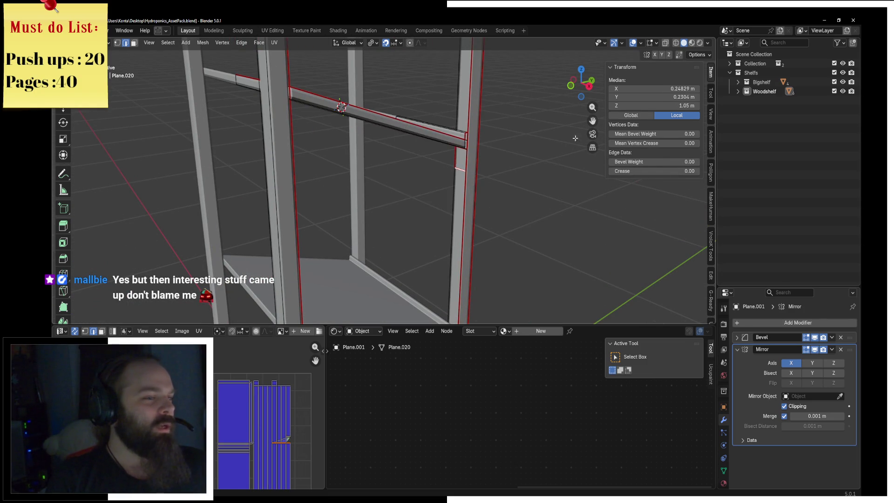
pyautogui.moveTo(575, 138); pyautogui.dragTo(494, 164, button='middle')
pyautogui.click(493, 159)
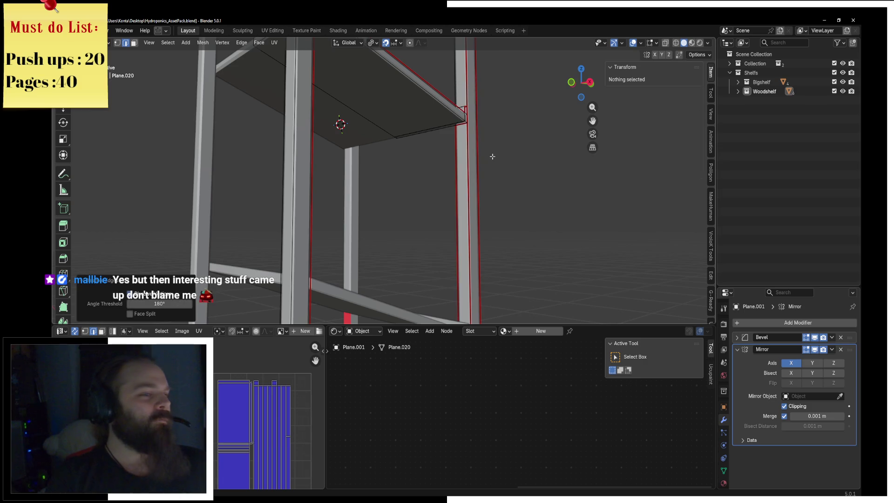
pyautogui.click(466, 125)
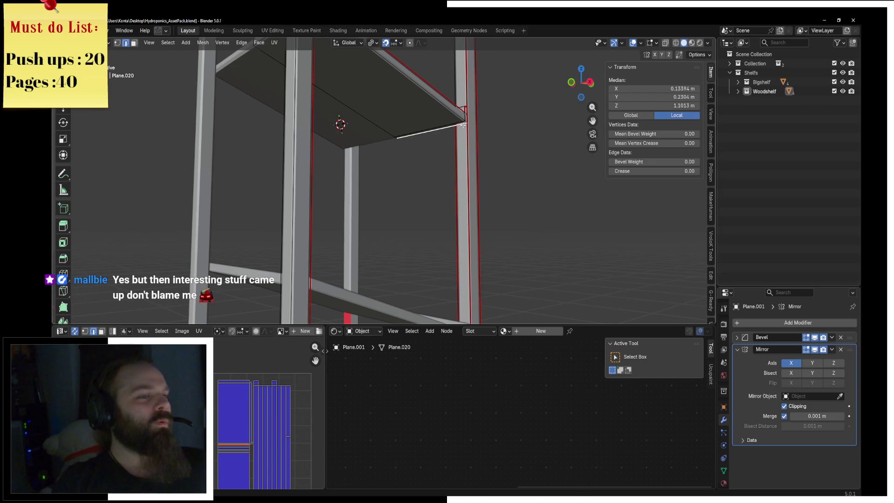
pyautogui.click(472, 140)
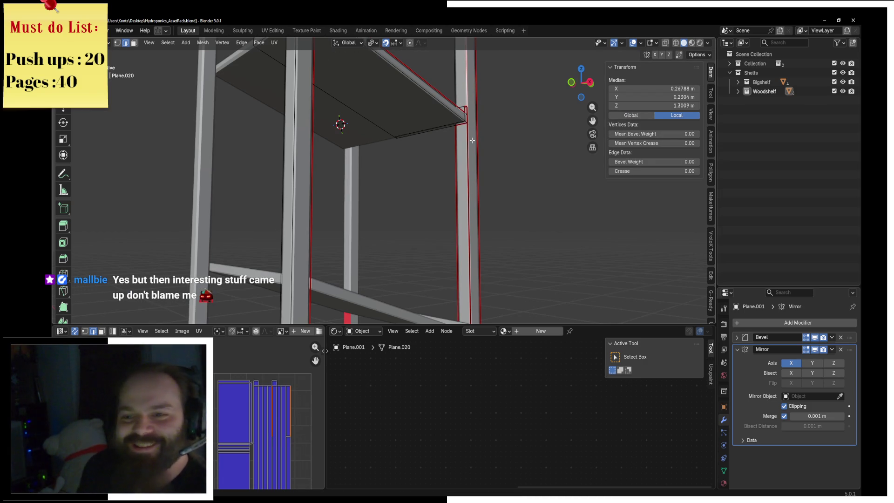
pyautogui.scroll(-3, 472, 140)
# Step: Select the whole upper shelf board with linked select and bring up the separate options
pyautogui.moveTo(473, 140)
pyautogui.mouseDown(button='middle')
pyautogui.moveTo(331, 135)
pyautogui.moveTo(367, 164)
pyautogui.mouseUp(button='middle')
pyautogui.scroll(3, 311, 155)
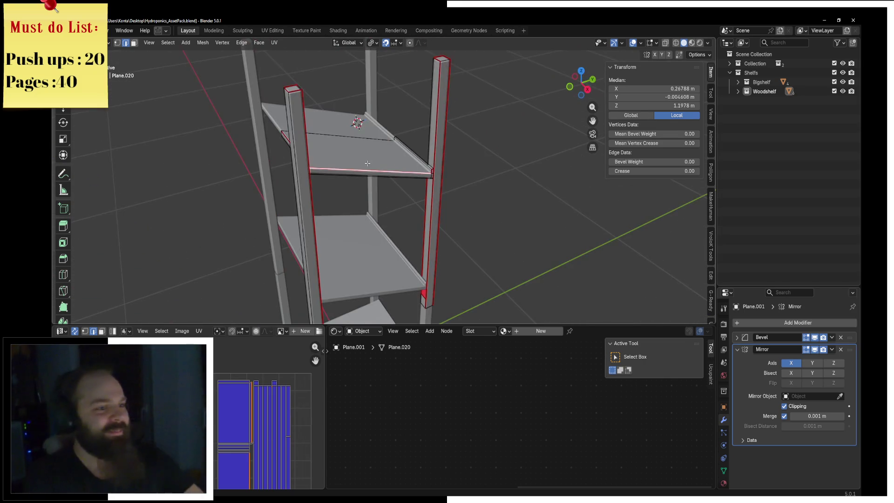
pyautogui.press('l')
pyautogui.press('p')
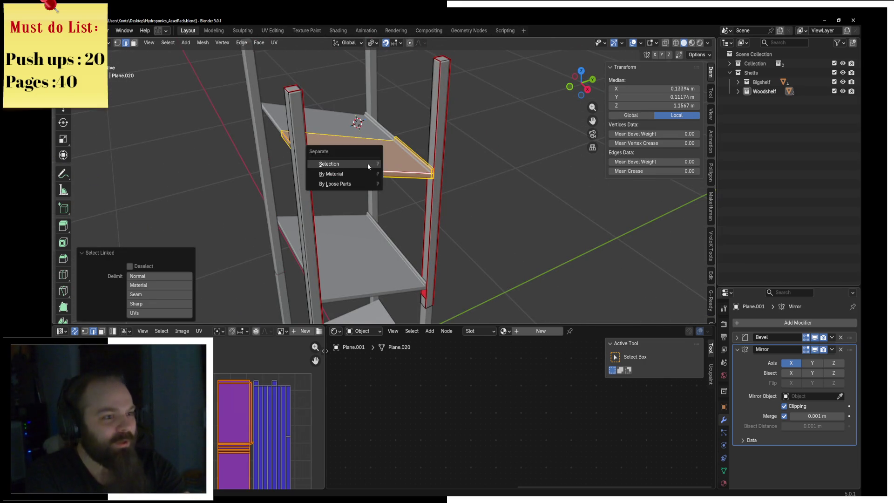
# Step: Separate the shelf board as its own object, hide it, and enter Edit Mode on the legs
pyautogui.click(353, 162)
pyautogui.press('Tab')
pyautogui.press('h')
pyautogui.click(371, 196)
pyautogui.hotkey('ctrl', 'Tab')
pyautogui.click(374, 213)
# Step: Dissolve the extra edges on the rack's legs and select the connected leg geometry
pyautogui.moveTo(445, 160)
pyautogui.mouseDown(button='middle')
pyautogui.moveTo(445, 187)
pyautogui.moveTo(444, 176)
pyautogui.mouseUp(button='middle')
pyautogui.click(466, 183)
pyautogui.press('x')
pyautogui.click(470, 183)
pyautogui.hotkey('ctrl', 'l')
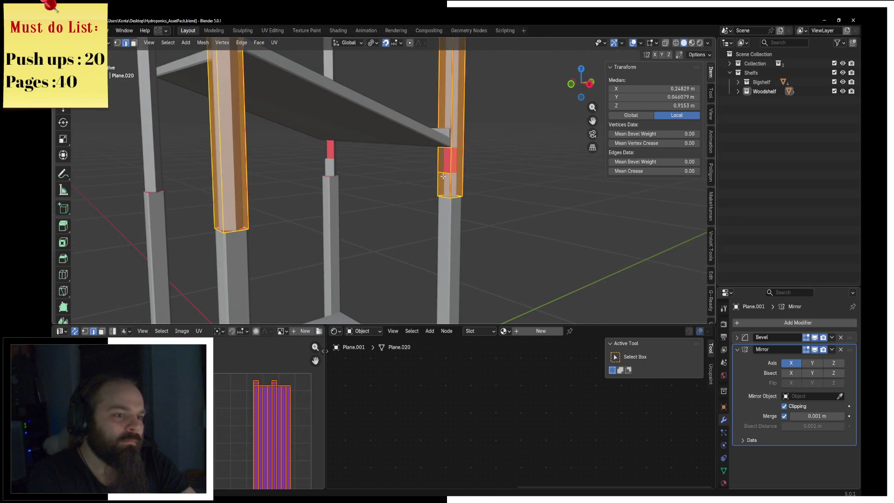
pyautogui.click(443, 176)
pyautogui.press('x')
pyautogui.click(461, 154)
pyautogui.moveTo(461, 154); pyautogui.dragTo(367, 193, button='middle')
pyautogui.hotkey('ctrl', 'l')
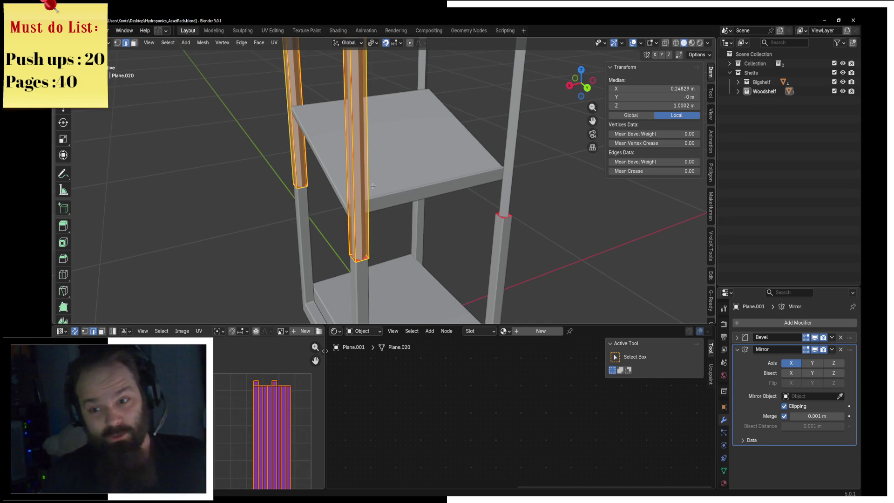
pyautogui.scroll(-6, 360, 147)
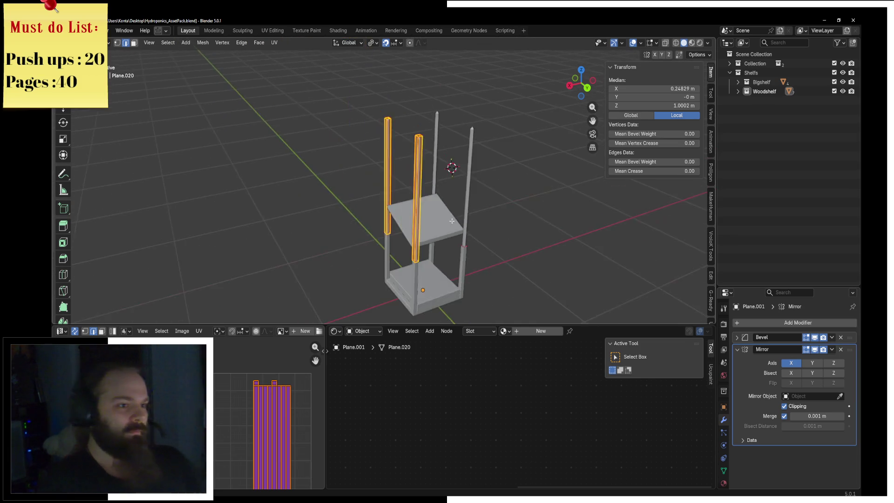
pyautogui.scroll(3, 456, 168)
# Step: Return to Object Mode and orbit toward the shelf
pyautogui.hotkey('ctrl', 'Tab')
pyautogui.click(421, 200)
pyautogui.moveTo(421, 200); pyautogui.dragTo(419, 140, button='middle')
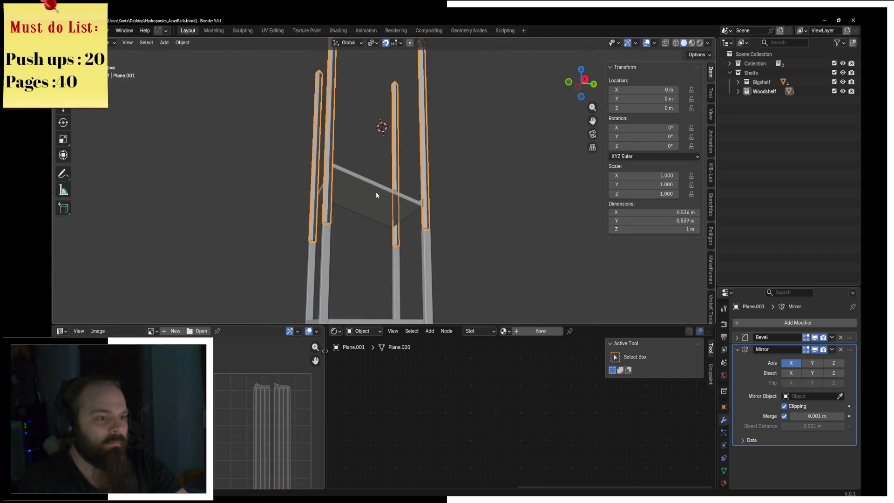
# Step: Select the separated shelf object and enter Edit Mode on its mesh
pyautogui.click(391, 178)
pyautogui.scroll(3, 366, 217)
pyautogui.hotkey('ctrl', 'Tab')
pyautogui.click(405, 230)
pyautogui.moveTo(406, 230); pyautogui.dragTo(429, 138, button='middle')
pyautogui.scroll(2, 409, 197)
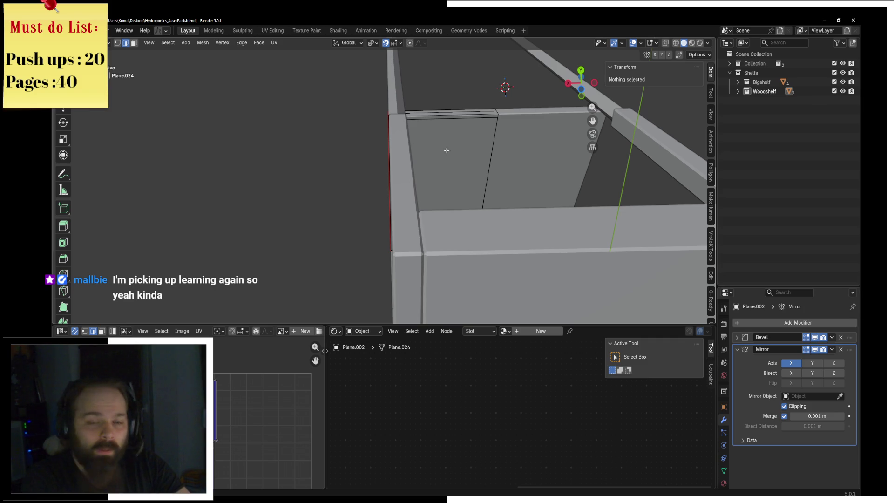
# Step: Duplicate a shelf-board face with Shift+D, cancelling first scale and move attempts
pyautogui.click(435, 164)
pyautogui.moveTo(435, 164); pyautogui.dragTo(427, 186, button='middle')
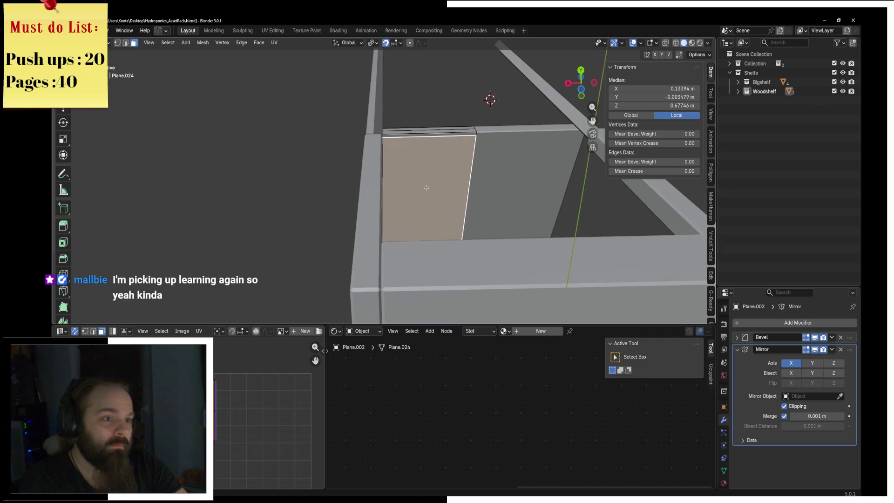
pyautogui.hotkey('shift', 'd')
pyautogui.press('Escape')
pyautogui.press('s')
pyautogui.press('x')
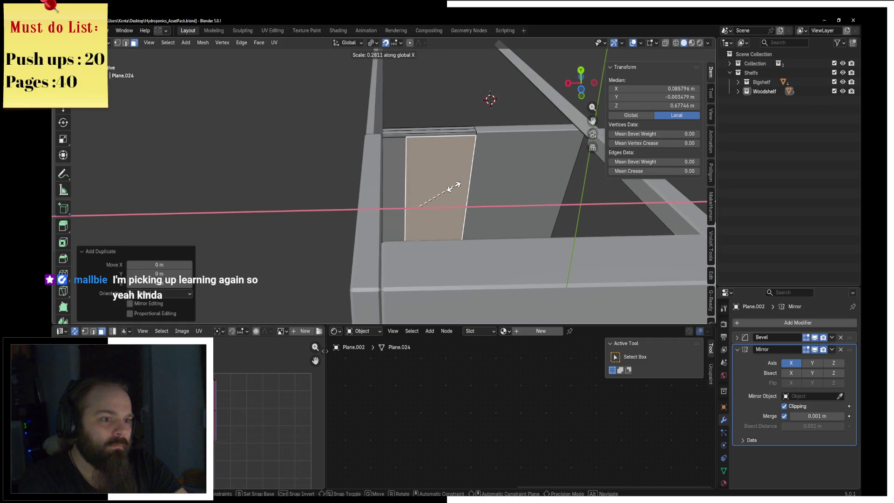
pyautogui.press('Escape')
pyautogui.hotkey('alt', 'a')
pyautogui.click(438, 184)
pyautogui.press('g')
pyautogui.press('Escape')
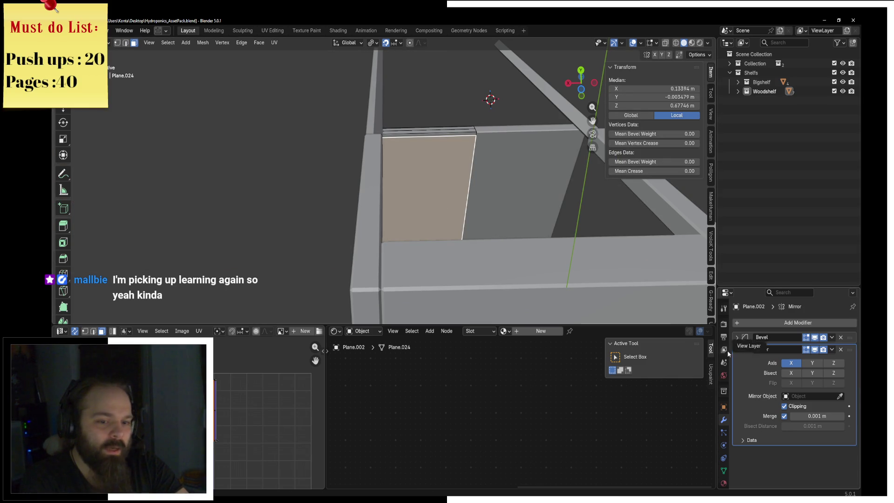
# Step: Glance at the Mirror modifier settings and the add-modifier list without changing anything
pyautogui.click(736, 349)
pyautogui.click(737, 349)
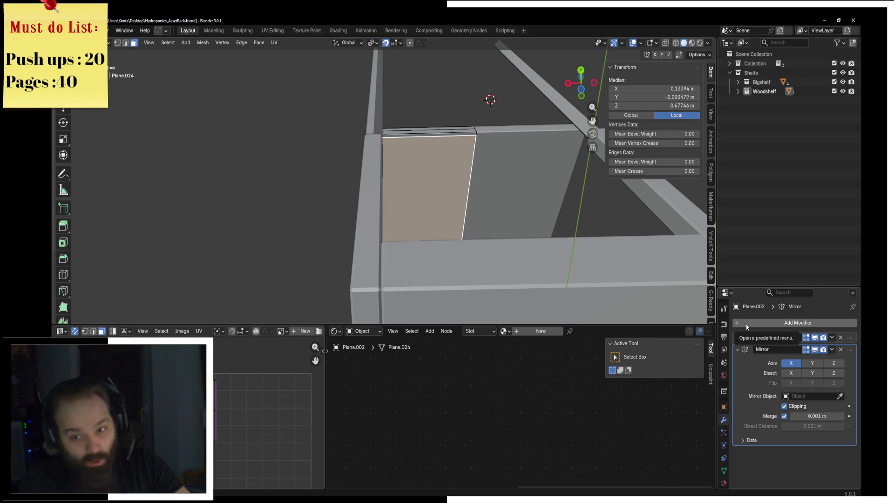
pyautogui.click(746, 323)
pyautogui.press('space')
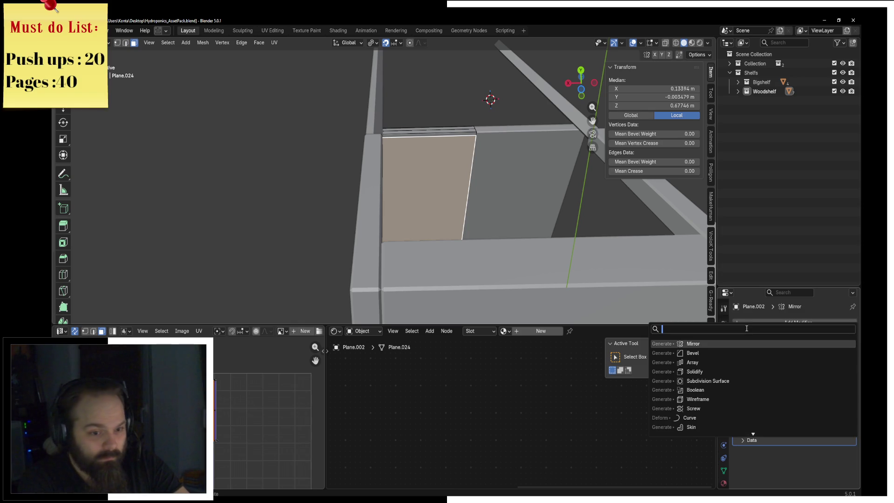
pyautogui.press('Escape')
pyautogui.click(782, 323)
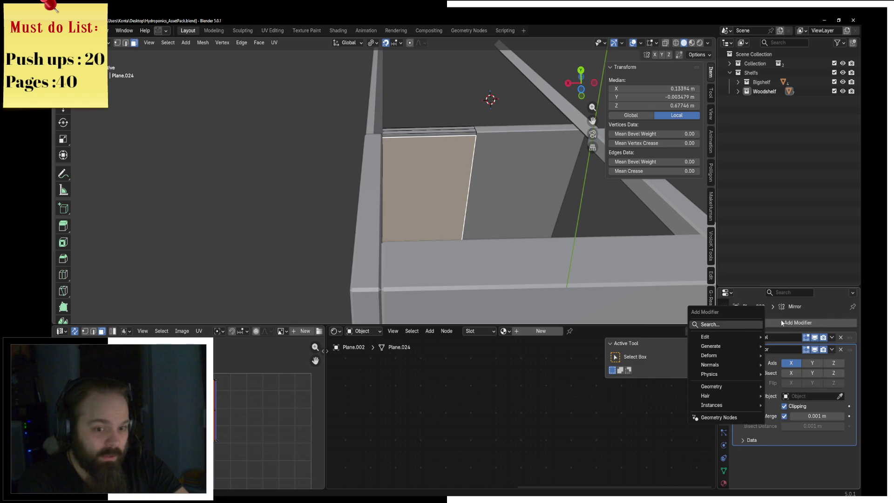
pyautogui.press('Escape')
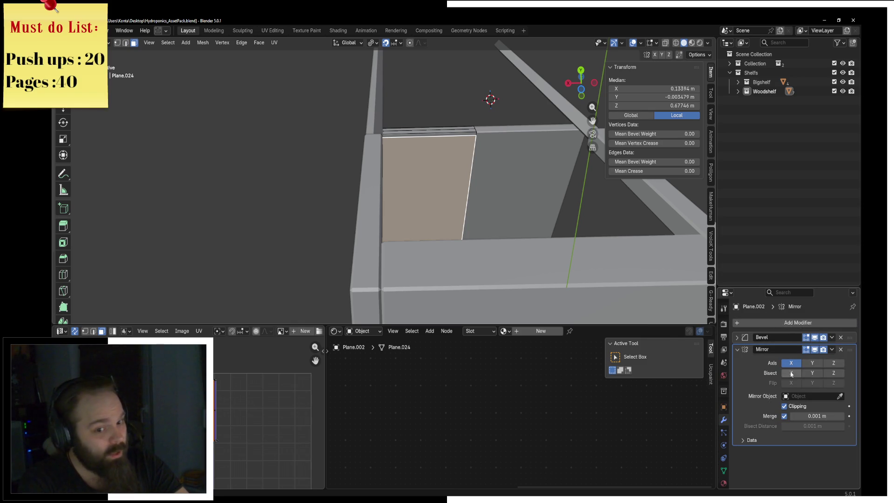
# Step: Narrow the duplicated face along X to 0.061 into a thin strip
pyautogui.press('s')
pyautogui.press('x')
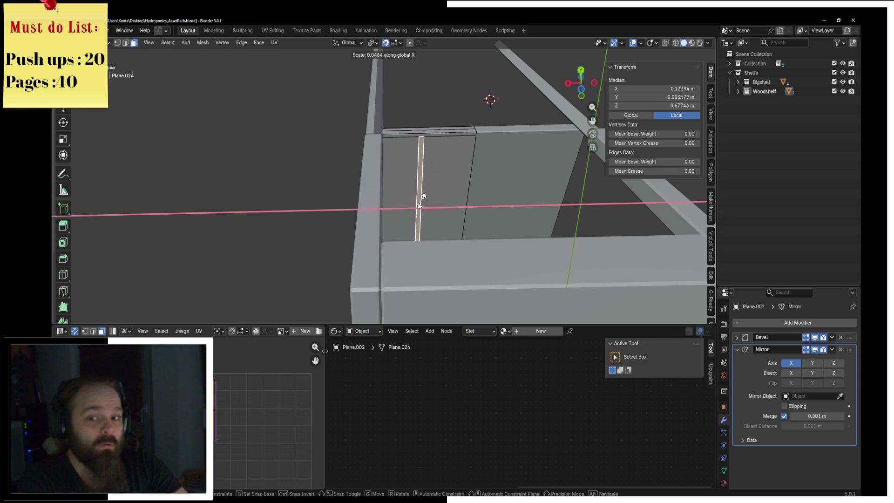
pyautogui.click(421, 199)
pyautogui.press('s')
pyautogui.press('x')
pyautogui.press('y')
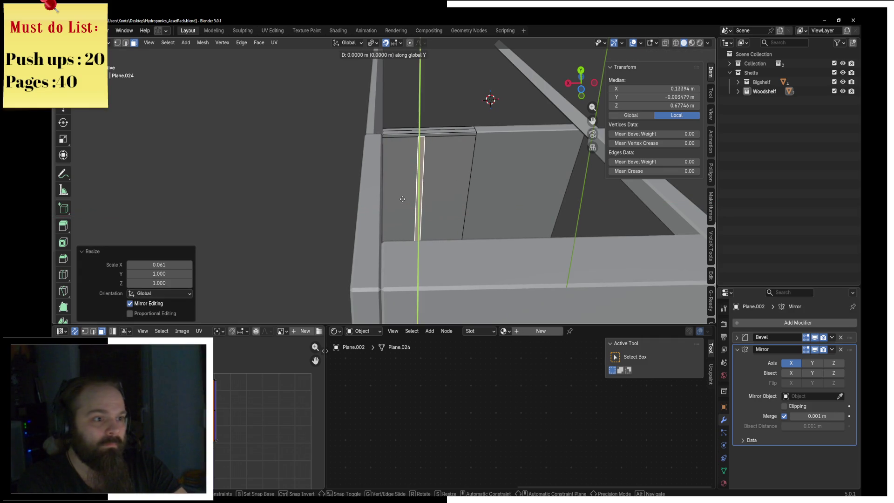
pyautogui.press('Escape')
# Step: Shift the strip 0.09 m along X from a wireframe front view, then return to solid shading
pyautogui.press('KP_1')
pyautogui.press('z')
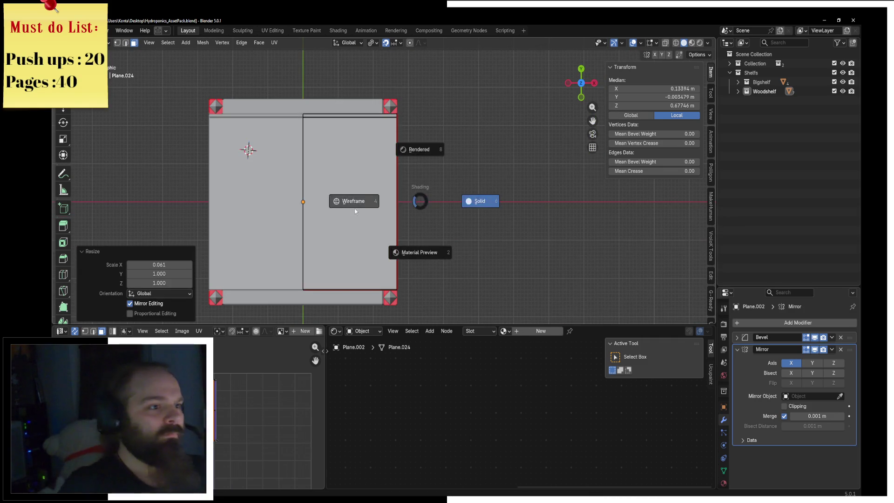
pyautogui.click(354, 208)
pyautogui.scroll(1, 355, 208)
pyautogui.press('g')
pyautogui.press('x')
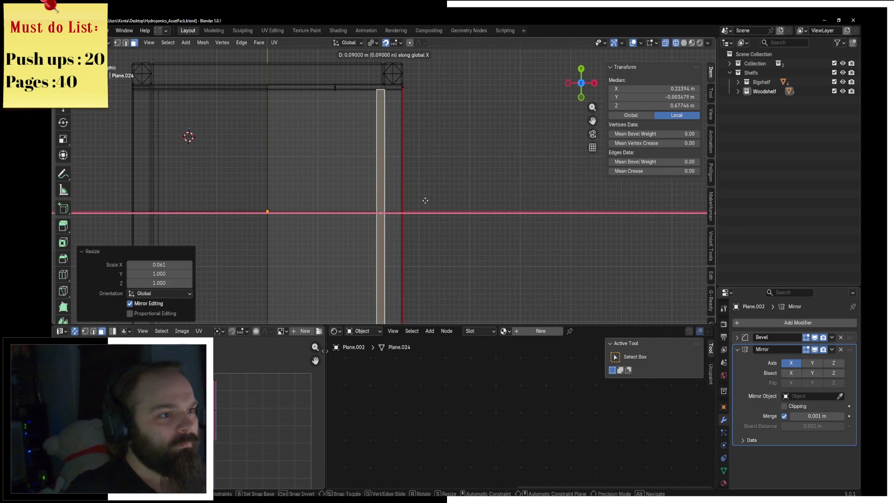
pyautogui.click(422, 202)
pyautogui.press('z')
pyautogui.click(479, 200)
pyautogui.moveTo(479, 201); pyautogui.dragTo(460, 236, button='middle')
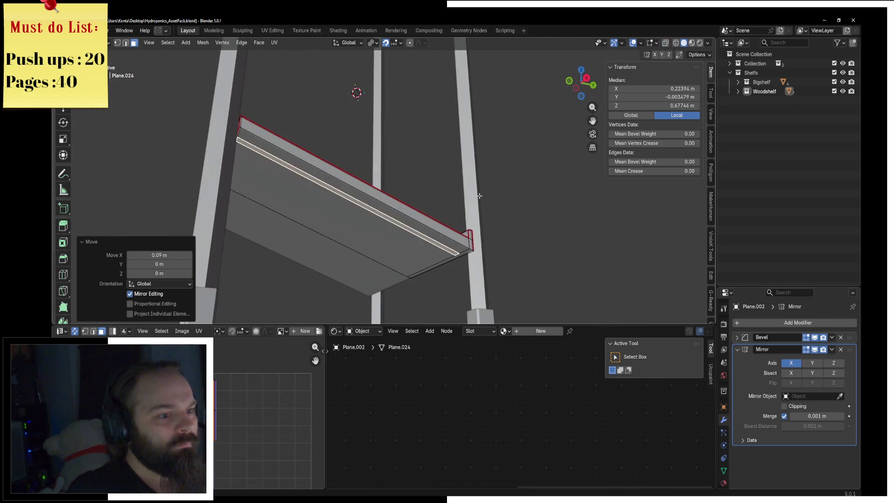
pyautogui.scroll(2, 461, 236)
pyautogui.scroll(2, 452, 185)
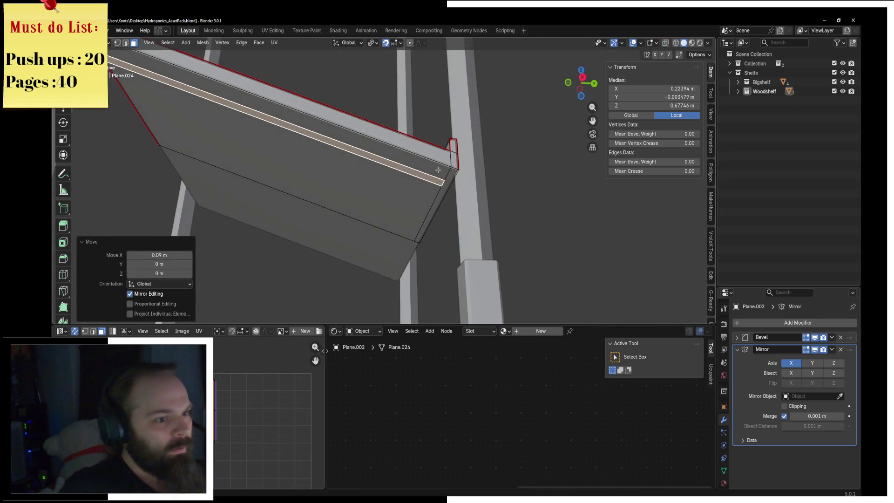
# Step: Select the board's front faces and merge vertices by distance, removing 4 duplicates
pyautogui.keyDown('shift'); pyautogui.click(419, 183); pyautogui.keyUp('shift')
pyautogui.hotkey('alt', 'a')
pyautogui.click(446, 183)
pyautogui.keyDown('shift'); pyautogui.click(415, 180); pyautogui.keyUp('shift')
pyautogui.hotkey('ctrl', 'l')
pyautogui.press('m')
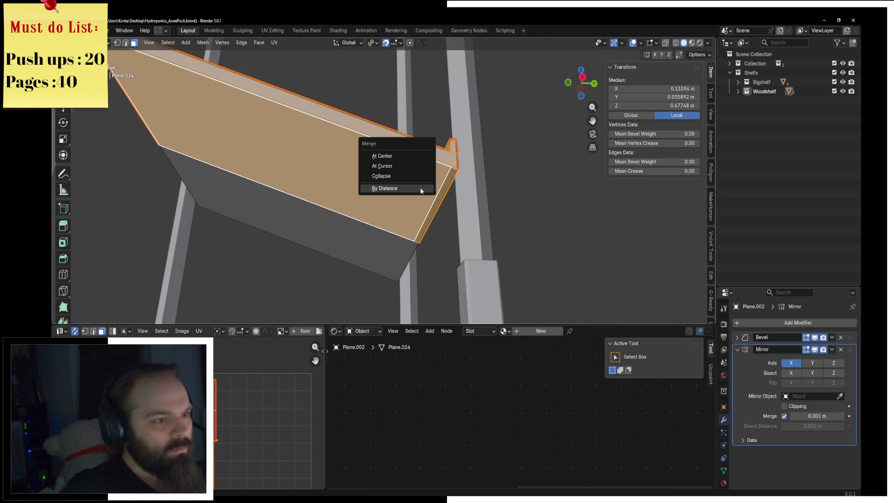
pyautogui.click(419, 185)
# Step: Duplicate the selected faces and narrow the copy along X to 0.049 into a second strip
pyautogui.hotkey('shift', 'd')
pyautogui.press('Escape')
pyautogui.moveTo(428, 195); pyautogui.dragTo(501, 207, button='middle')
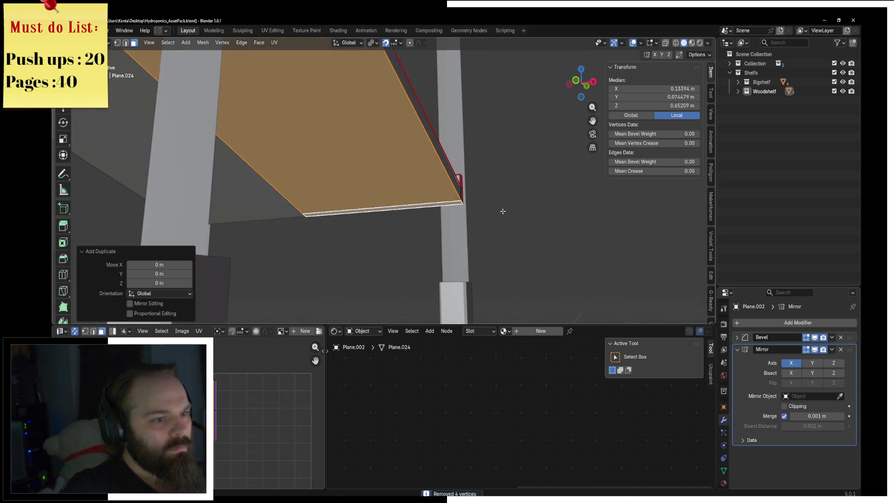
pyautogui.press('s')
pyautogui.press('y')
pyautogui.press('x')
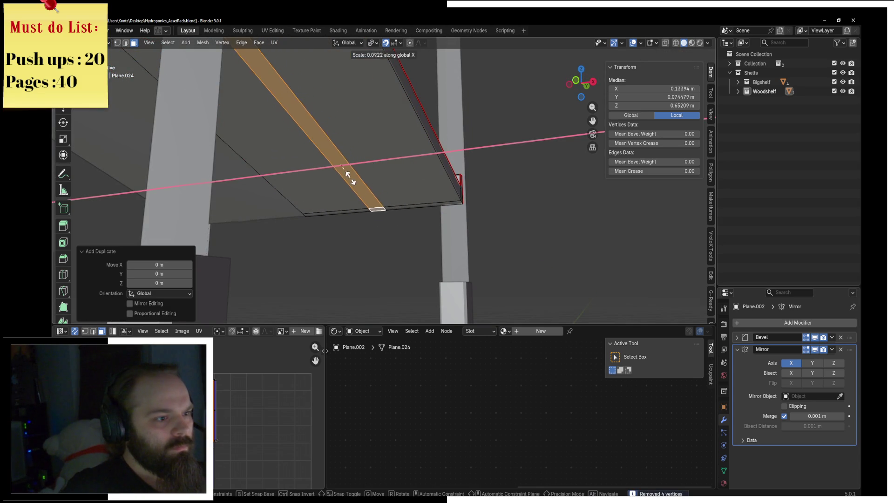
pyautogui.click(342, 168)
# Step: Shift the second strip 0.09 m along X from a wireframe top view, then back to solid perspective
pyautogui.press('g')
pyautogui.press('y')
pyautogui.press('x')
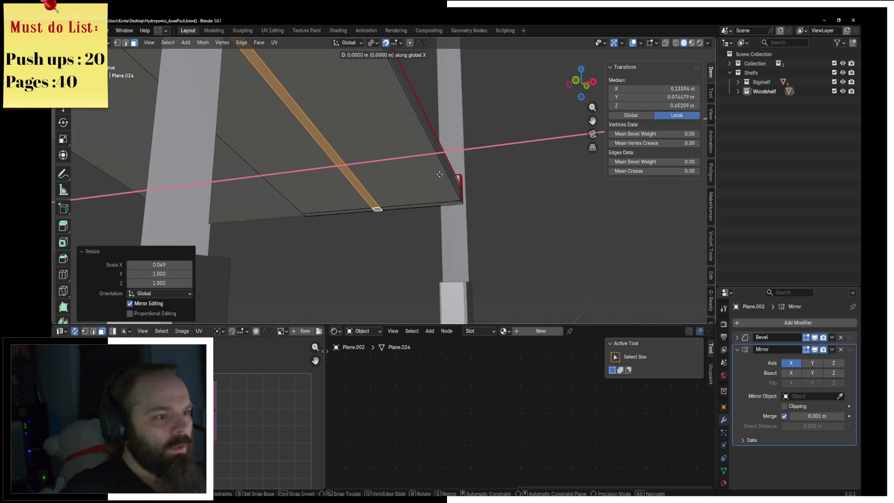
pyautogui.press('Escape')
pyautogui.press('KP_7')
pyautogui.press('z')
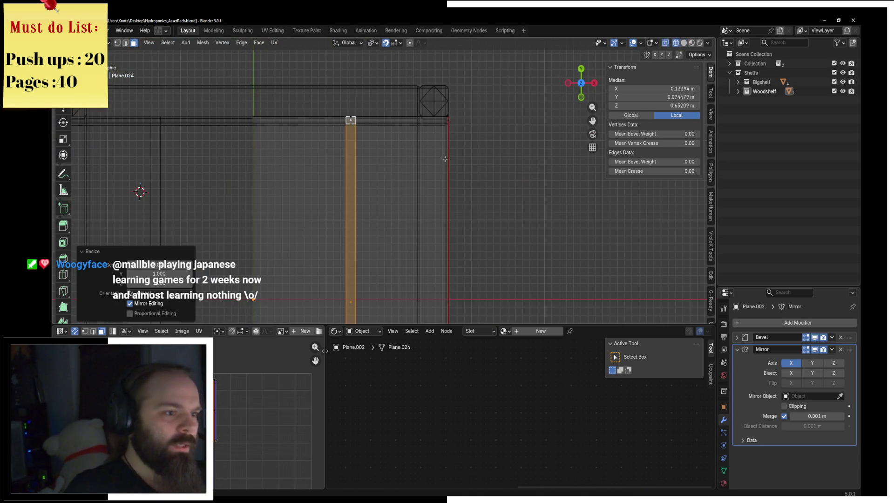
pyautogui.press('g')
pyautogui.press('x')
pyautogui.click(491, 170)
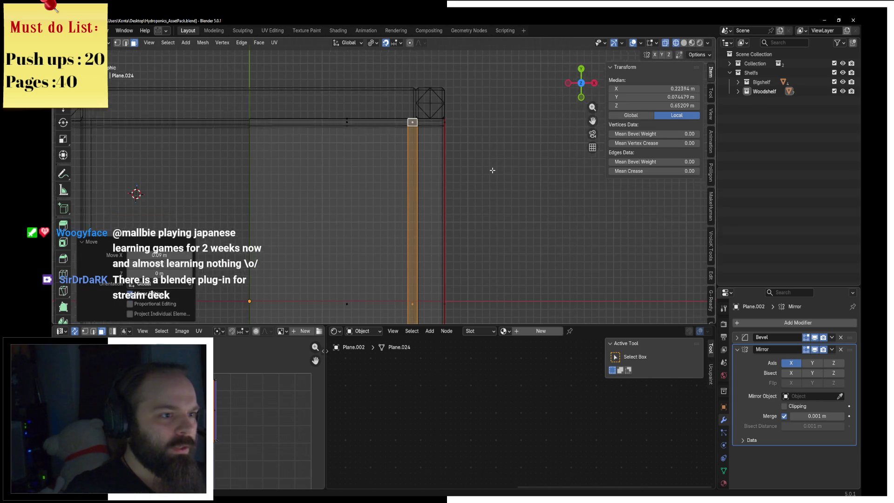
pyautogui.press('z')
pyautogui.click(529, 170)
pyautogui.moveTo(529, 170)
pyautogui.mouseDown(button='middle')
pyautogui.moveTo(507, 76)
pyautogui.moveTo(456, 182)
pyautogui.mouseUp(button='middle')
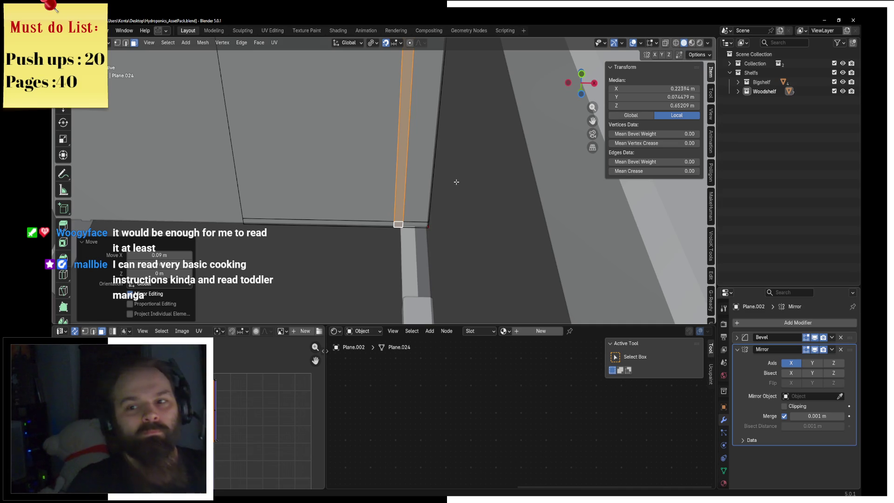
# Step: Extrude the strip vertically into a thin rib and nudge its vertices slightly lower along Z
pyautogui.moveTo(381, 205)
pyautogui.keyDown('shift'); pyautogui.mouseDown(button='middle')
pyautogui.moveTo(410, 208)
pyautogui.moveTo(308, 227)
pyautogui.moveTo(385, 222)
pyautogui.mouseUp(button='middle'); pyautogui.keyUp('shift')
pyautogui.scroll(-5, 410, 208)
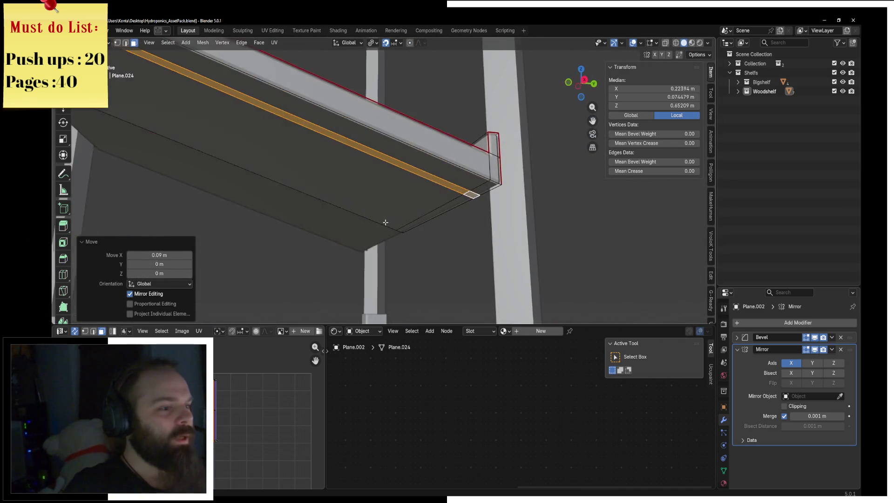
pyautogui.press('e')
pyautogui.press('z')
pyautogui.press('Escape')
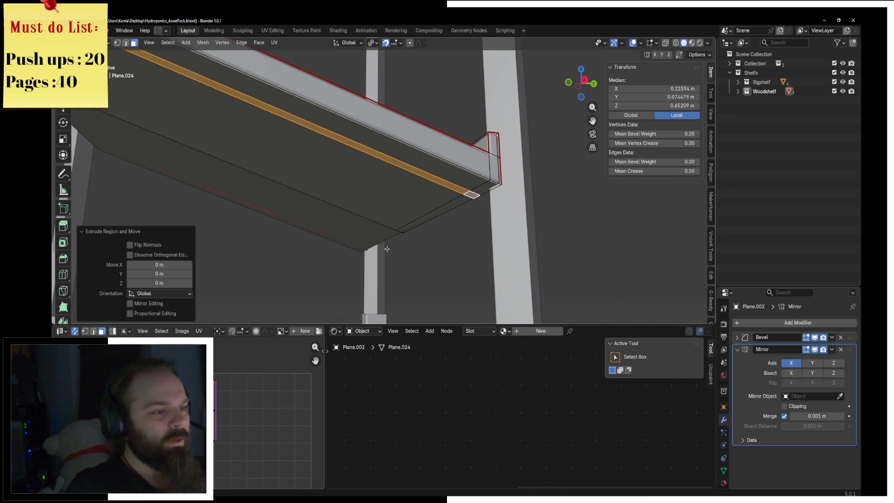
pyautogui.press('KP_1')
pyautogui.press('z')
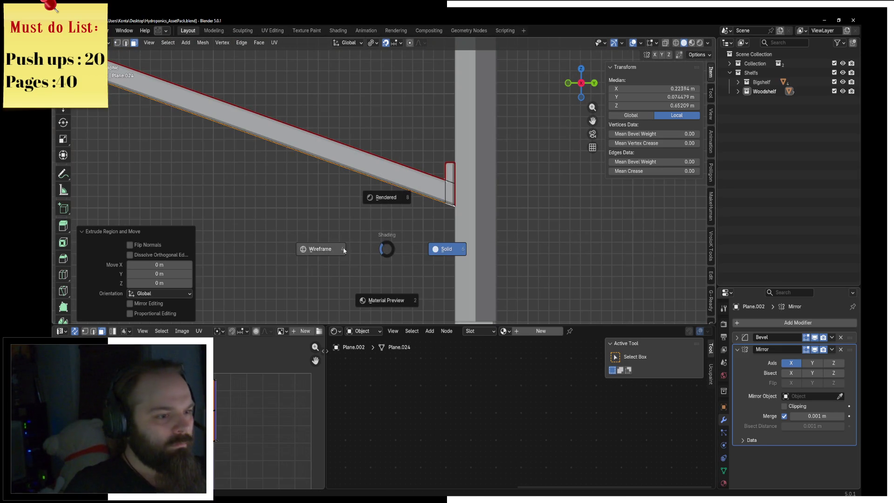
pyautogui.press('4')
pyautogui.press('g')
pyautogui.press('z')
pyautogui.click(425, 249)
pyautogui.press('z')
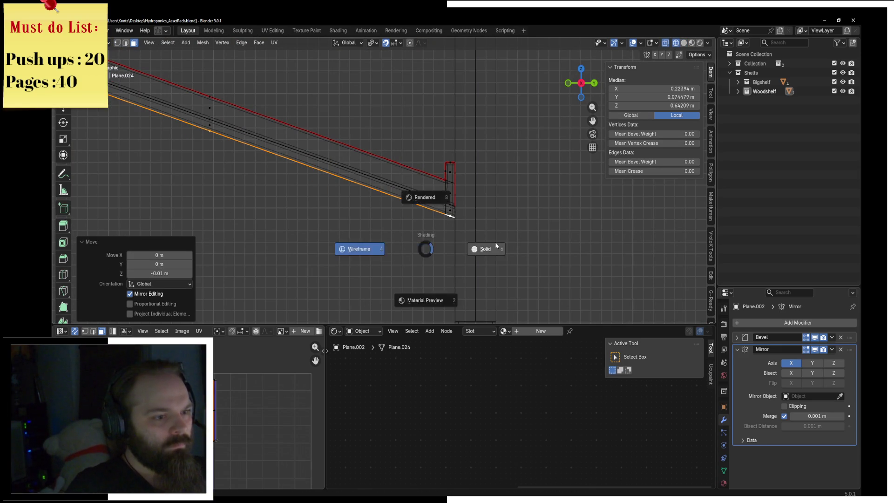
pyautogui.press('6')
# Step: Deselect all and UV-unwrap the shelf mesh
pyautogui.hotkey('alt', 'a')
pyautogui.press('u')
pyautogui.click(455, 213)
# Step: Select the shelf's small end piece and shift it 0.03 m along Y toward the upright
pyautogui.moveTo(479, 216); pyautogui.dragTo(287, 207, button='middle')
pyautogui.click(294, 211)
pyautogui.press('e')
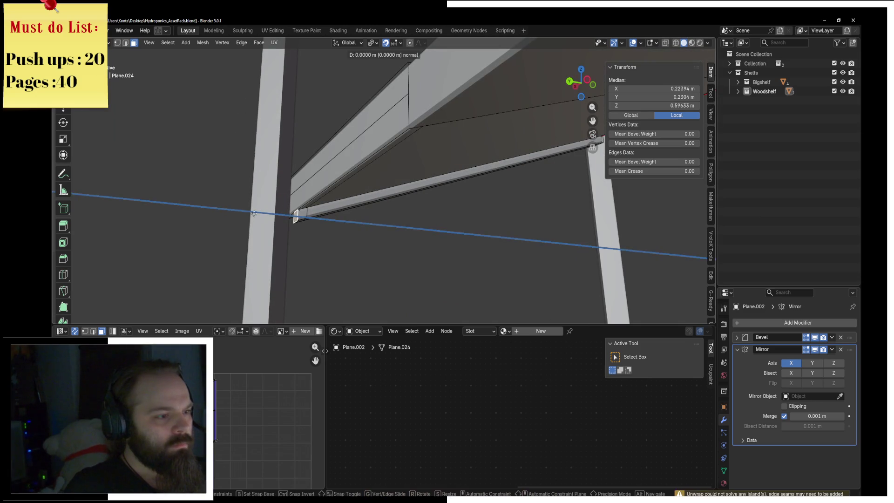
pyautogui.rightClick(293, 209)
pyautogui.press('KP_1')
pyautogui.scroll(-5, 299, 214)
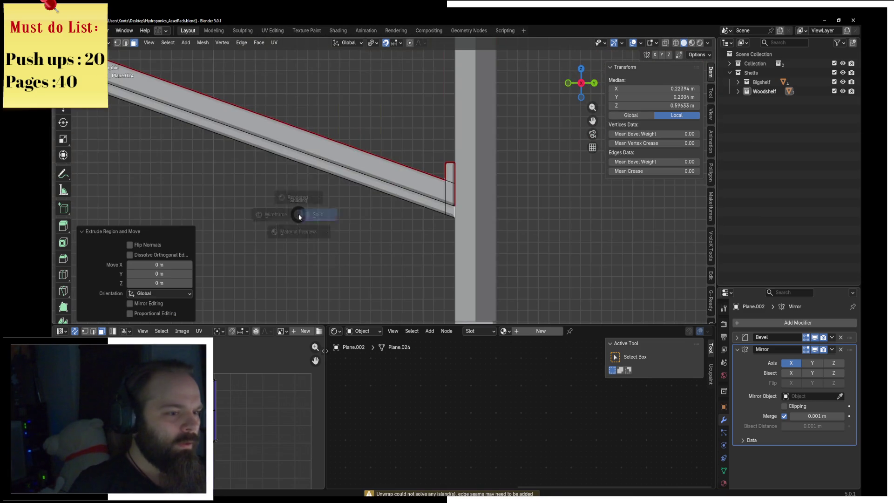
pyautogui.moveTo(299, 212); pyautogui.dragTo(248, 215, button='middle')
pyautogui.scroll(-2, 248, 215)
pyautogui.press('g')
pyautogui.press('x')
pyautogui.press('y')
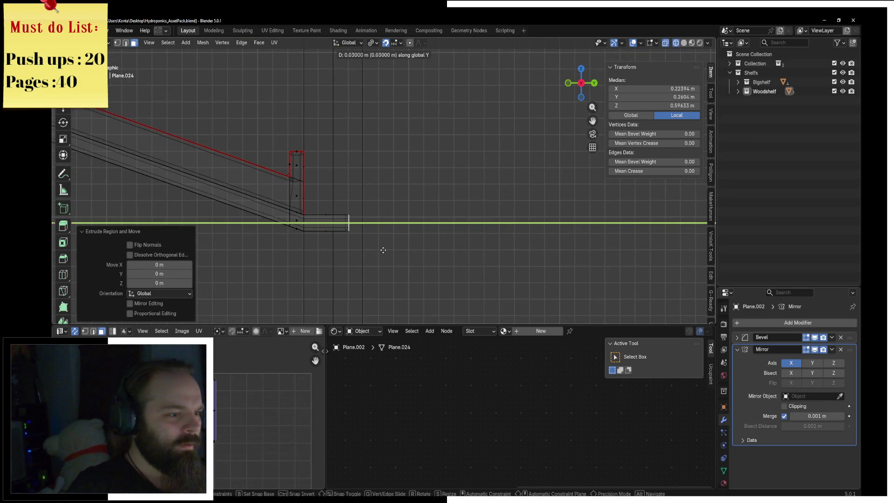
pyautogui.click(379, 250)
pyautogui.scroll(-2, 379, 250)
# Step: Extrude the other shelf end outward 0.04 m into a short tab meeting the upright
pyautogui.moveTo(361, 203)
pyautogui.keyDown('shift'); pyautogui.mouseDown(button='middle')
pyautogui.moveTo(327, 185)
pyautogui.moveTo(307, 213)
pyautogui.mouseUp(button='middle'); pyautogui.keyUp('shift')
pyautogui.scroll(2, 326, 185)
pyautogui.press('e')
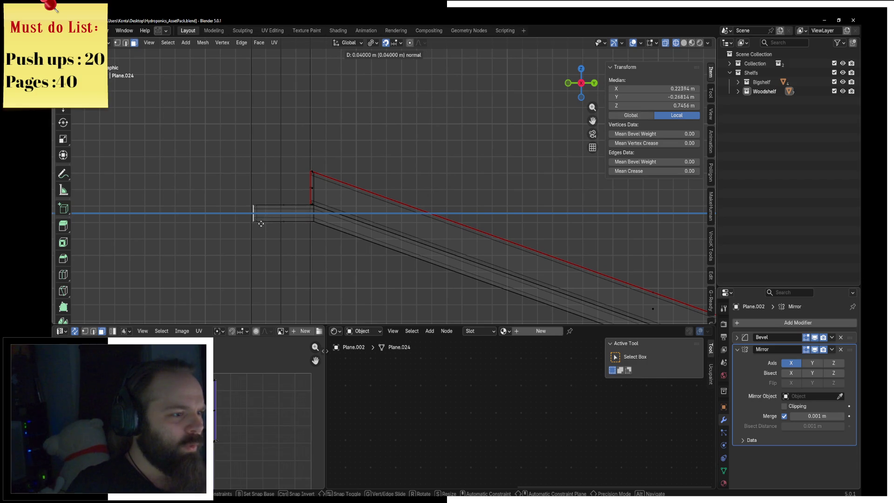
pyautogui.click(261, 224)
pyautogui.press('z')
pyautogui.click(339, 230)
pyautogui.scroll(-2, 470, 215)
# Step: Check the shelf in wireframe, then leave Edit Mode for Object Mode in solid shading
pyautogui.moveTo(469, 216)
pyautogui.mouseDown(button='middle')
pyautogui.moveTo(395, 203)
pyautogui.moveTo(419, 235)
pyautogui.mouseUp(button='middle')
pyautogui.press('z')
pyautogui.click(346, 203)
pyautogui.scroll(-3, 346, 202)
pyautogui.press('z')
pyautogui.click(471, 237)
pyautogui.hotkey('ctrl', 'Tab')
pyautogui.click(412, 240)
pyautogui.scroll(2, 399, 246)
pyautogui.hotkey('shift', 'z')
pyautogui.moveTo(400, 267); pyautogui.dragTo(485, 263, button='middle')
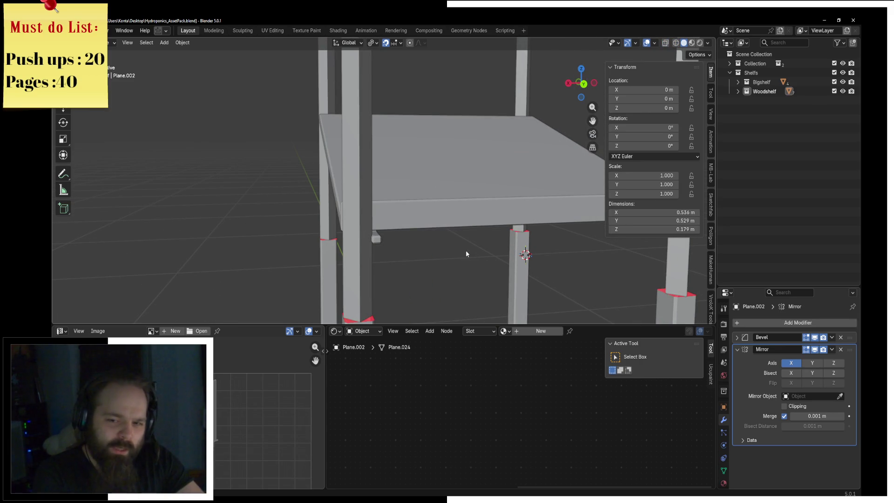
pyautogui.moveTo(438, 242); pyautogui.dragTo(412, 244, button='middle')
pyautogui.click(419, 232)
pyautogui.hotkey('ctrl', 'Tab')
pyautogui.click(479, 228)
pyautogui.moveTo(479, 228)
pyautogui.mouseDown(button='middle')
pyautogui.moveTo(431, 224)
pyautogui.moveTo(581, 241)
pyautogui.mouseUp(button='middle')
pyautogui.hotkey('ctrl', 'Tab')
pyautogui.click(541, 237)
pyautogui.moveTo(542, 237); pyautogui.dragTo(314, 196, button='middle')
pyautogui.click(405, 147)
pyautogui.hotkey('ctrl', 'Tab')
pyautogui.click(479, 145)
pyautogui.moveTo(479, 146)
pyautogui.mouseDown(button='middle')
pyautogui.moveTo(358, 214)
pyautogui.moveTo(389, 133)
pyautogui.moveTo(356, 144)
pyautogui.moveTo(364, 200)
pyautogui.moveTo(447, 207)
pyautogui.moveTo(290, 160)
pyautogui.mouseUp(button='middle')
pyautogui.hotkey('ctrl', 'Tab')
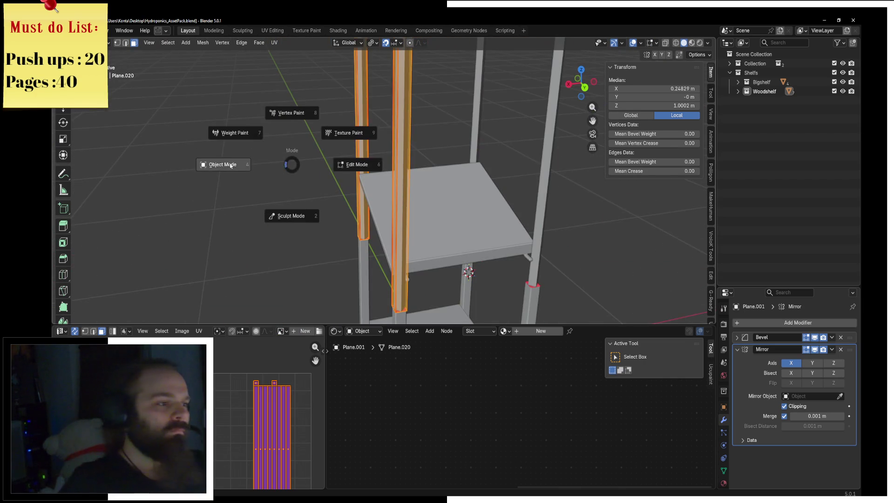
pyautogui.click(390, 177)
pyautogui.click(383, 214)
pyautogui.moveTo(384, 215)
pyautogui.mouseDown(button='middle')
pyautogui.moveTo(416, 209)
pyautogui.moveTo(348, 232)
pyautogui.mouseUp(button='middle')
pyautogui.press('KP_1')
pyautogui.press('KP_3')
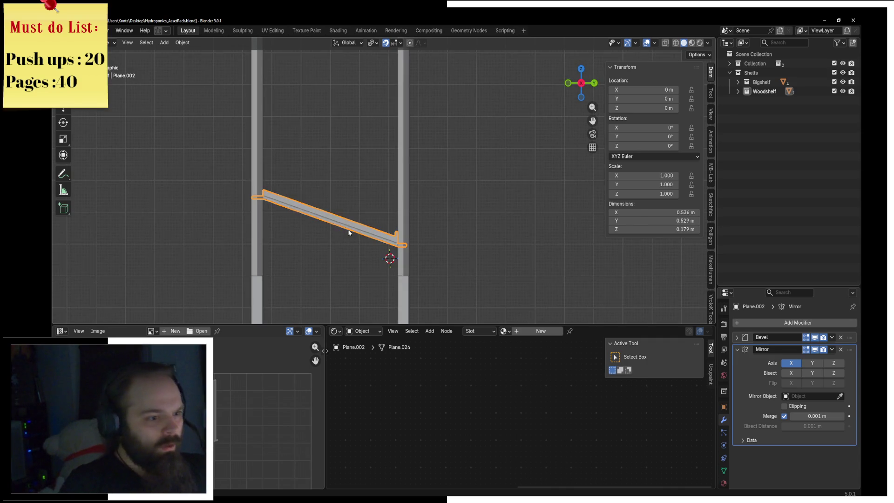
pyautogui.scroll(1, 434, 250)
# Step: Lower the shelf 0.07 m along Z
pyautogui.press('g')
pyautogui.press('z')
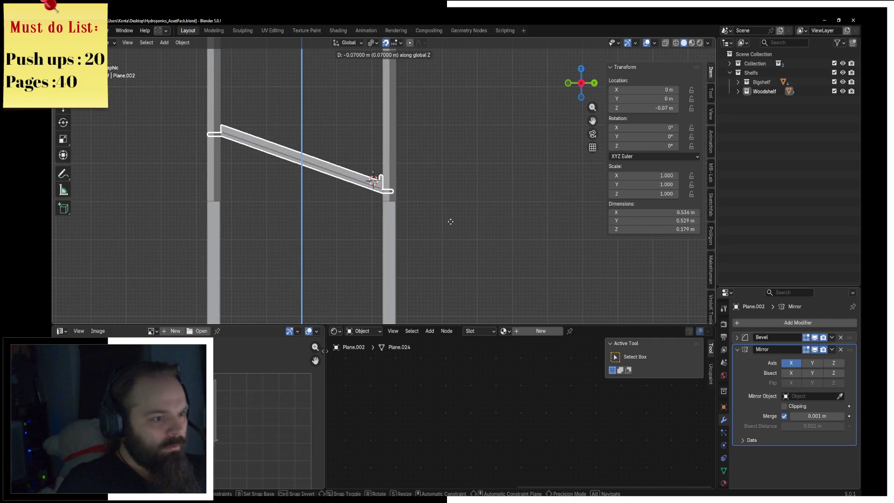
pyautogui.click(475, 188)
# Step: Add an Array modifier stacking 3 shelves with Relative Offset X 0 and Z 1
pyautogui.click(737, 350)
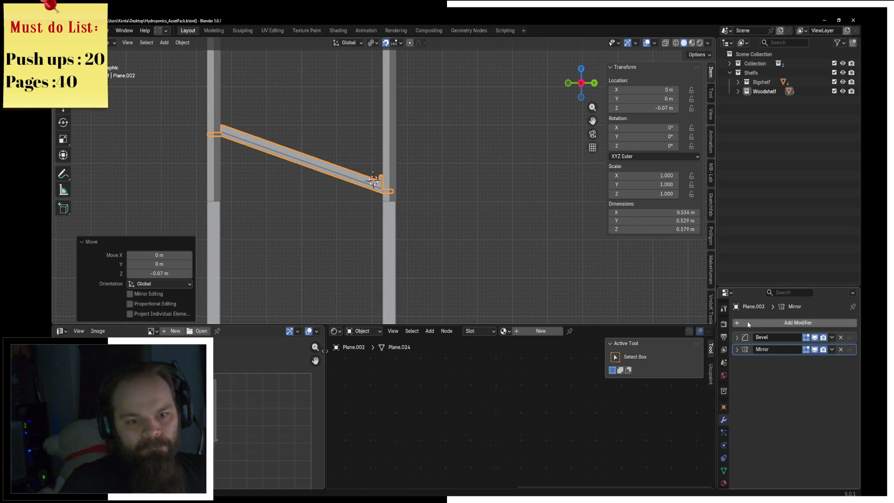
pyautogui.hotkey('shift', 'a')
pyautogui.click(659, 343)
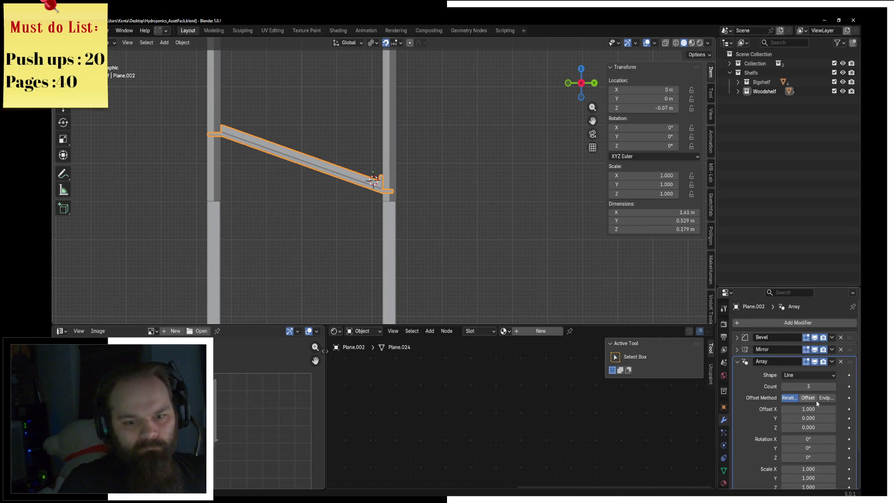
pyautogui.press('Return')
pyautogui.click(809, 427)
pyautogui.write('1')
pyautogui.press('Return')
pyautogui.scroll(-3, 449, 144)
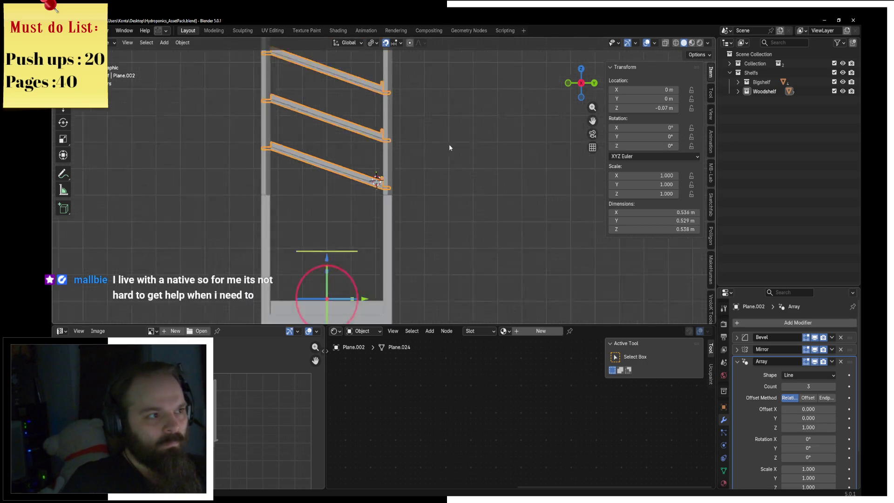
pyautogui.scroll(-1, 449, 144)
# Step: Briefly enter Edit Mode on the uprights, return to Object Mode and reselect the shelf stack
pyautogui.keyDown('shift'); pyautogui.moveTo(449, 144); pyautogui.dragTo(469, 220, button='middle'); pyautogui.keyUp('shift')
pyautogui.click(423, 214)
pyautogui.hotkey('ctrl', 'Tab')
pyautogui.click(491, 211)
pyautogui.scroll(-1, 491, 212)
pyautogui.scroll(-1, 491, 211)
pyautogui.hotkey('ctrl', 'Tab')
pyautogui.click(457, 207)
pyautogui.moveTo(457, 208)
pyautogui.mouseDown(button='middle')
pyautogui.moveTo(473, 146)
pyautogui.moveTo(408, 160)
pyautogui.moveTo(481, 192)
pyautogui.mouseUp(button='middle')
pyautogui.click(407, 160)
pyautogui.scroll(2, 462, 234)
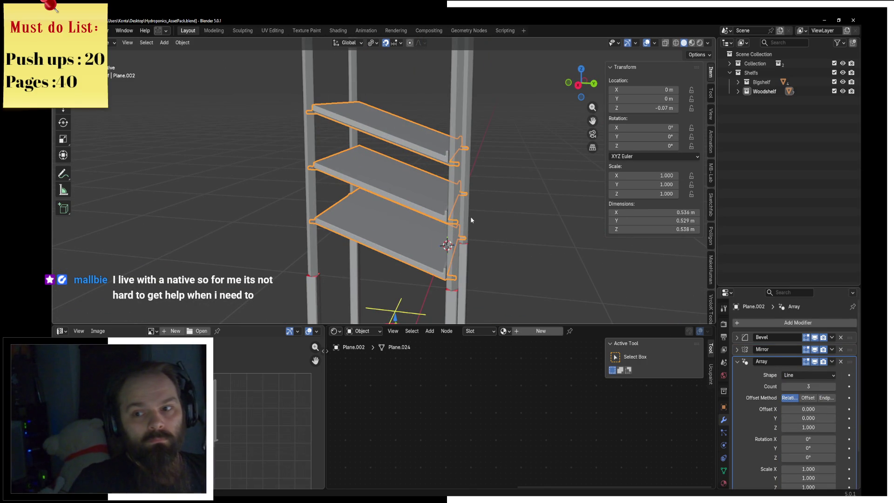
pyautogui.moveTo(471, 219); pyautogui.dragTo(392, 235, button='middle')
# Step: Raise the Array modifier's Relative Offset Z to 1.05 to space the shelves farther apart
pyautogui.moveTo(411, 175)
pyautogui.mouseDown(button='middle')
pyautogui.moveTo(399, 147)
pyautogui.moveTo(394, 187)
pyautogui.moveTo(406, 198)
pyautogui.moveTo(424, 194)
pyautogui.mouseUp(button='middle')
pyautogui.scroll(3, 403, 146)
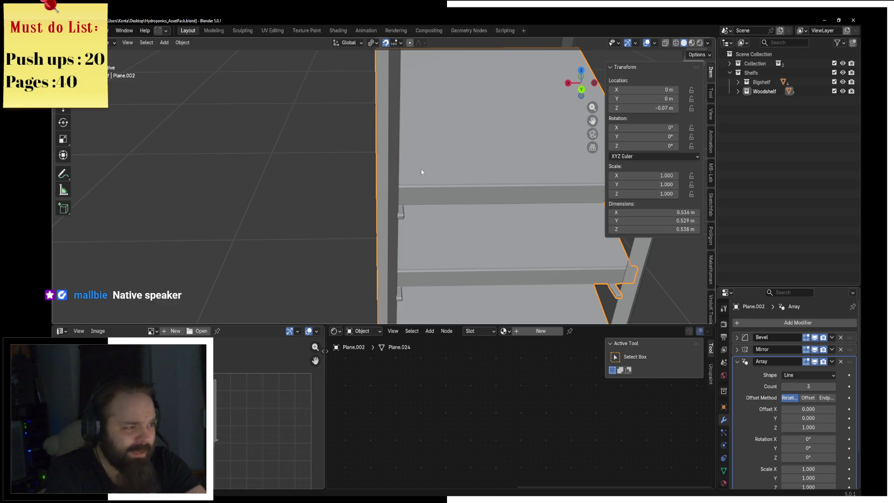
pyautogui.scroll(-2, 433, 154)
pyautogui.scroll(-2, 427, 159)
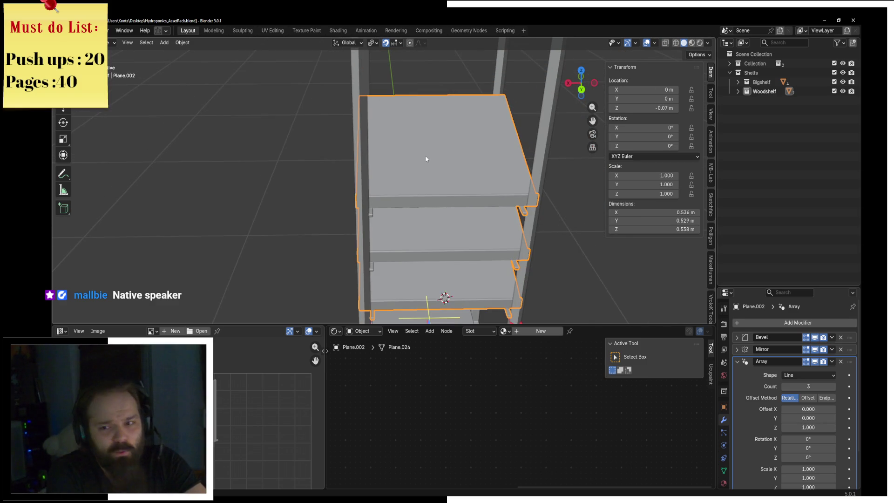
pyautogui.moveTo(426, 158); pyautogui.dragTo(490, 152, button='middle')
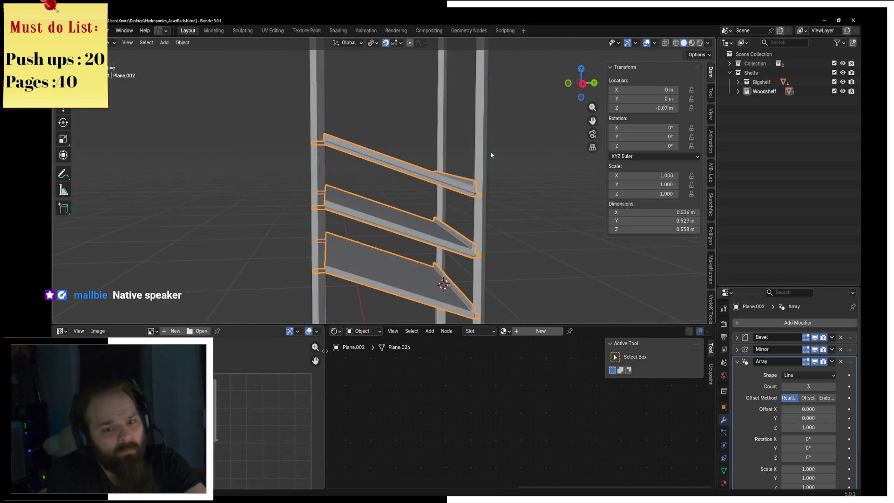
pyautogui.moveTo(836, 431); pyautogui.dragTo(845, 431)
pyautogui.moveTo(431, 210); pyautogui.dragTo(368, 162, button='middle')
# Step: From the side view, move the shelf stack lower down the uprights along Z
pyautogui.press('KP_3')
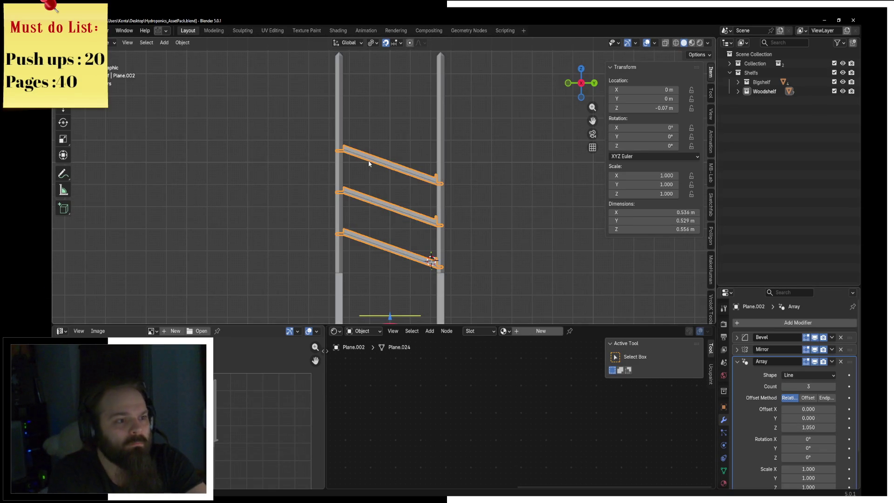
pyautogui.keyDown('shift'); pyautogui.scroll(-3, 341, 183); pyautogui.keyUp('shift')
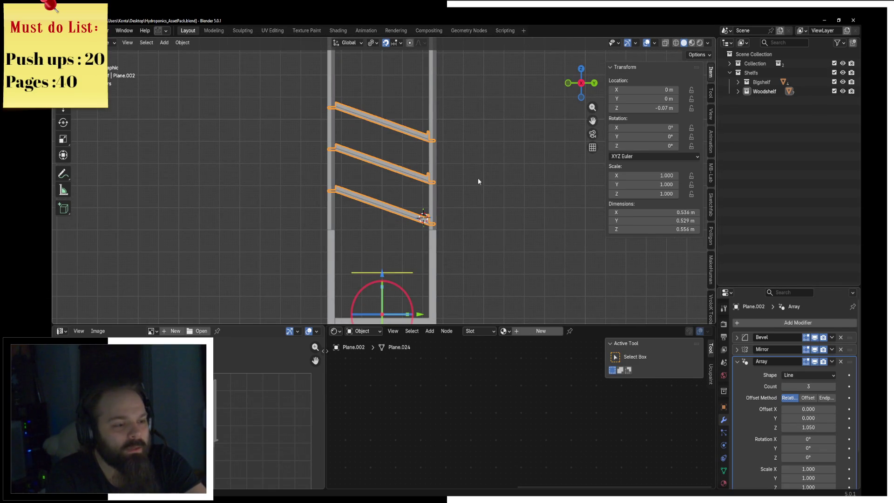
pyautogui.keyDown('shift'); pyautogui.moveTo(475, 175); pyautogui.dragTo(471, 153, button='middle'); pyautogui.keyUp('shift')
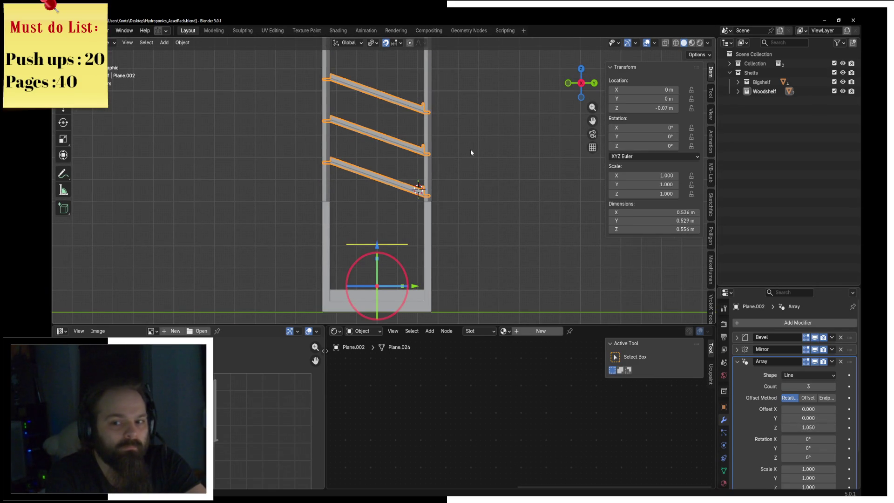
pyautogui.press('g')
pyautogui.press('z')
pyautogui.press('Escape')
pyautogui.scroll(1, 499, 209)
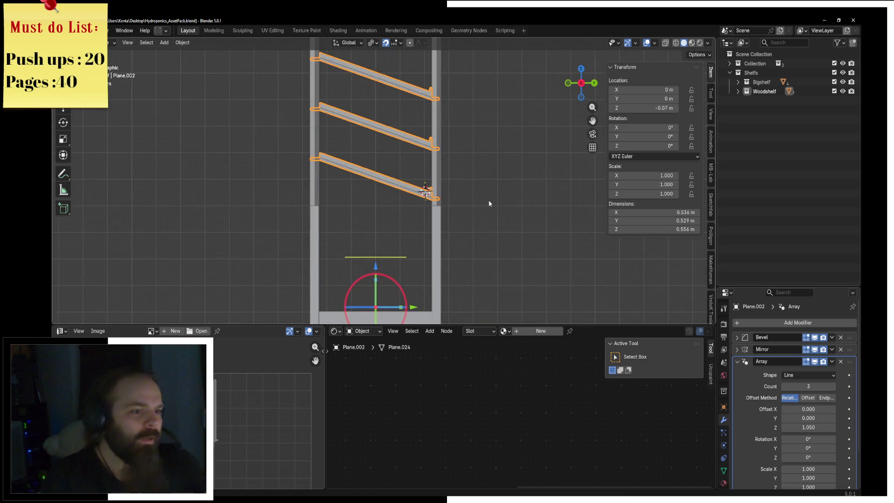
pyautogui.scroll(1, 488, 204)
pyautogui.press('g')
pyautogui.press('z')
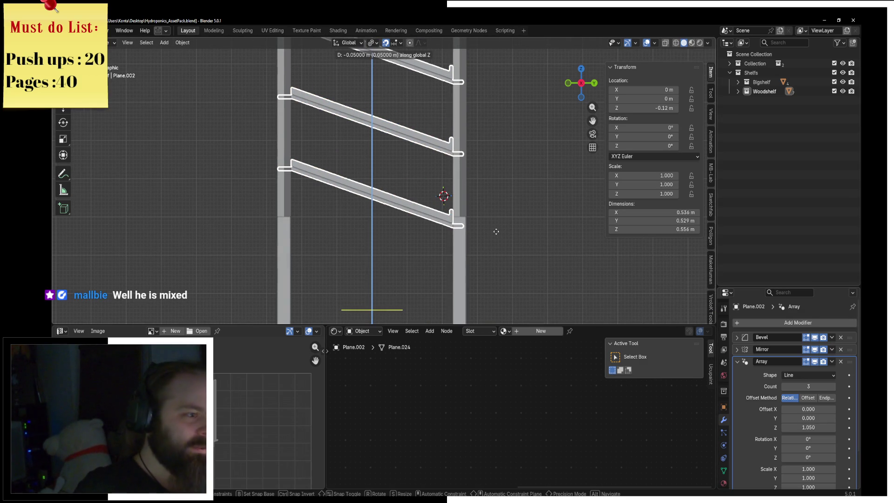
pyautogui.click(489, 239)
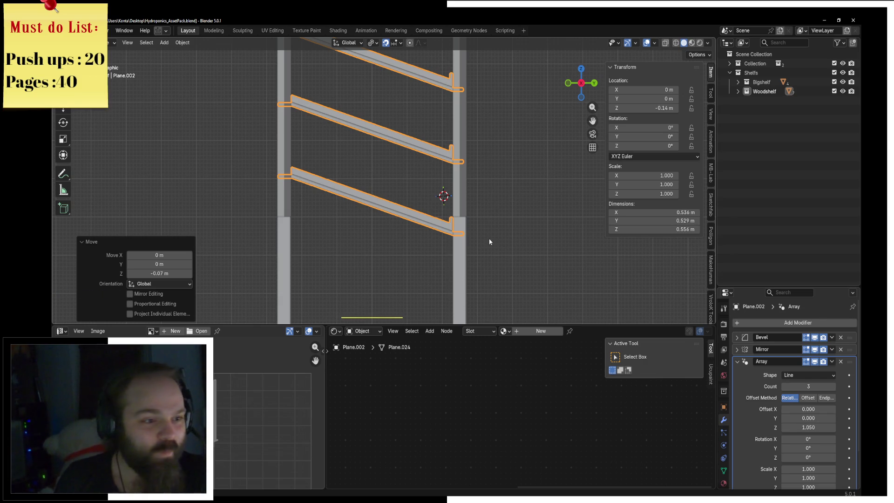
pyautogui.scroll(-2, 489, 242)
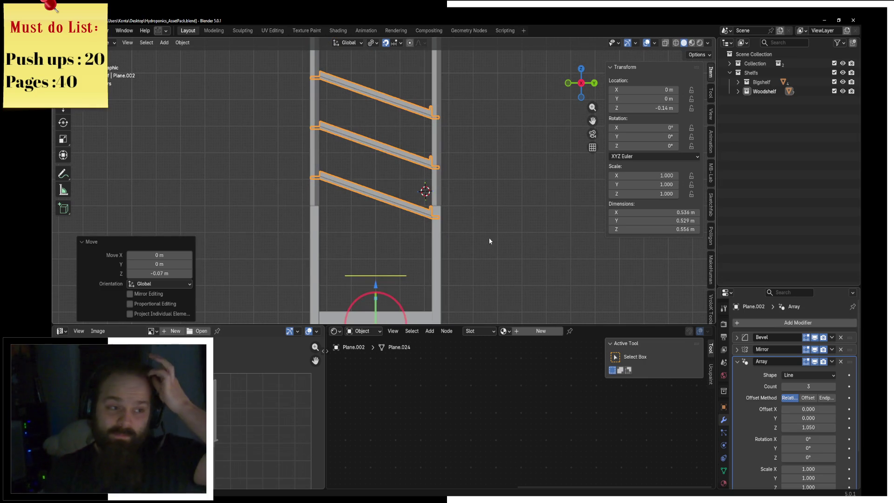
pyautogui.scroll(-1, 462, 240)
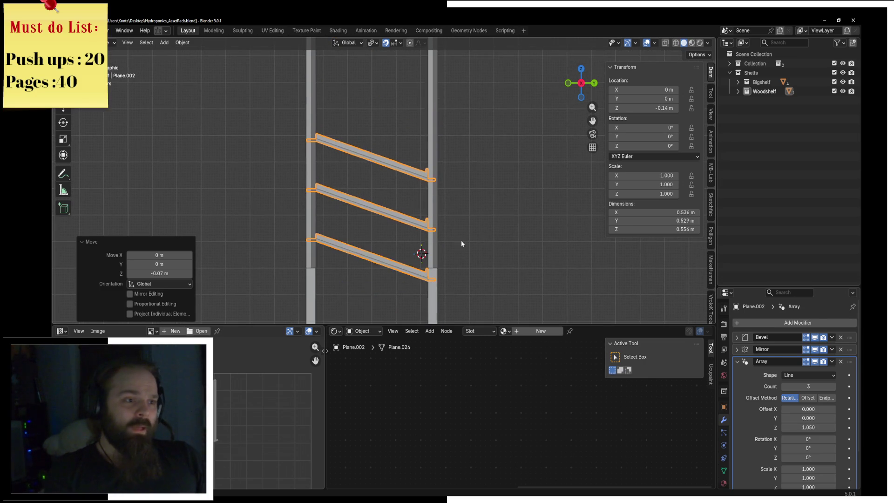
pyautogui.scroll(-1, 461, 241)
# Step: Select the vertical posts, cut a horizontal loop across them and split the mesh along it
pyautogui.click(452, 225)
pyautogui.click(424, 238)
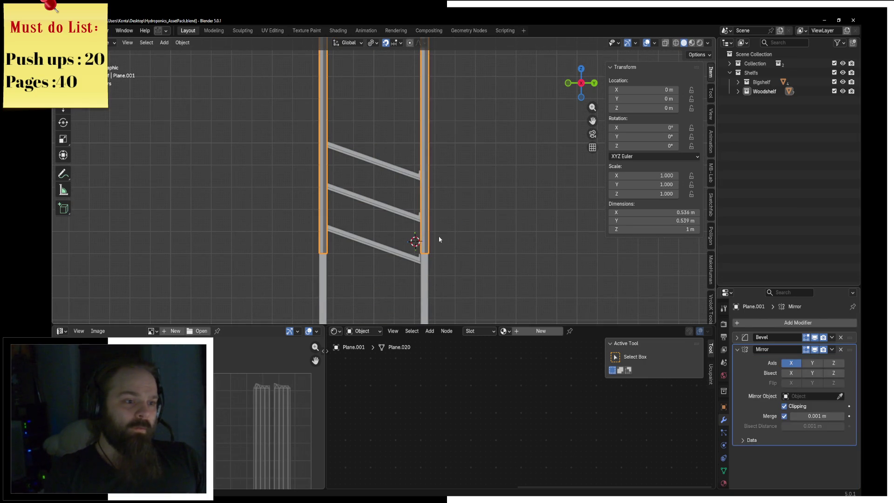
pyautogui.press('Tab')
pyautogui.keyDown('shift'); pyautogui.rightClick(543, 231); pyautogui.keyUp('shift')
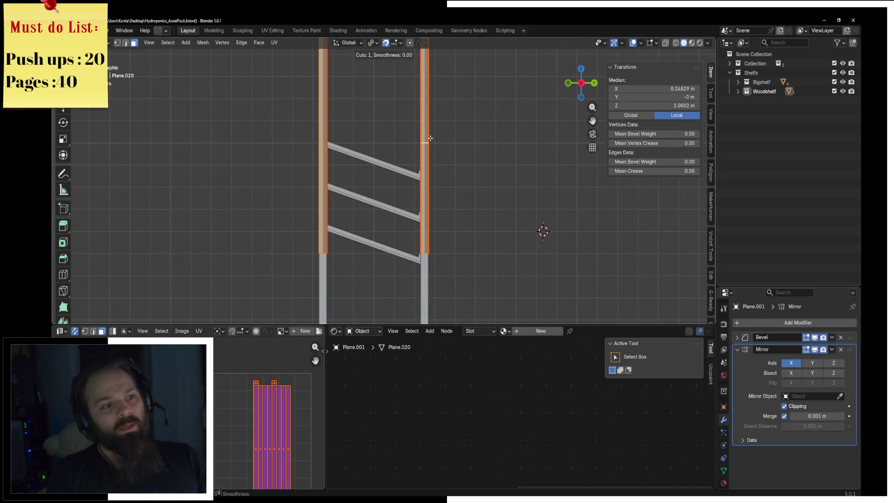
pyautogui.hotkey('ctrl', 'r')
pyautogui.click(426, 142)
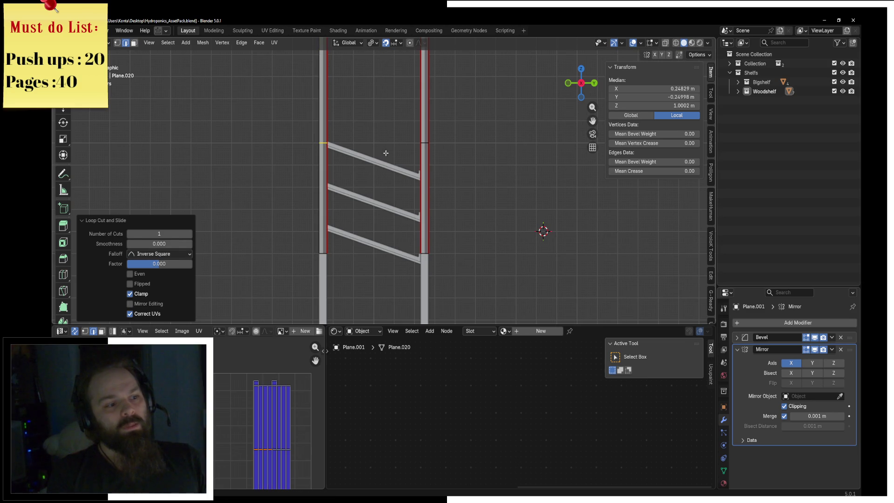
pyautogui.scroll(-3, 450, 189)
pyautogui.scroll(-1, 449, 190)
pyautogui.scroll(1, 433, 167)
pyautogui.scroll(4, 423, 145)
pyautogui.press('v')
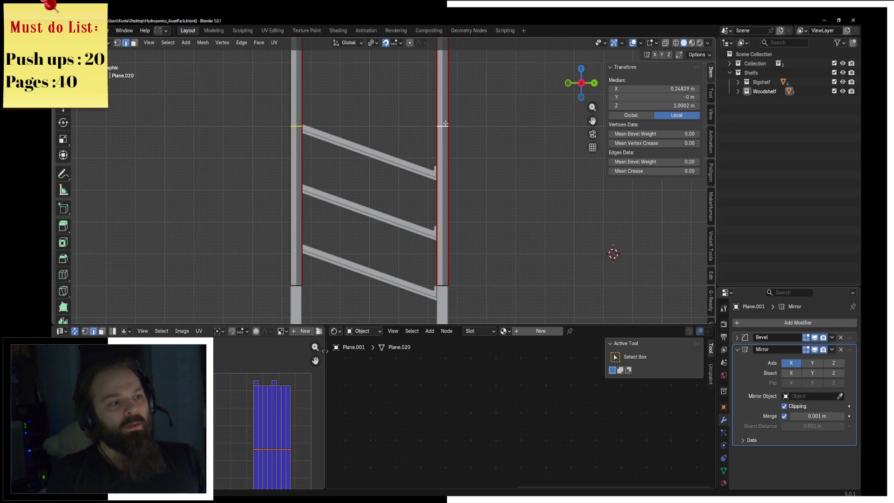
pyautogui.rightClick(503, 133)
# Step: Select the connected upper post section and delete its faces
pyautogui.moveTo(503, 133); pyautogui.dragTo(419, 140, button='middle')
pyautogui.scroll(-3, 466, 133)
pyautogui.click(372, 149)
pyautogui.press('`')
pyautogui.hotkey('ctrl', 'l')
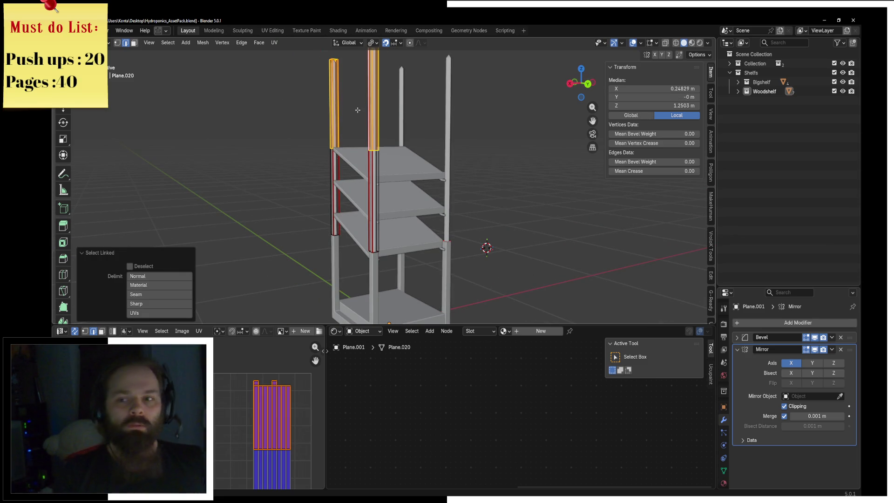
pyautogui.press('x')
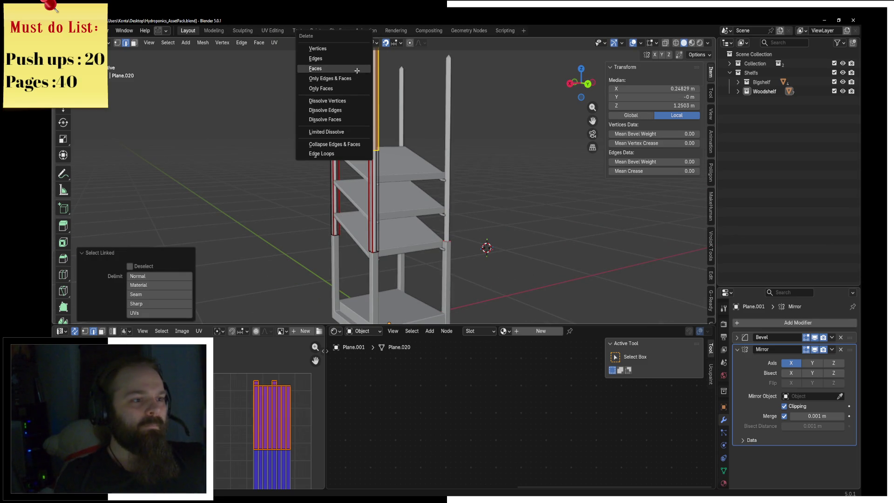
pyautogui.click(356, 70)
pyautogui.moveTo(356, 70); pyautogui.dragTo(417, 203, button='middle')
pyautogui.scroll(3, 417, 203)
pyautogui.click(417, 203)
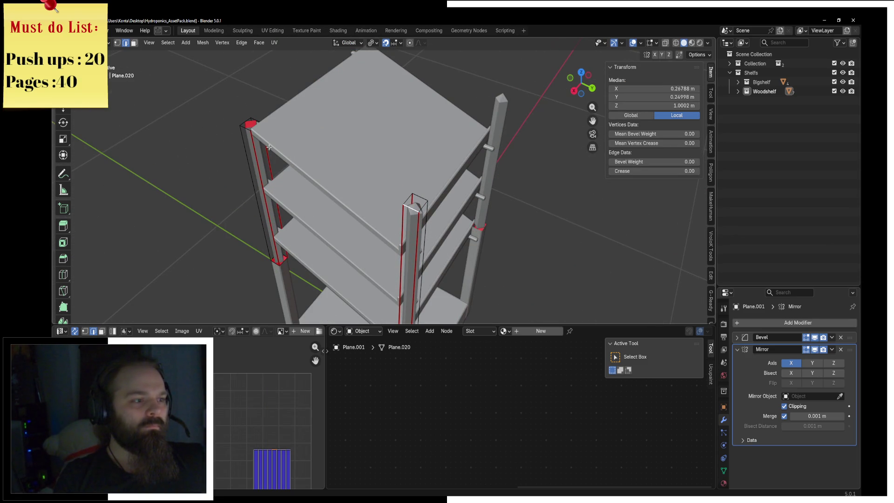
# Step: Add a loop cut on the rear post and raise it 0.24 m vertically in front view
pyautogui.moveTo(258, 120); pyautogui.dragTo(441, 197, button='middle')
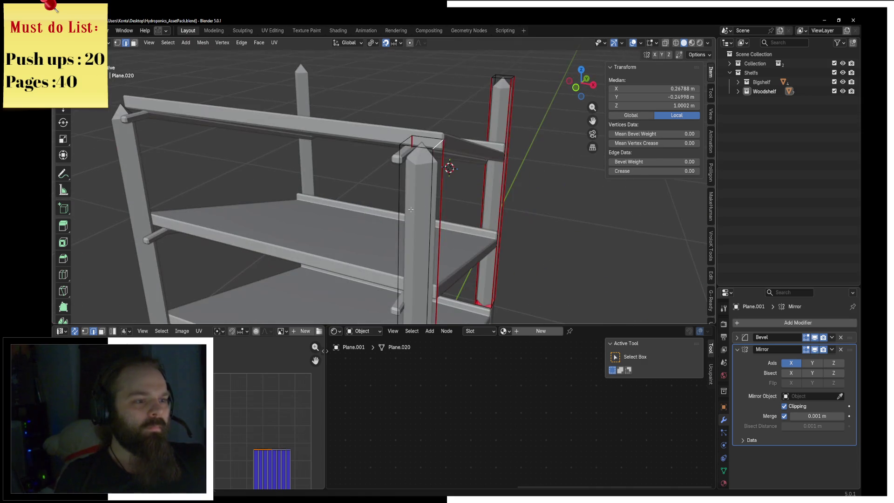
pyautogui.click(440, 197)
pyautogui.press('g')
pyautogui.press('g')
pyautogui.rightClick(448, 166)
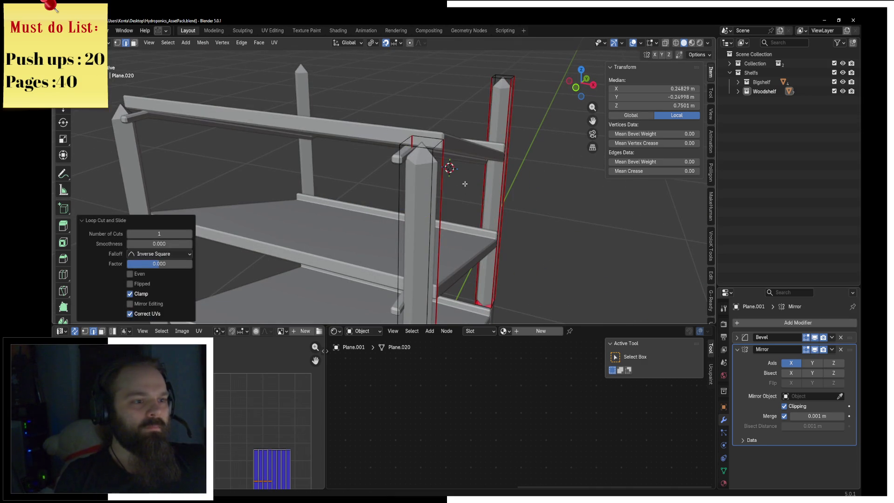
pyautogui.press('KP_1')
pyautogui.press('g')
pyautogui.press('z')
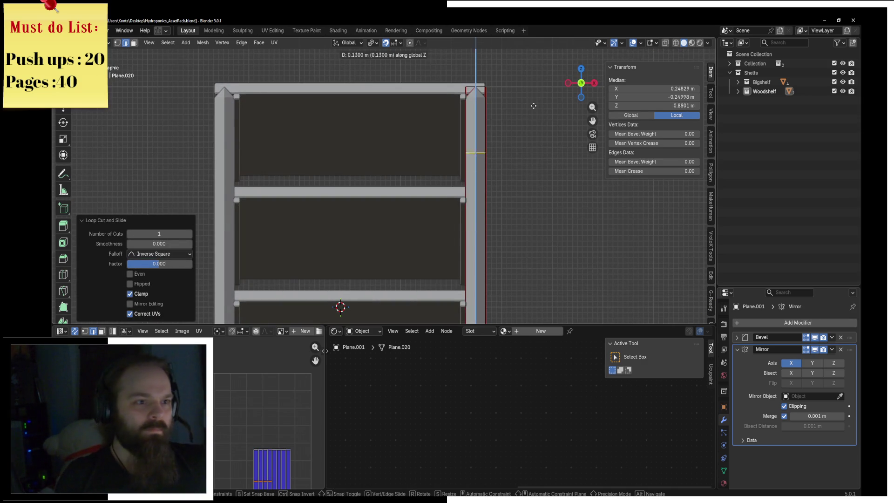
pyautogui.click(544, 48)
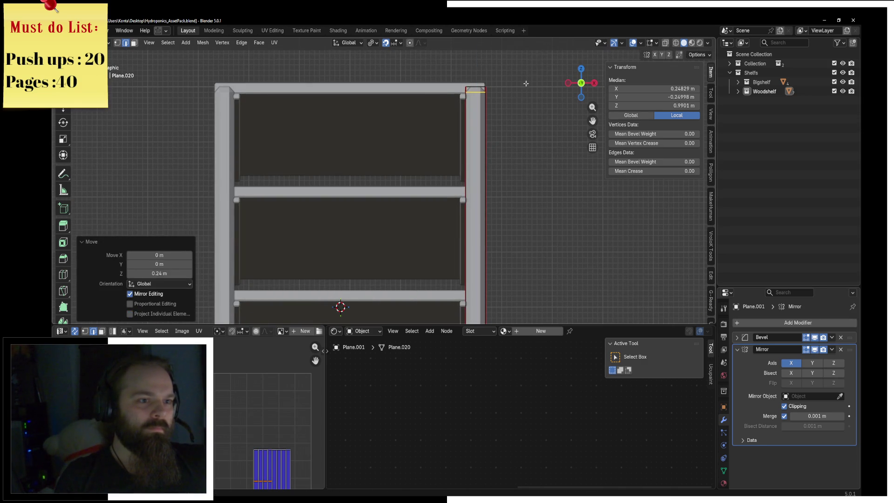
pyautogui.scroll(4, 476, 123)
# Step: Nudge the top-corner edge slightly upward and return to Object Mode
pyautogui.press('g')
pyautogui.press('g')
pyautogui.press('g')
pyautogui.press('z')
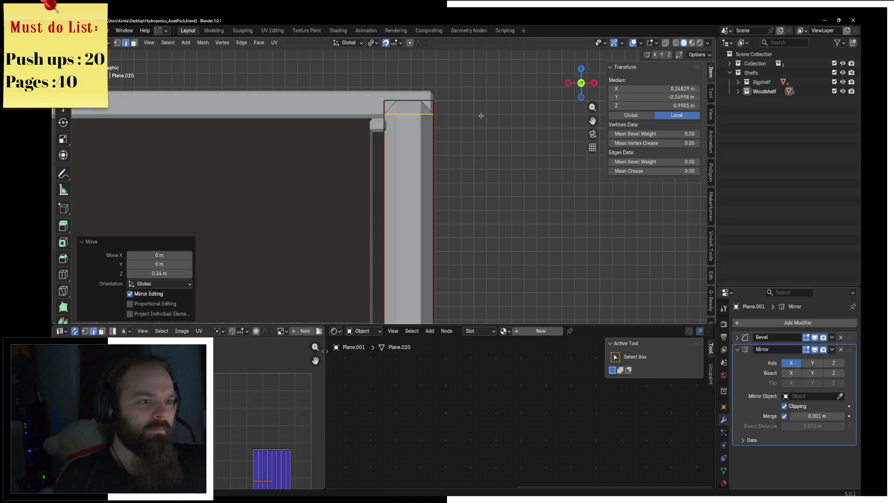
pyautogui.scroll(2, 447, 133)
pyautogui.scroll(2, 438, 139)
pyautogui.click(438, 139)
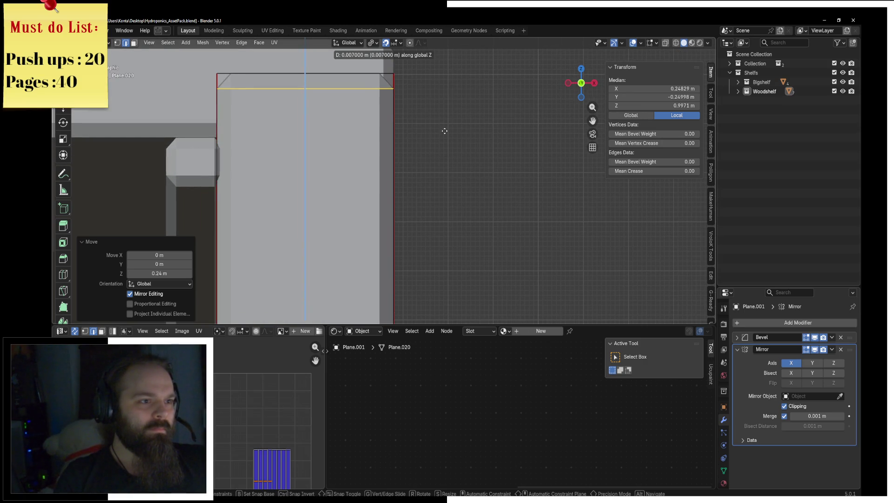
pyautogui.hotkey('ctrl', 'Tab')
pyautogui.click(412, 133)
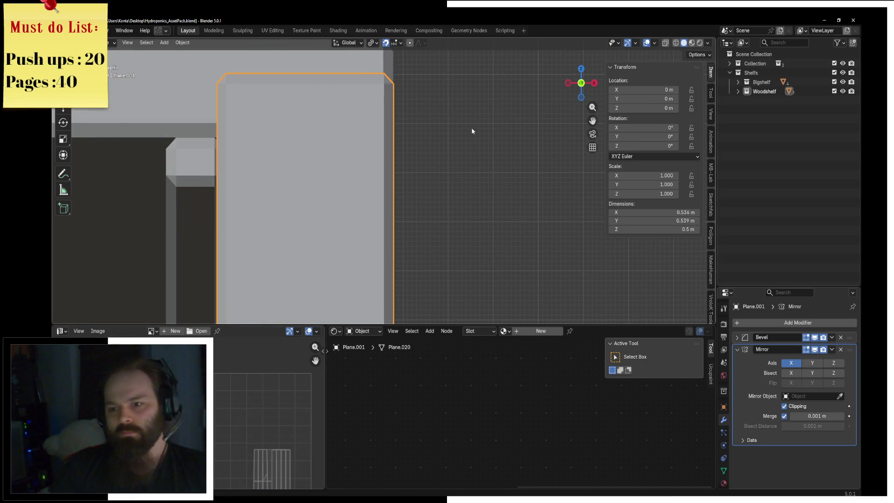
# Step: Select the shelf boards object and inspect it from front and side orthographic views
pyautogui.moveTo(550, 155)
pyautogui.mouseDown(button='middle')
pyautogui.moveTo(275, 200)
pyautogui.moveTo(371, 194)
pyautogui.mouseUp(button='middle')
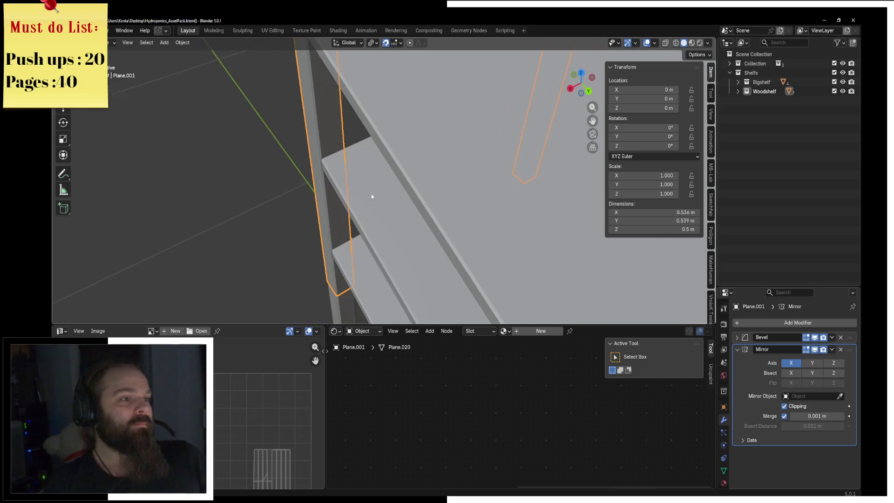
pyautogui.scroll(-3, 350, 156)
pyautogui.moveTo(350, 157)
pyautogui.mouseDown(button='middle')
pyautogui.moveTo(367, 195)
pyautogui.moveTo(461, 202)
pyautogui.mouseUp(button='middle')
pyautogui.click(366, 195)
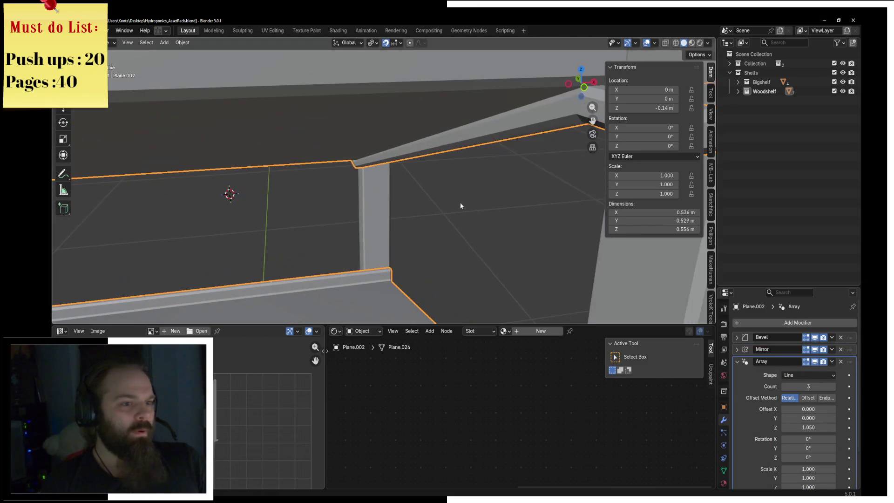
pyautogui.scroll(-5, 501, 155)
pyautogui.moveTo(500, 155); pyautogui.dragTo(410, 140, button='middle')
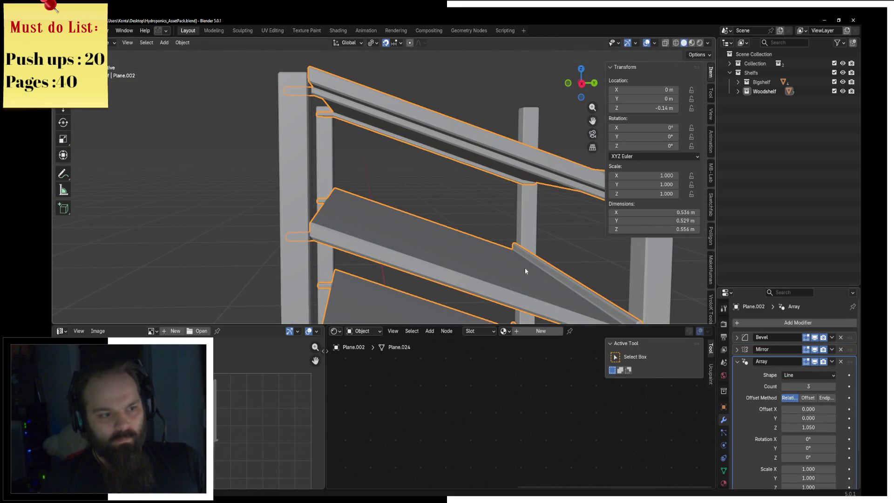
pyautogui.moveTo(526, 270); pyautogui.dragTo(515, 180, button='middle')
pyautogui.press('KP_1')
pyautogui.press('KP_3')
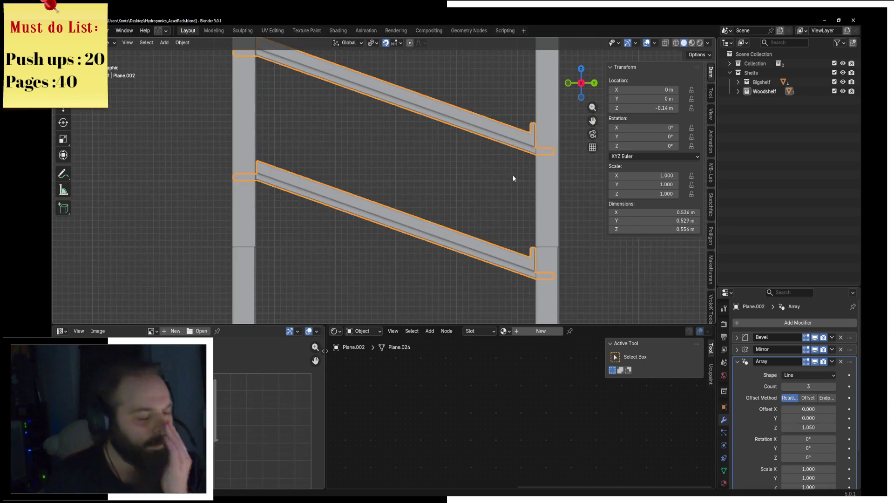
pyautogui.scroll(-3, 435, 266)
pyautogui.scroll(-3, 435, 266)
pyautogui.moveTo(446, 247); pyautogui.dragTo(442, 243, button='middle')
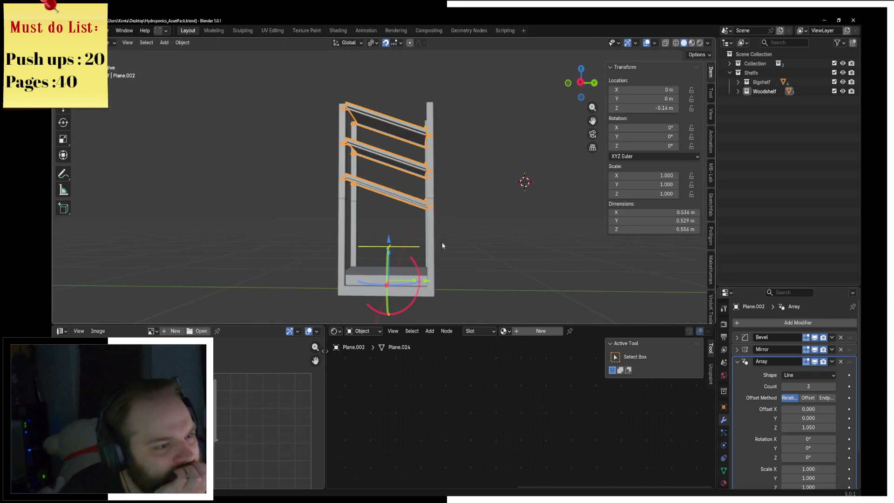
pyautogui.press('KP_1')
pyautogui.press('KP_3')
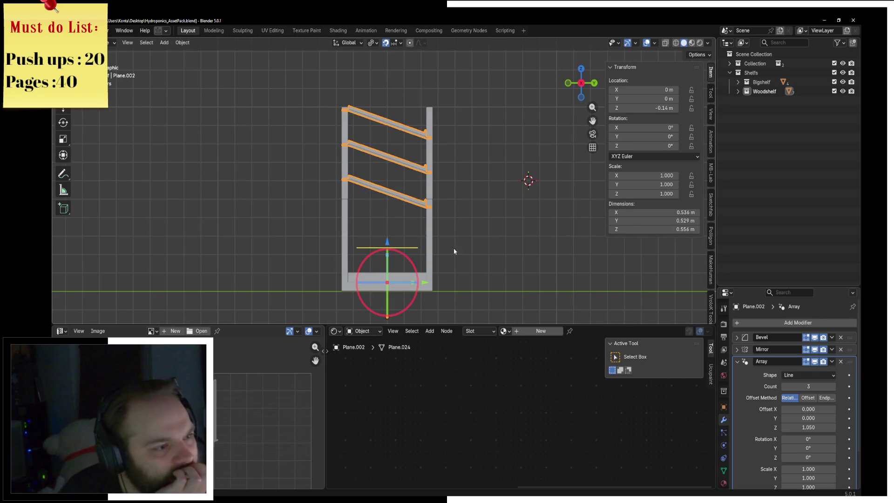
# Step: Set the shelf Array to Count 2 and raise its Relative Offset Z to 1.9
pyautogui.click(784, 428)
pyautogui.click(784, 428)
pyautogui.click(784, 428)
pyautogui.click(784, 428)
pyautogui.moveTo(518, 236)
pyautogui.mouseDown(button='middle')
pyautogui.moveTo(429, 247)
pyautogui.moveTo(383, 239)
pyautogui.mouseUp(button='middle')
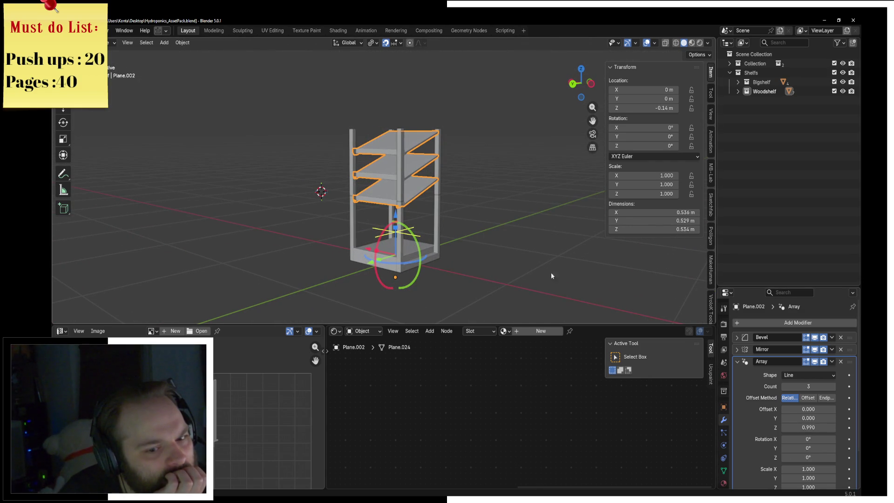
pyautogui.click(784, 387)
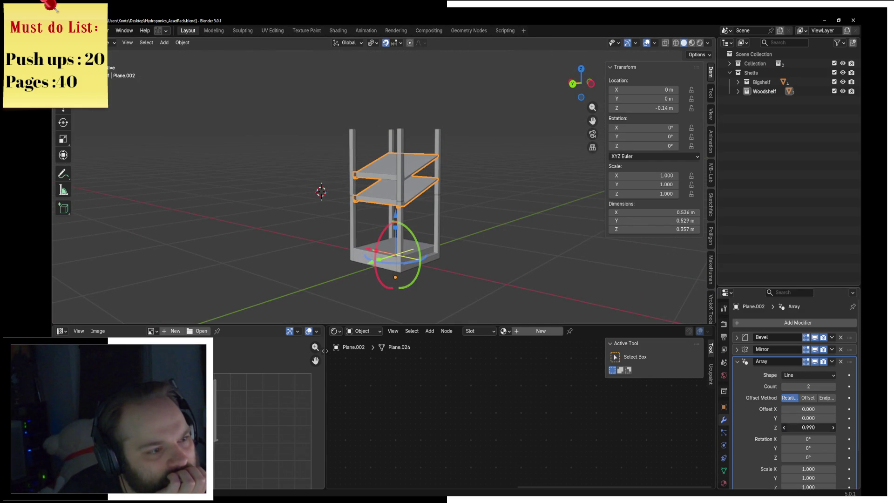
pyautogui.moveTo(807, 428); pyautogui.dragTo(838, 428)
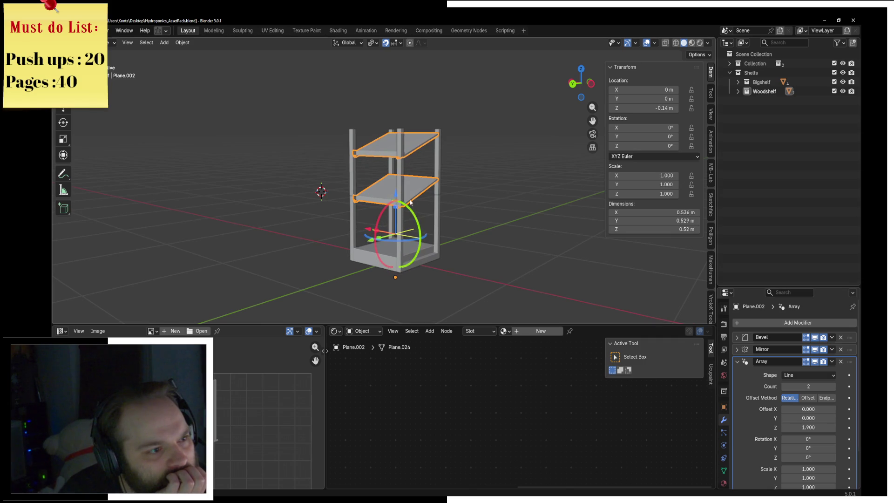
# Step: Select the corner posts object for the next edit
pyautogui.moveTo(410, 202); pyautogui.dragTo(430, 176, button='middle')
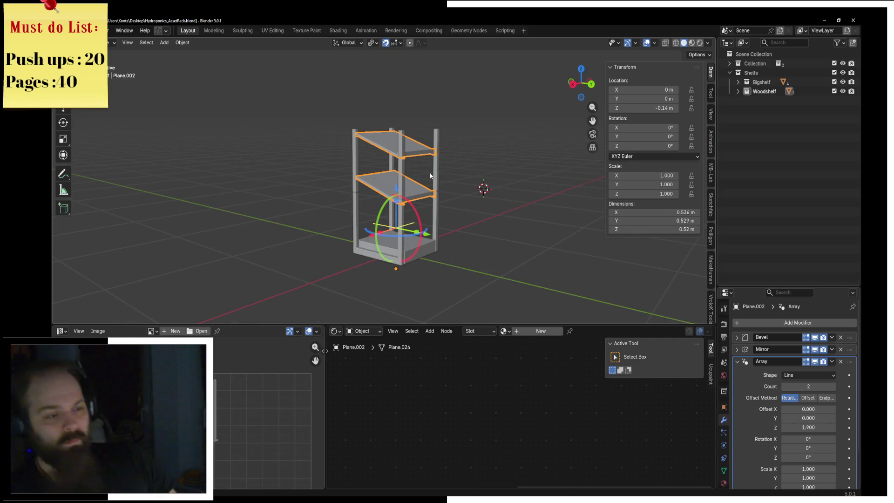
pyautogui.click(436, 183)
pyautogui.moveTo(443, 189)
pyautogui.mouseDown(button='middle')
pyautogui.moveTo(379, 227)
pyautogui.moveTo(369, 106)
pyautogui.moveTo(471, 155)
pyautogui.mouseUp(button='middle')
# Step: Check the posts in wireframe edit mode, selecting a post edge, then return to Object Mode
pyautogui.press('g')
pyautogui.press('Escape')
pyautogui.hotkey('ctrl', 'Tab')
pyautogui.click(506, 161)
pyautogui.press('z')
pyautogui.click(401, 170)
pyautogui.moveTo(401, 170); pyautogui.dragTo(325, 171, button='middle')
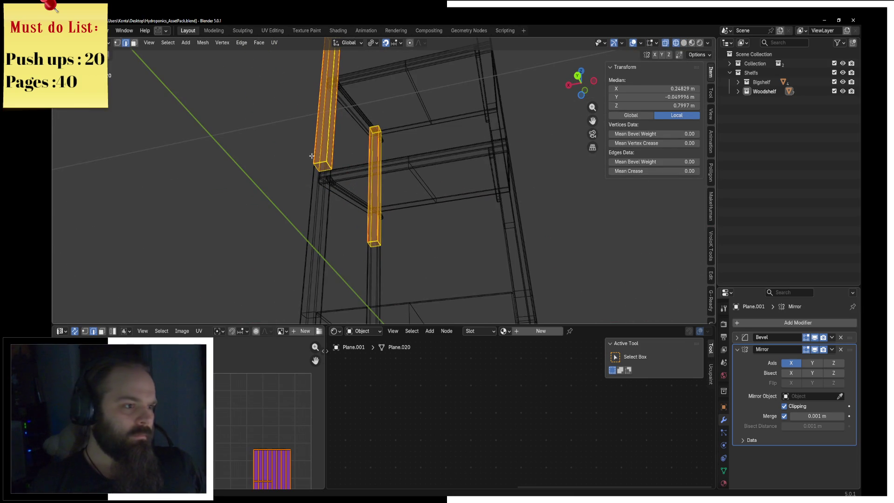
pyautogui.click(320, 161)
pyautogui.hotkey('ctrl', 'Tab')
pyautogui.click(301, 175)
# Step: Add an Array modifier to the posts with Offset X 0, Z 1 and Count 2, back in solid shading
pyautogui.click(748, 348)
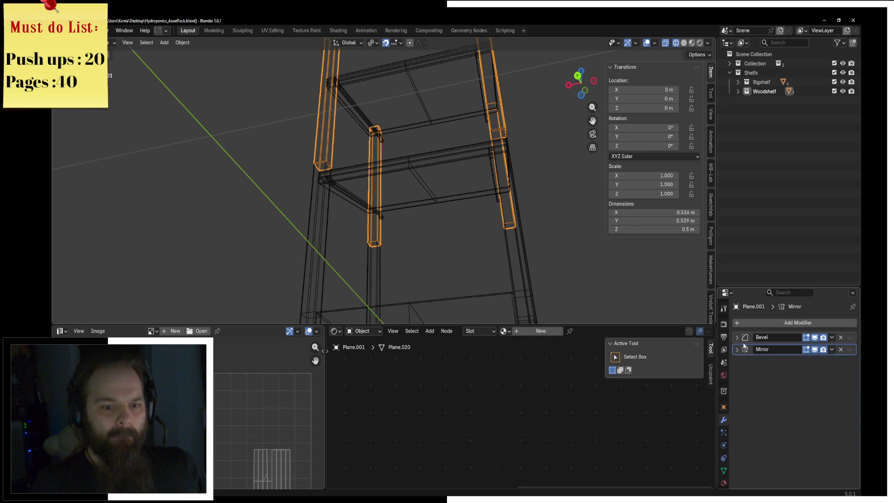
pyautogui.click(754, 322)
pyautogui.press('Return')
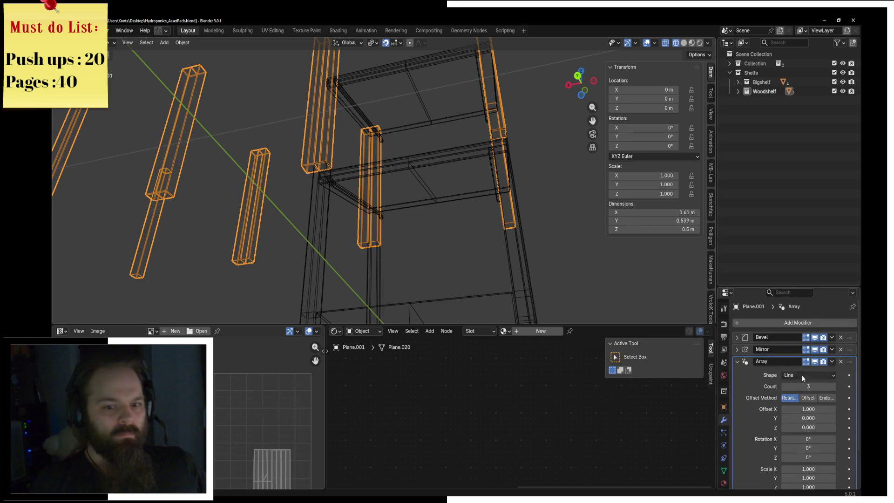
pyautogui.write('0')
pyautogui.press('Tab')
pyautogui.press('Tab')
pyautogui.write('1')
pyautogui.press('Return')
pyautogui.moveTo(434, 161)
pyautogui.mouseDown(button='middle')
pyautogui.moveTo(465, 131)
pyautogui.moveTo(447, 115)
pyautogui.moveTo(473, 223)
pyautogui.moveTo(458, 192)
pyautogui.mouseUp(button='middle')
pyautogui.hotkey('shift', 'z')
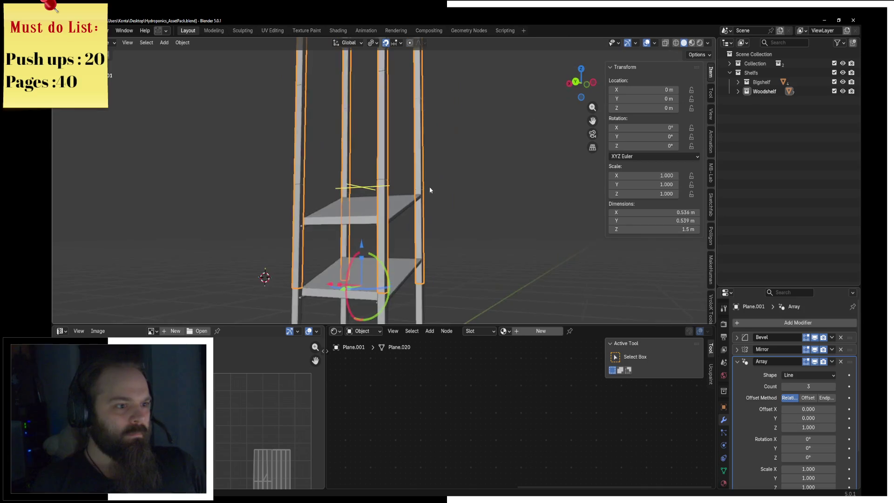
pyautogui.scroll(-2, 459, 193)
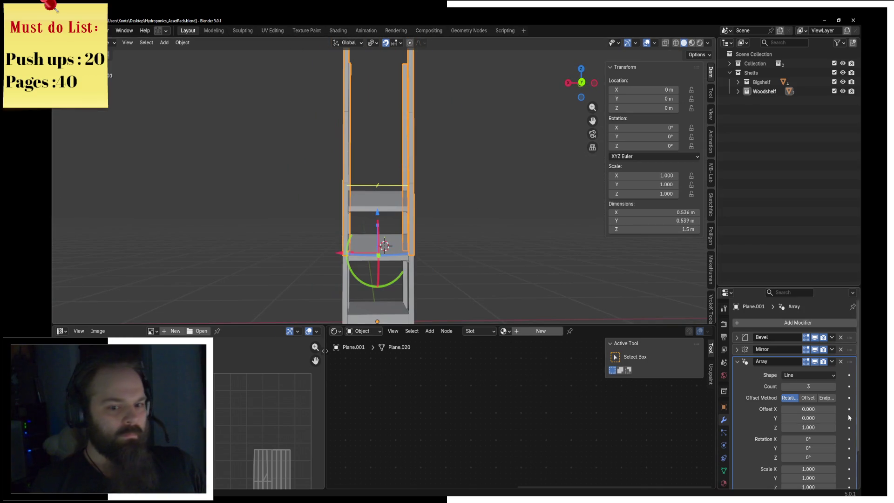
pyautogui.moveTo(464, 138); pyautogui.dragTo(426, 200, button='middle')
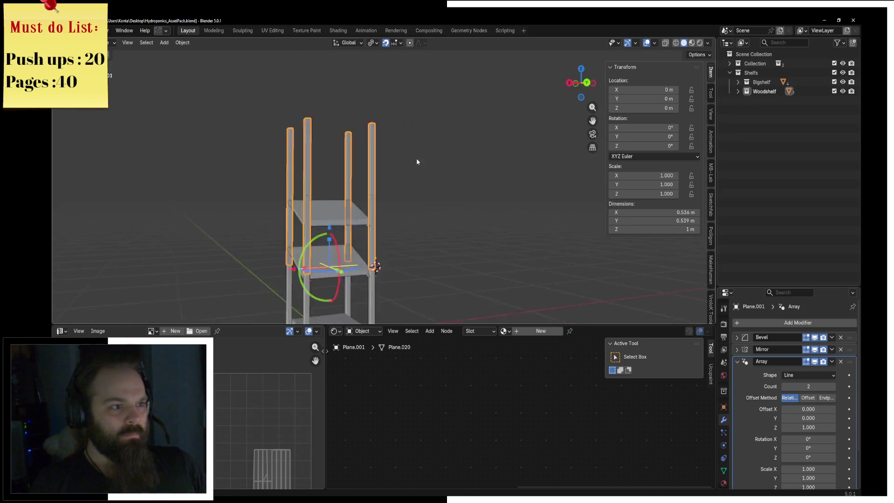
pyautogui.click(420, 233)
pyautogui.scroll(2, 420, 234)
pyautogui.scroll(2, 420, 234)
pyautogui.scroll(2, 419, 233)
# Step: Add a loop cut across the shelf board, slide it toward the post, and return to Object Mode
pyautogui.hotkey('ctrl', 'Tab')
pyautogui.click(539, 232)
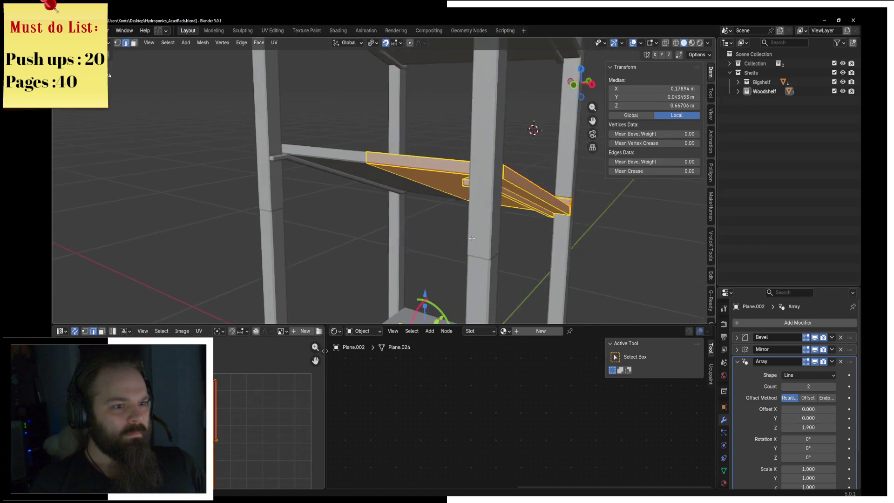
pyautogui.moveTo(539, 231); pyautogui.dragTo(456, 248, button='middle')
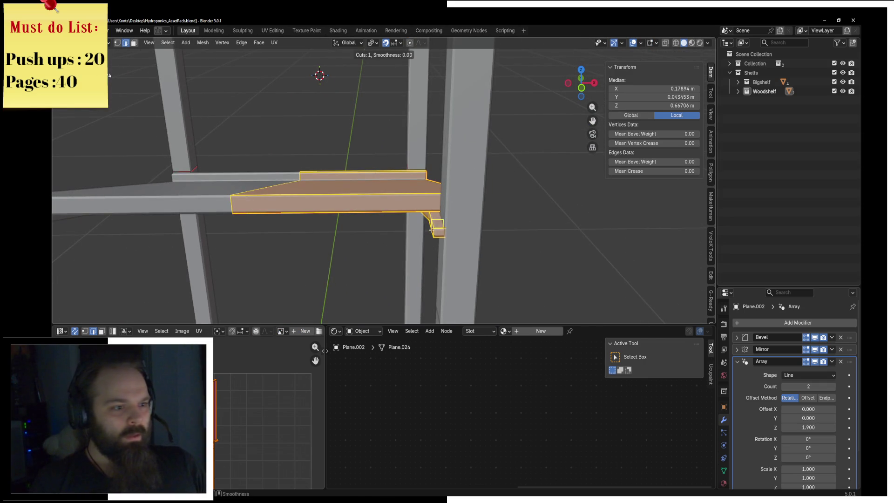
pyautogui.click(431, 231)
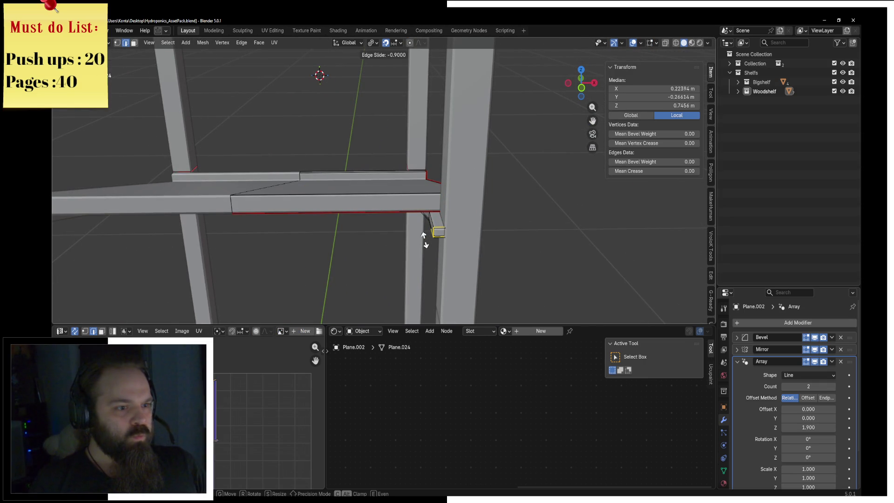
pyautogui.click(424, 236)
pyautogui.hotkey('ctrl', 'Tab')
pyautogui.click(377, 238)
# Step: Select the corner posts object and enter Edit Mode on it
pyautogui.moveTo(377, 238)
pyautogui.mouseDown(button='middle')
pyautogui.moveTo(341, 198)
pyautogui.moveTo(291, 189)
pyautogui.moveTo(345, 162)
pyautogui.mouseUp(button='middle')
pyautogui.click(344, 164)
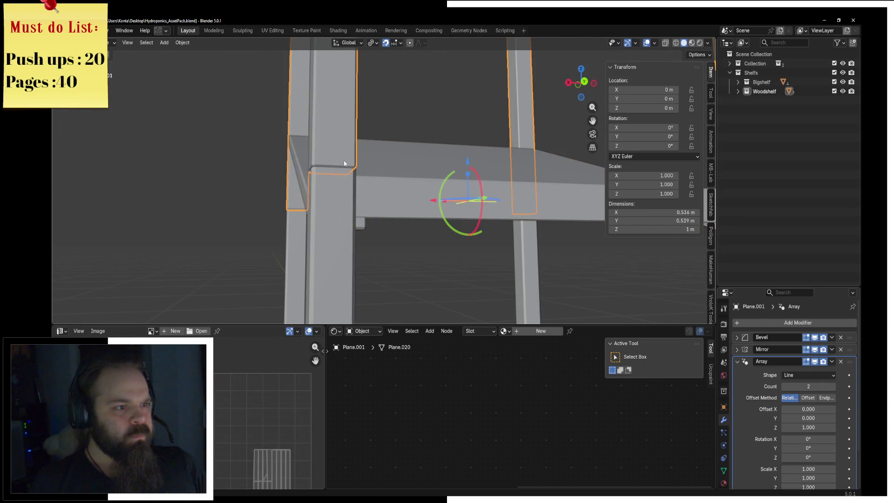
pyautogui.hotkey('ctrl', 'Tab')
pyautogui.click(383, 156)
pyautogui.hotkey('ctrl', 'Tab')
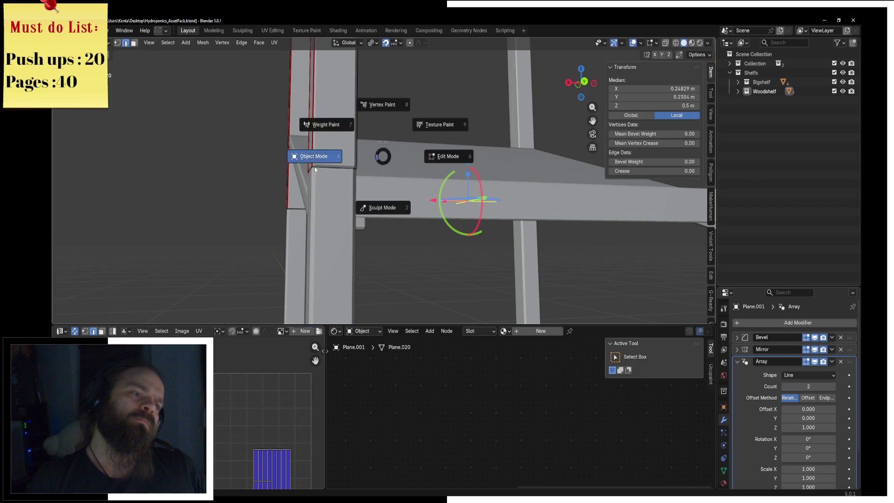
# Step: Apply the posts' array modifier and separate the upper post sections into their own object
pyautogui.click(314, 167)
pyautogui.scroll(-5, 355, 162)
pyautogui.moveTo(355, 162)
pyautogui.mouseDown(button='middle')
pyautogui.moveTo(418, 131)
pyautogui.moveTo(425, 153)
pyautogui.moveTo(394, 152)
pyautogui.mouseUp(button='middle')
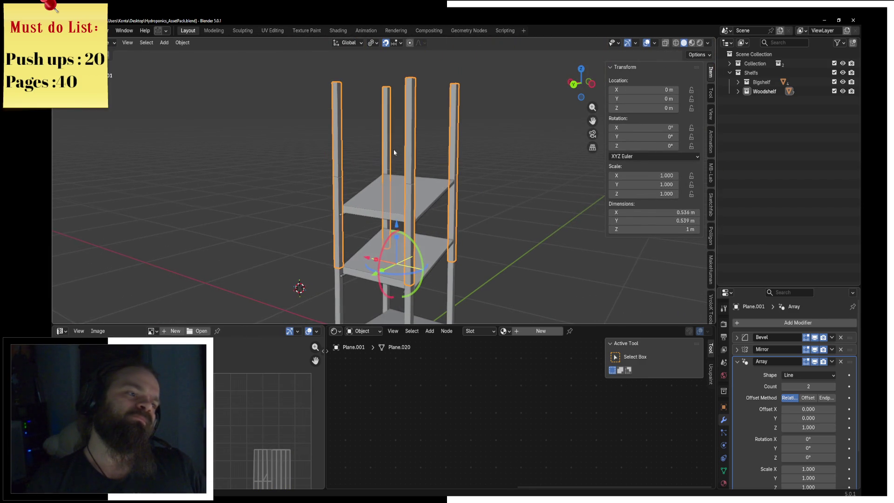
pyautogui.hotkey('ctrl', 'a')
pyautogui.hotkey('ctrl', 'Tab')
pyautogui.click(489, 194)
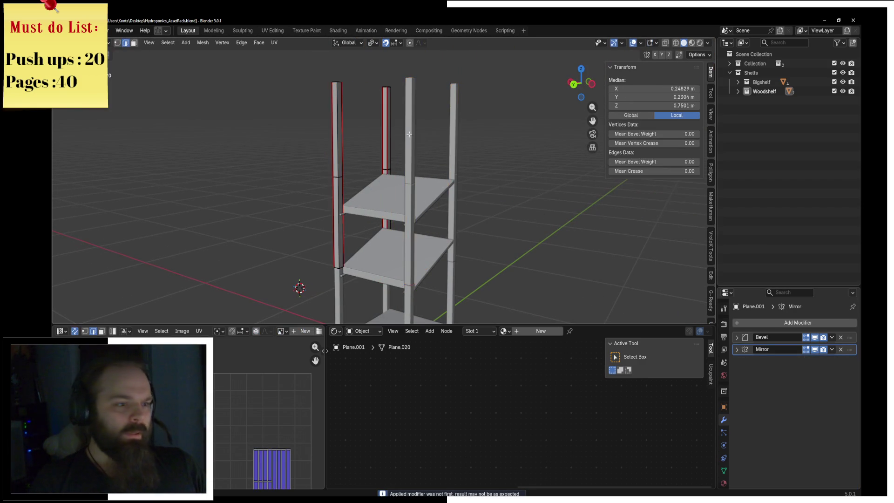
pyautogui.press('l')
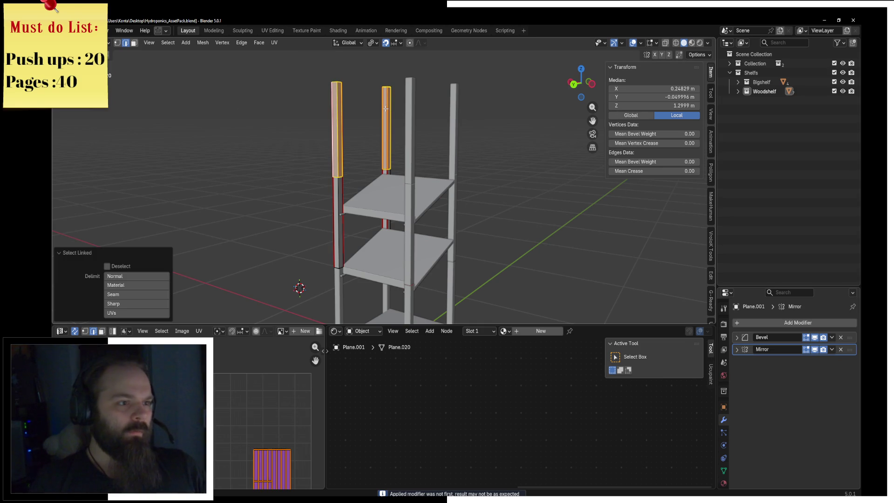
pyautogui.press('p')
pyautogui.click(386, 108)
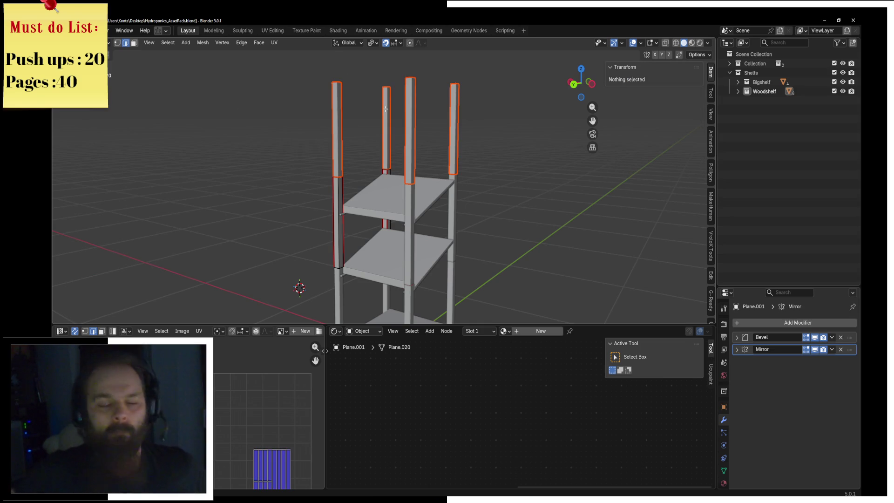
# Step: Return to Object Mode, check the reference wine shelf photo, and clear the selection
pyautogui.moveTo(385, 124); pyautogui.dragTo(374, 170, button='middle')
pyautogui.press('Tab')
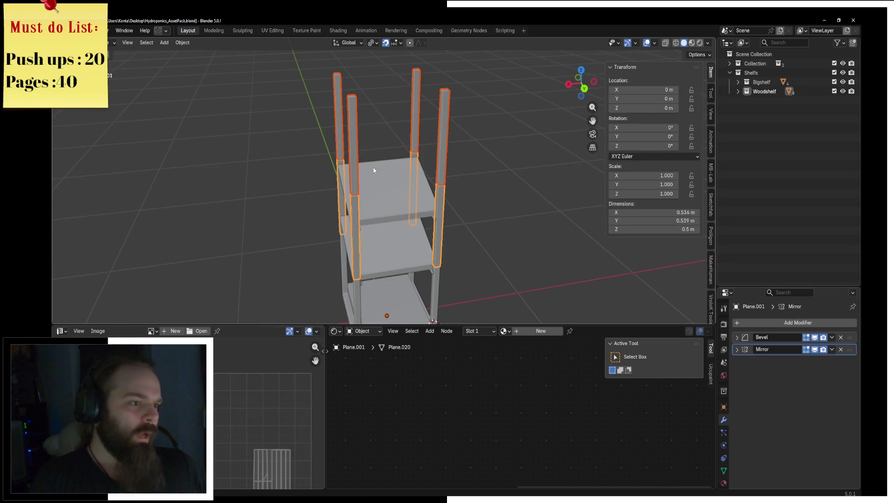
pyautogui.moveTo(433, 322); pyautogui.dragTo(419, 301, button='middle')
pyautogui.hotkey('alt', 'Tab')
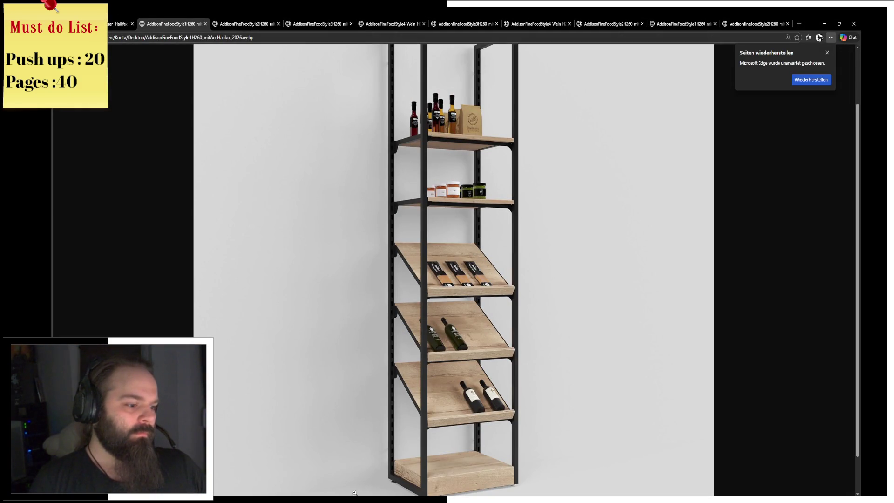
pyautogui.hotkey('alt', 'Tab')
pyautogui.click(410, 188)
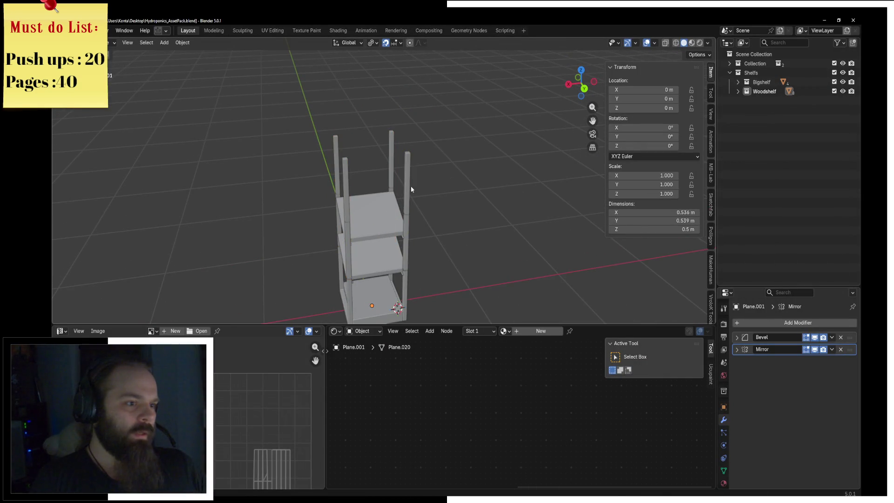
# Step: Duplicate the slanted shelf board with Shift+D and move the copy up along Z
pyautogui.click(409, 186)
pyautogui.moveTo(411, 186); pyautogui.dragTo(422, 157, button='middle')
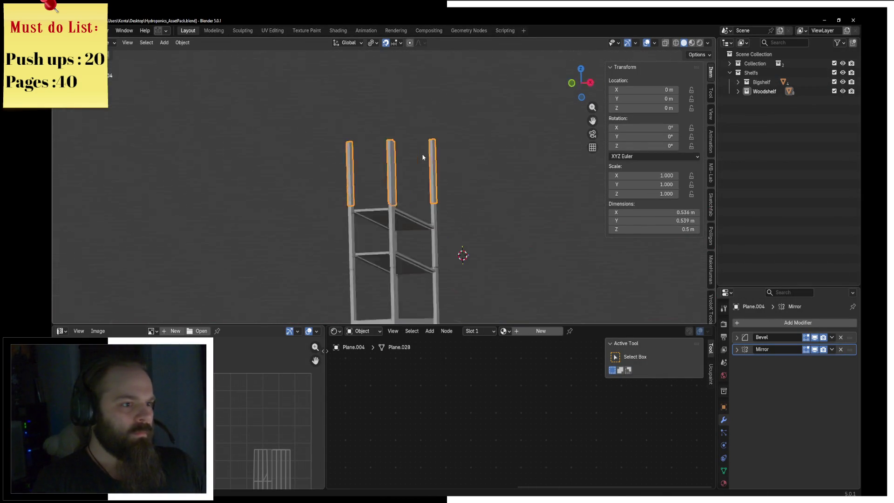
pyautogui.press('KP_1')
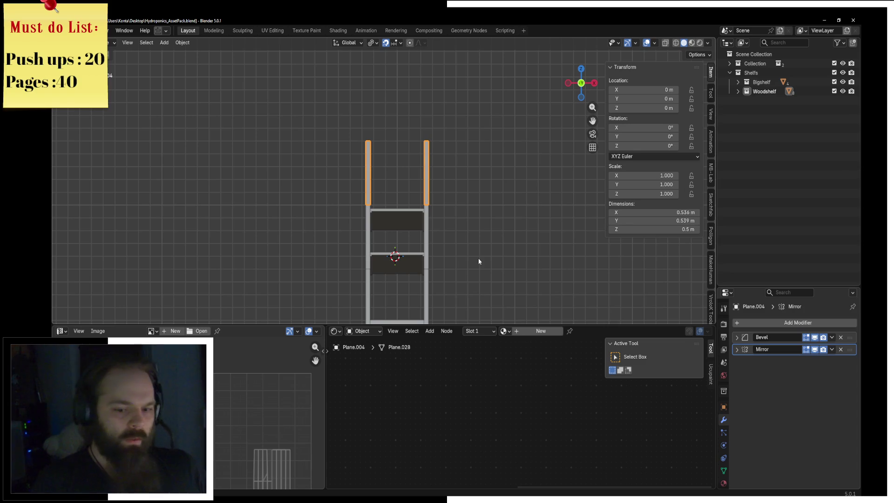
pyautogui.moveTo(479, 261); pyautogui.dragTo(489, 276, button='middle')
pyautogui.scroll(3, 489, 276)
pyautogui.scroll(2, 443, 214)
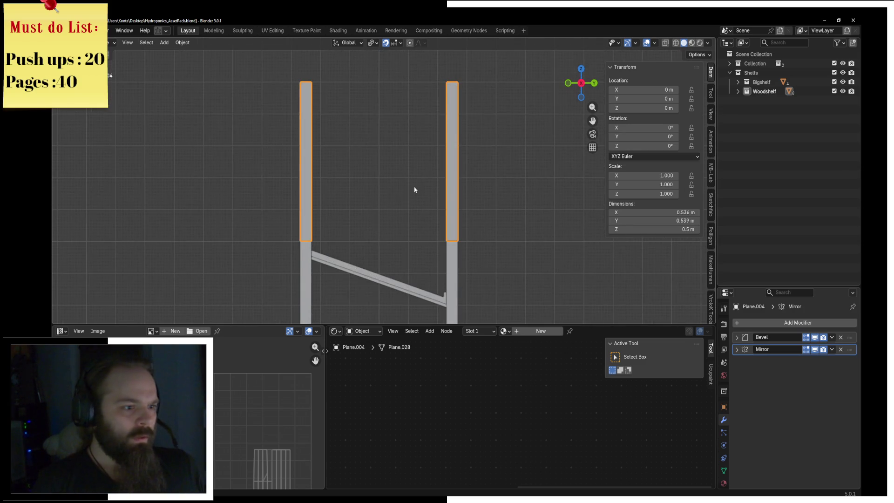
pyautogui.click(355, 273)
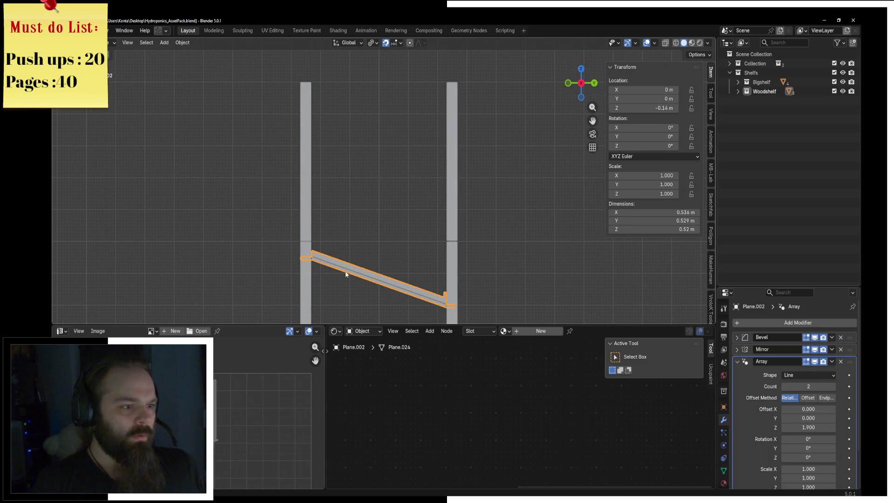
pyautogui.hotkey('shift', 'd')
pyautogui.press('Escape')
pyautogui.press('g')
pyautogui.press('z')
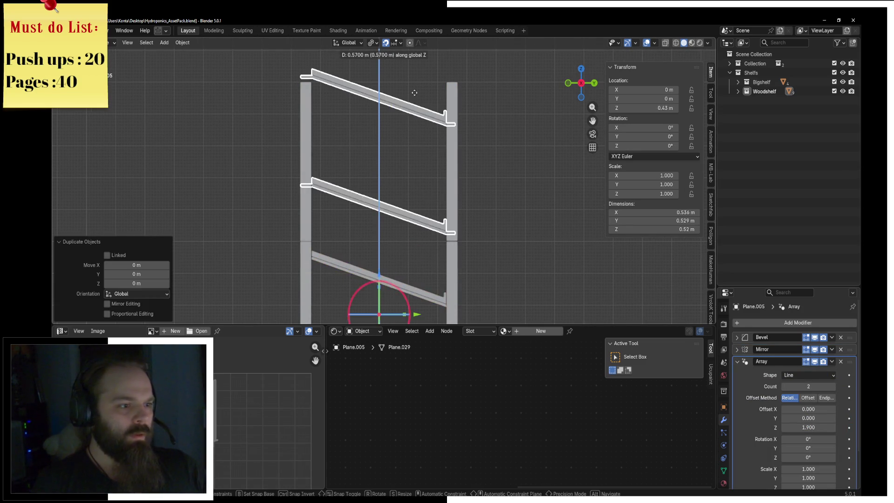
pyautogui.click(407, 108)
# Step: Raise the copied board's lower end along Z until level and push its Array Offset Z higher
pyautogui.hotkey('ctrl', 'Tab')
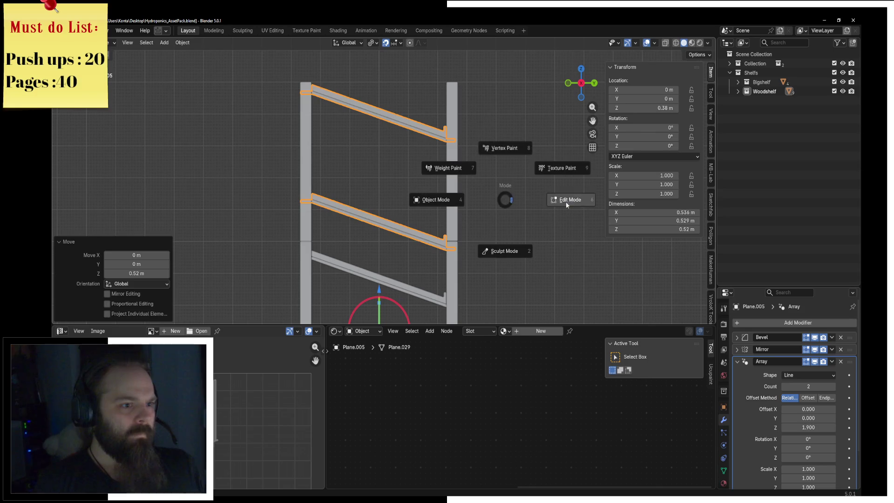
pyautogui.click(565, 199)
pyautogui.press('z')
pyautogui.click(475, 211)
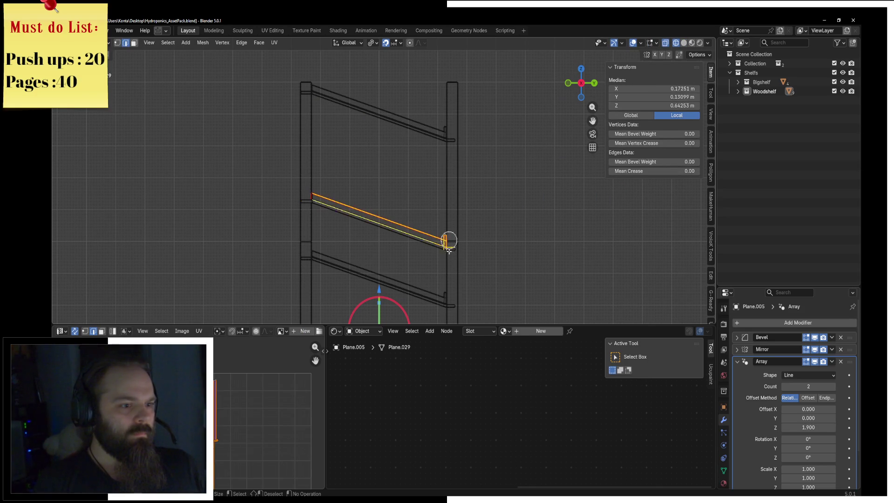
pyautogui.press('g')
pyautogui.press('z')
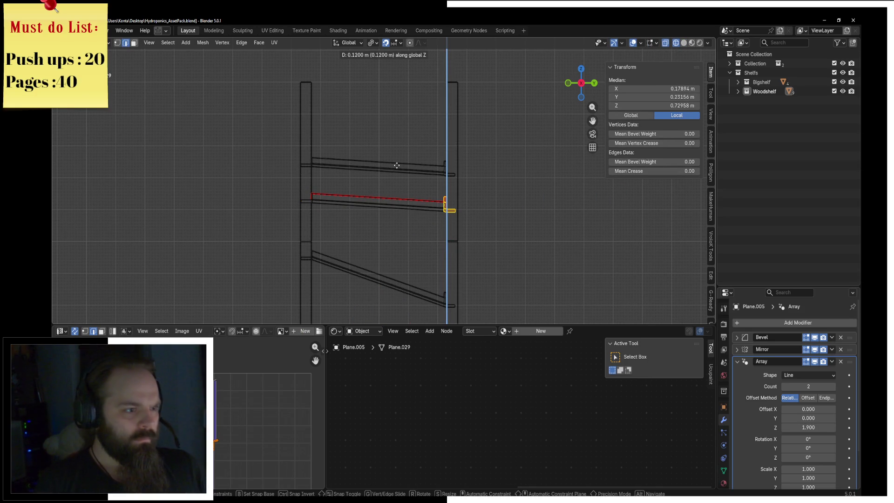
pyautogui.click(404, 159)
pyautogui.scroll(1, 404, 159)
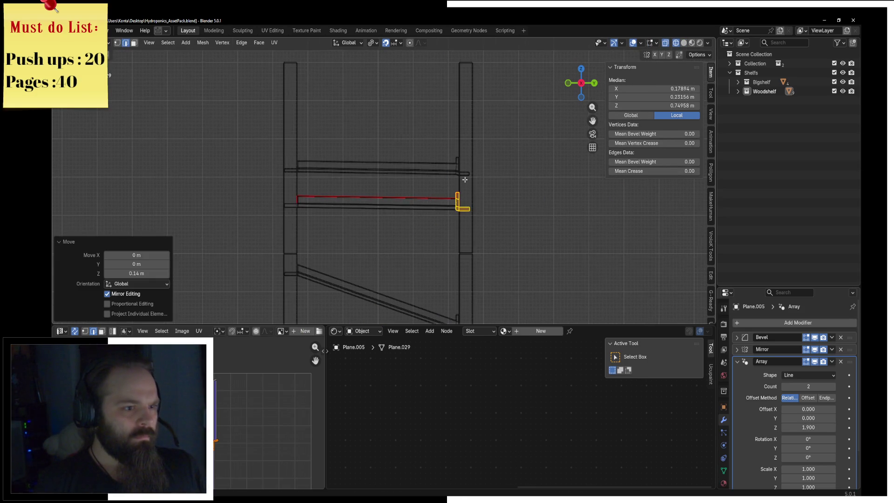
pyautogui.moveTo(821, 427); pyautogui.dragTo(860, 427)
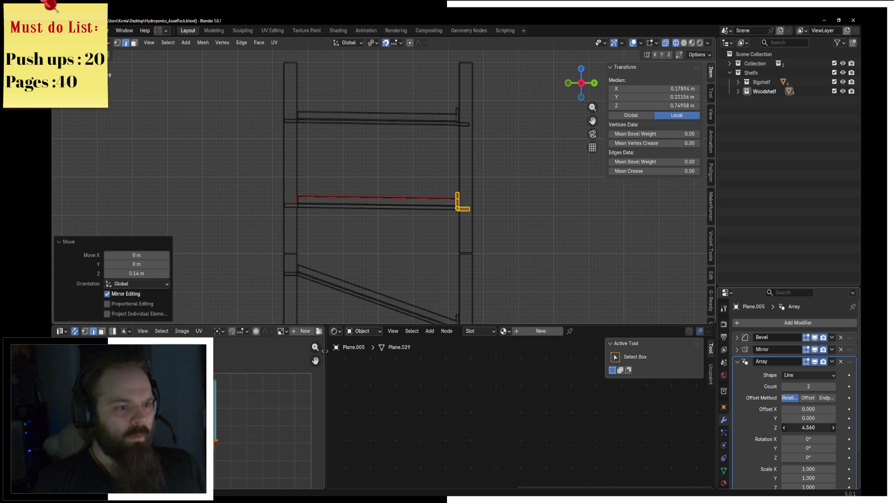
# Step: Lower the whole level board slightly on Z and nudge its arrayed copy a bit higher
pyautogui.press('g')
pyautogui.press('z')
pyautogui.press('Escape')
pyautogui.hotkey('ctrl', 'l')
pyautogui.press('g')
pyautogui.press('z')
pyautogui.click(577, 247)
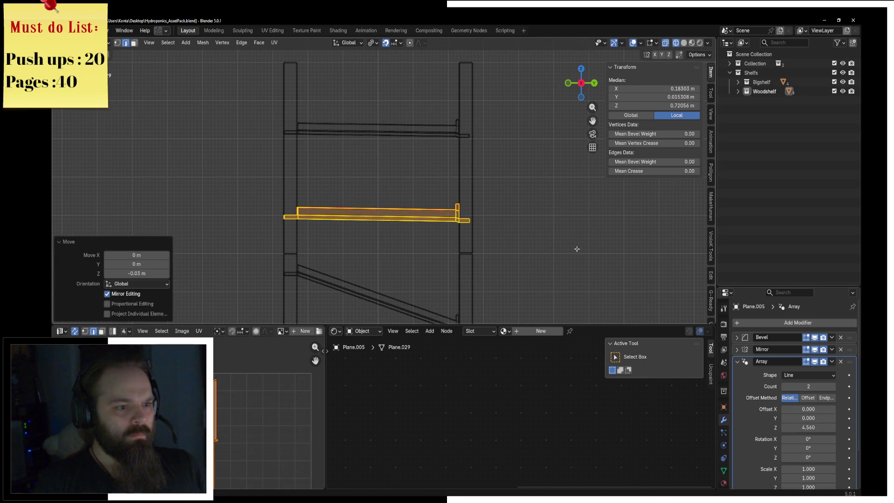
pyautogui.scroll(1, 577, 249)
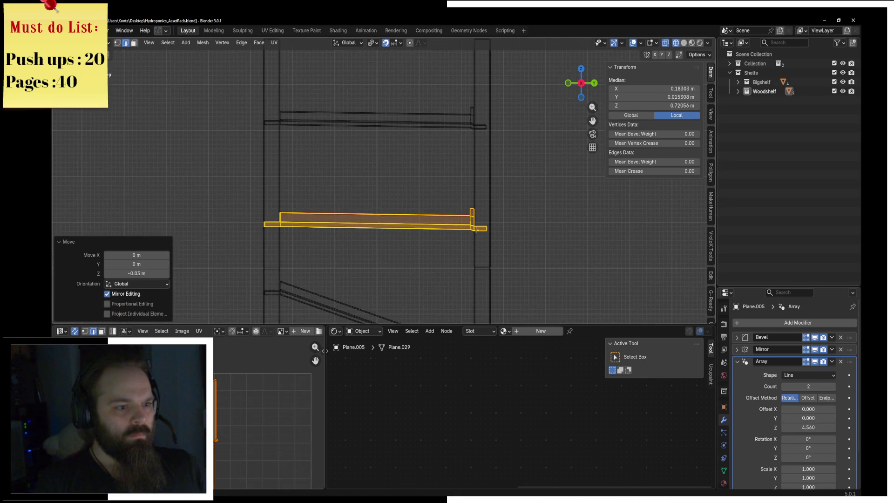
pyautogui.click(832, 428)
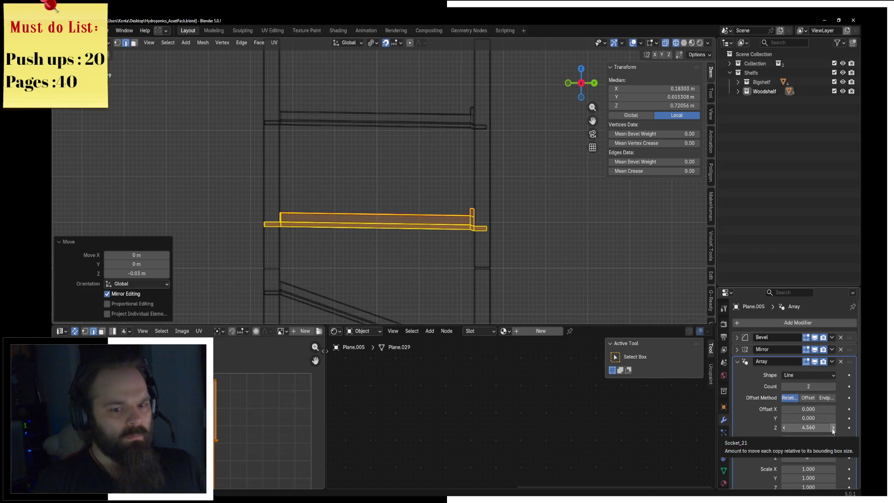
# Step: Select the shelf's right-end lip and raise it slightly along Z
pyautogui.click(465, 190)
pyautogui.click(473, 216)
pyautogui.moveTo(473, 216)
pyautogui.keyDown('shift'); pyautogui.mouseDown(button='middle')
pyautogui.moveTo(400, 184)
pyautogui.moveTo(379, 189)
pyautogui.mouseUp(button='middle'); pyautogui.keyUp('shift')
pyautogui.scroll(2, 401, 184)
pyautogui.scroll(1, 413, 180)
pyautogui.scroll(3, 592, 213)
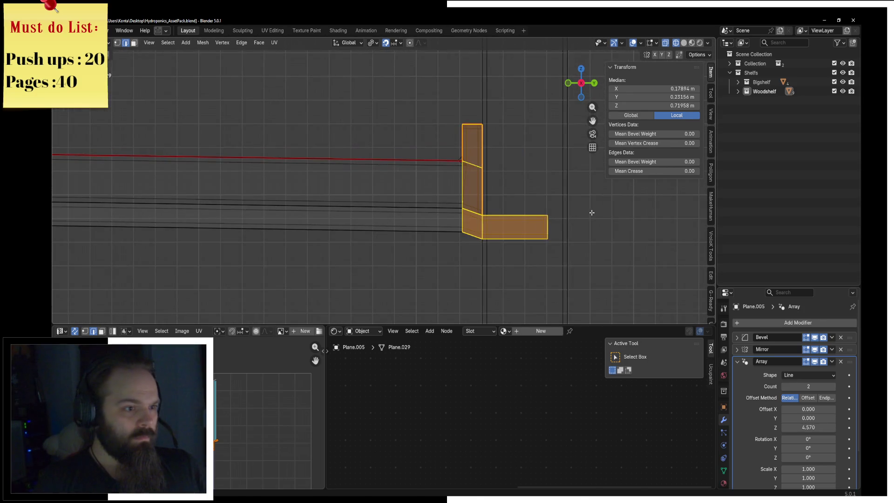
pyautogui.moveTo(505, 216)
pyautogui.keyDown('shift'); pyautogui.mouseDown(button='middle')
pyautogui.moveTo(60, 200)
pyautogui.moveTo(381, 193)
pyautogui.mouseUp(button='middle'); pyautogui.keyUp('shift')
pyautogui.scroll(2, 377, 193)
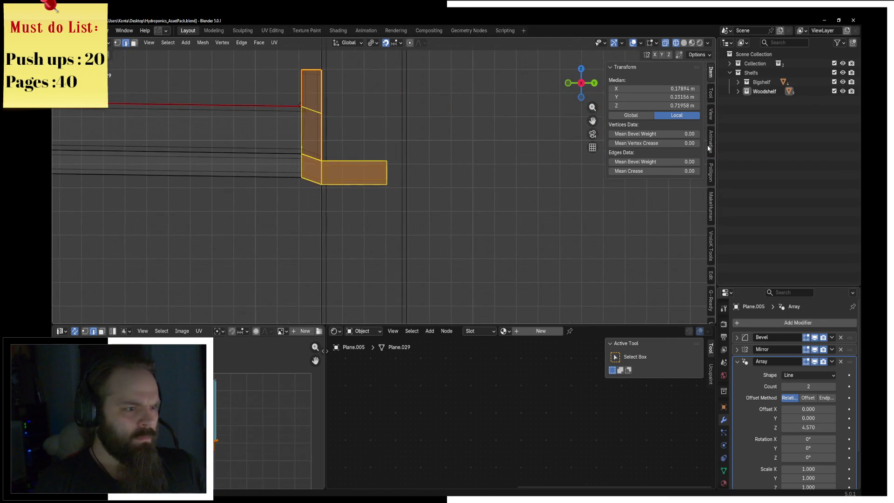
pyautogui.scroll(2, 391, 193)
pyautogui.keyDown('shift'); pyautogui.moveTo(325, 186); pyautogui.dragTo(549, 265, button='middle'); pyautogui.keyUp('shift')
pyautogui.scroll(2, 549, 266)
pyautogui.press('g')
pyautogui.press('z')
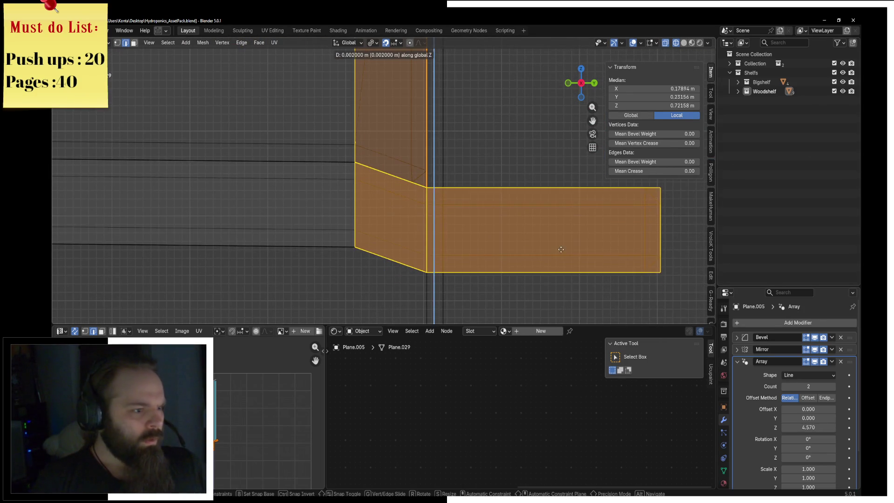
pyautogui.click(577, 231)
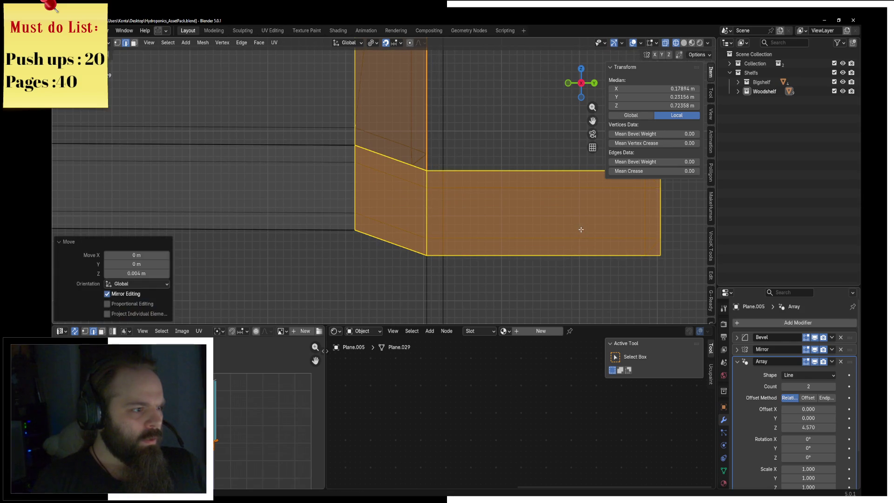
# Step: Cancel a stray move, switch back to solid shading and return to Object Mode
pyautogui.moveTo(579, 230); pyautogui.dragTo(288, 221, button='middle')
pyautogui.keyDown('shift'); pyautogui.scroll(-5, 288, 221); pyautogui.keyUp('shift')
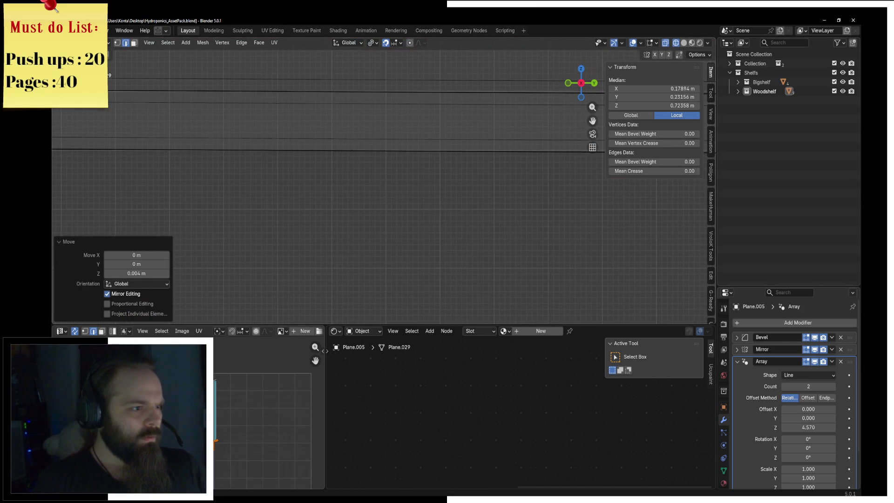
pyautogui.keyDown('shift'); pyautogui.scroll(2, 224, 224); pyautogui.keyUp('shift')
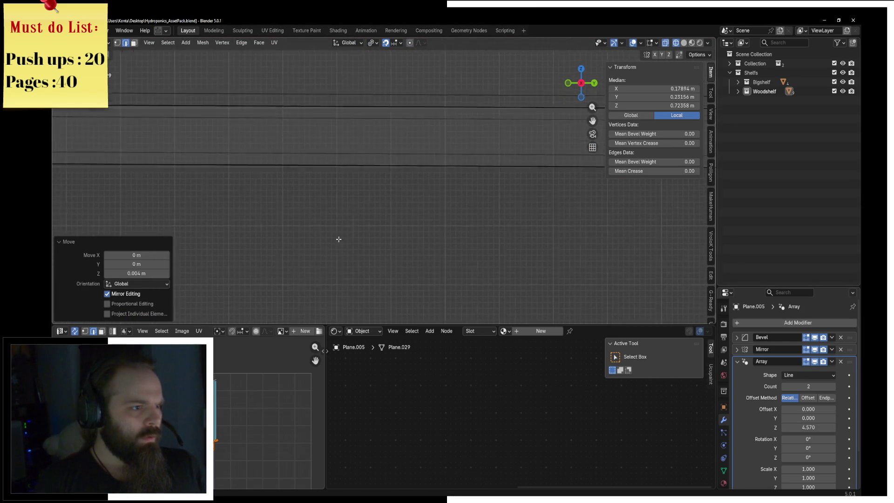
pyautogui.keyDown('shift'); pyautogui.scroll(2, 363, 223); pyautogui.keyUp('shift')
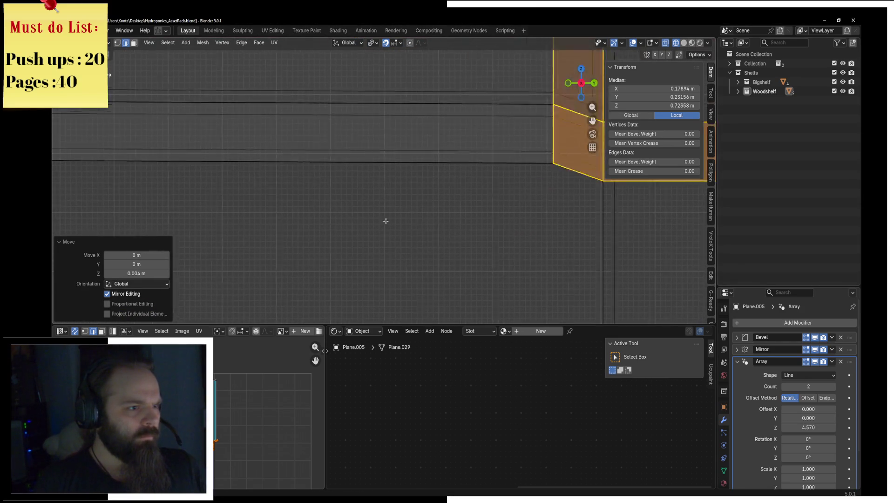
pyautogui.keyDown('ctrl'); pyautogui.hscroll(5, 405, 212); pyautogui.keyUp('ctrl')
pyautogui.scroll(2, 404, 213)
pyautogui.scroll(2, 404, 213)
pyautogui.press('g')
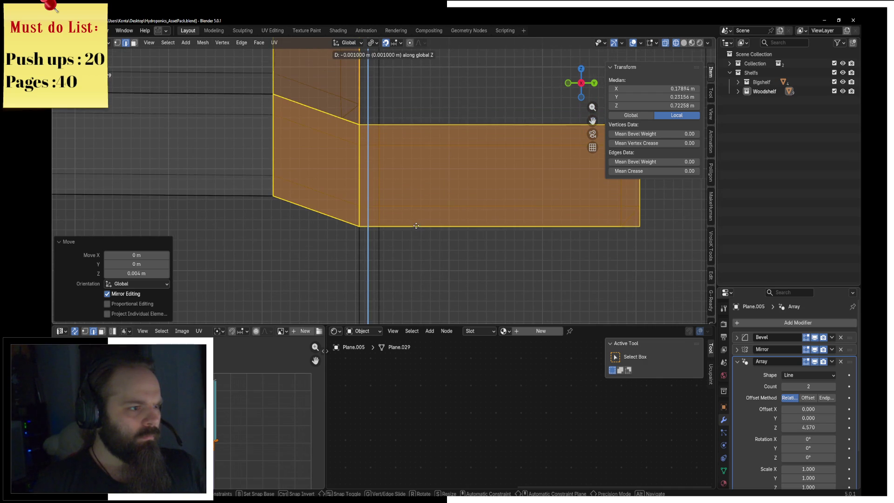
pyautogui.scroll(-2, 422, 213)
pyautogui.scroll(-2, 375, 185)
pyautogui.press('Escape')
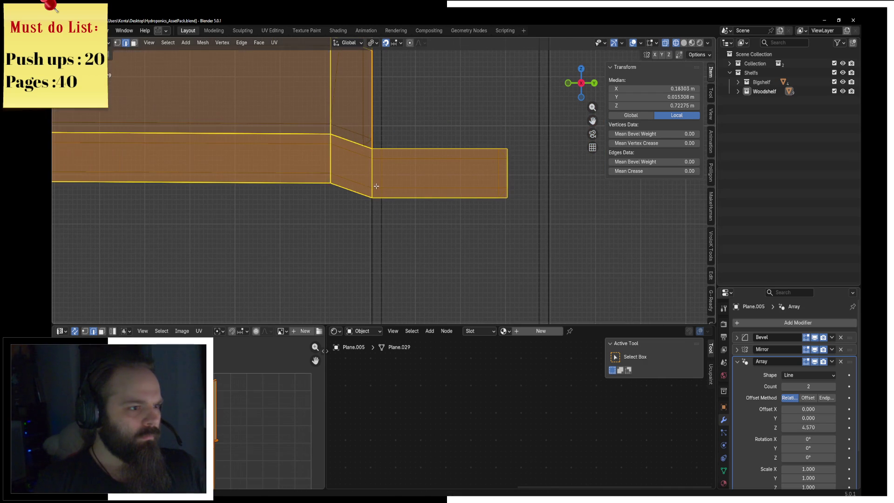
pyautogui.click(367, 188)
pyautogui.hotkey('ctrl', 'Tab')
pyautogui.moveTo(379, 183)
pyautogui.mouseDown(button='middle')
pyautogui.moveTo(460, 150)
pyautogui.moveTo(382, 157)
pyautogui.mouseUp(button='middle')
pyautogui.scroll(-3, 455, 144)
pyautogui.scroll(-3, 385, 153)
pyautogui.scroll(2, 383, 157)
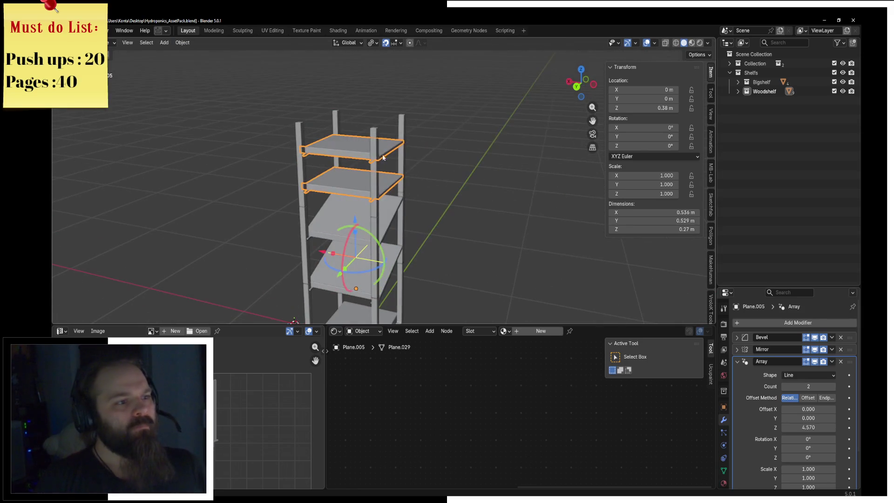
# Step: Extrude the top face of the shelf post upward by 0.5 m in front orthographic view
pyautogui.click(374, 150)
pyautogui.press('Tab')
pyautogui.scroll(2, 301, 164)
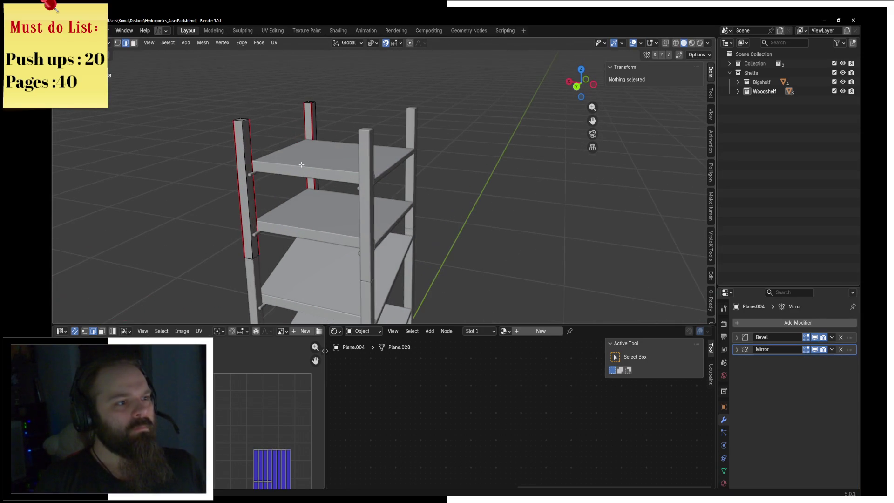
pyautogui.click(244, 123)
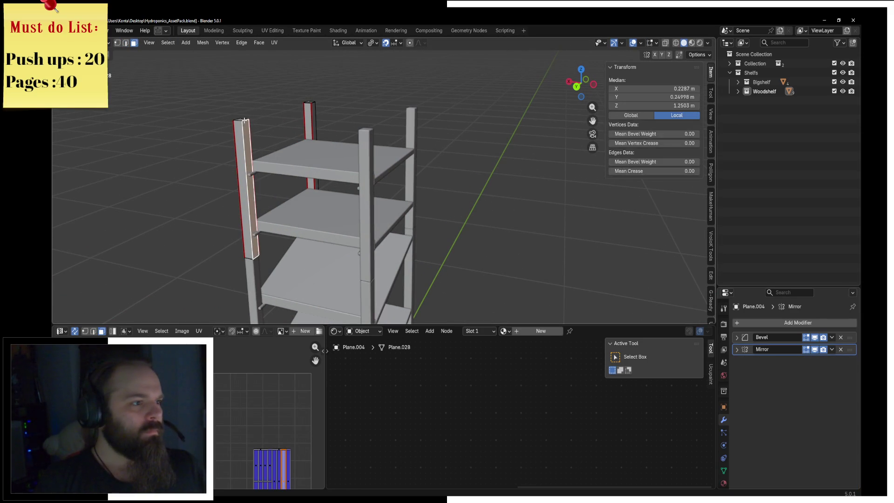
pyautogui.click(239, 120)
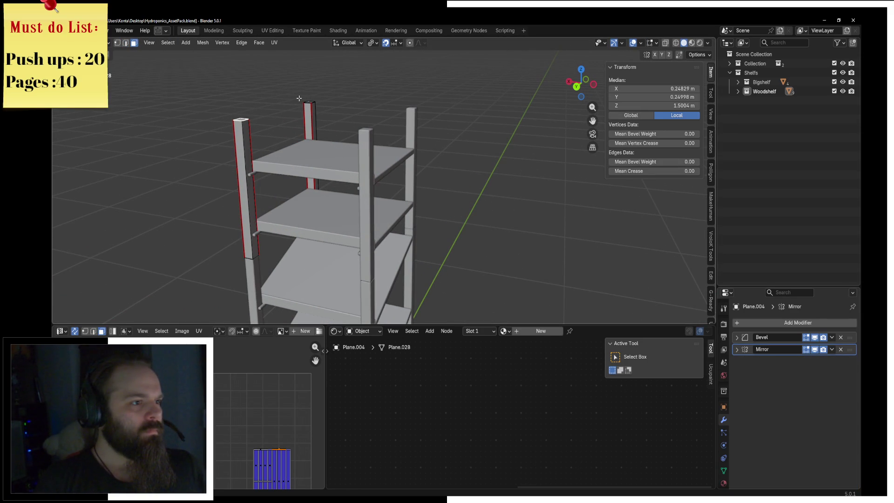
pyautogui.moveTo(309, 103)
pyautogui.mouseDown(button='middle')
pyautogui.moveTo(491, 165)
pyautogui.moveTo(473, 150)
pyautogui.mouseUp(button='middle')
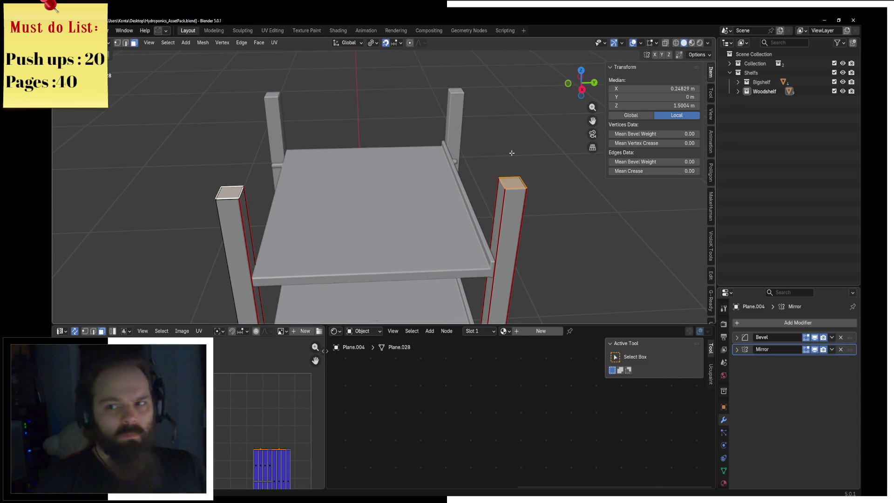
pyautogui.scroll(-2, 511, 152)
pyautogui.moveTo(513, 152)
pyautogui.mouseDown(button='middle')
pyautogui.moveTo(557, 137)
pyautogui.moveTo(428, 144)
pyautogui.mouseUp(button='middle')
pyautogui.scroll(-2, 428, 144)
pyautogui.press('KP_1')
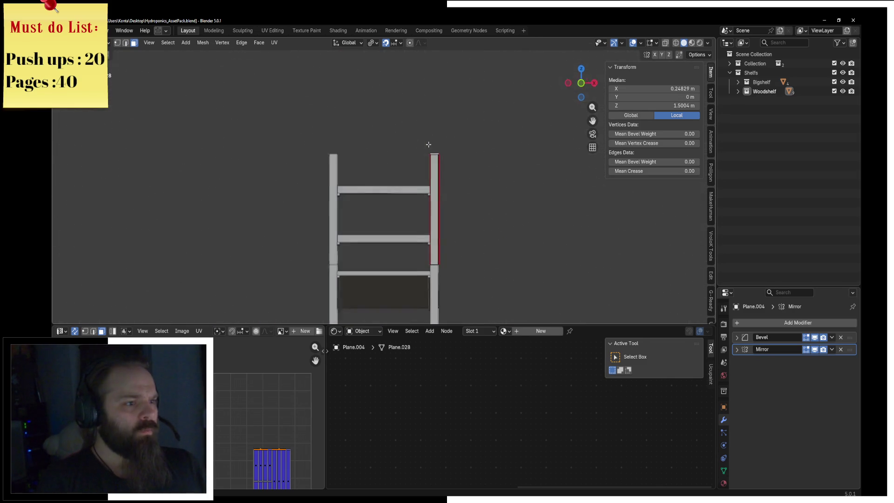
pyautogui.scroll(-1, 429, 145)
pyautogui.scroll(-1, 429, 146)
pyautogui.scroll(-1, 391, 203)
pyautogui.scroll(1, 391, 203)
pyautogui.scroll(3, 392, 205)
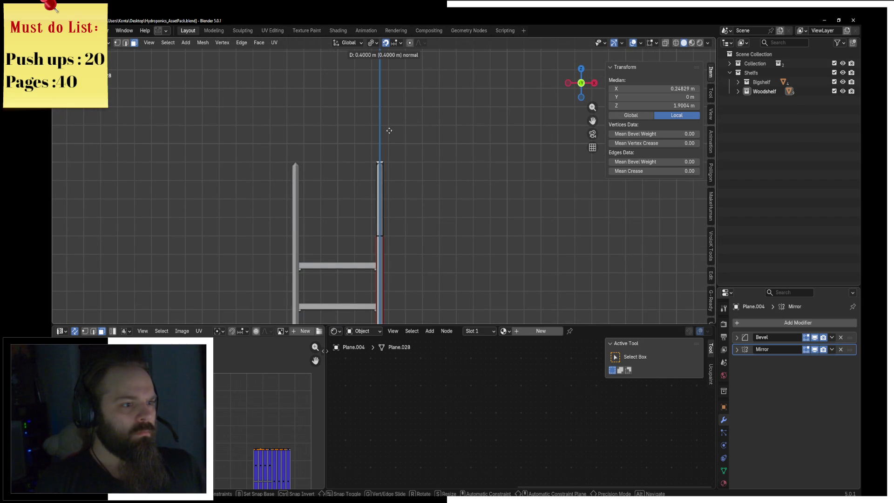
pyautogui.click(394, 114)
pyautogui.scroll(3, 391, 126)
# Step: Add a loop cut partway along the extended leg
pyautogui.hotkey('ctrl', 'r')
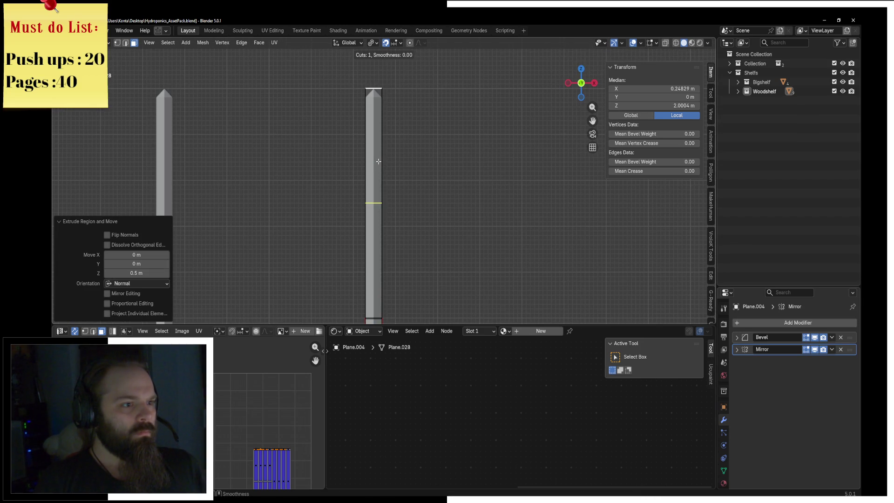
pyautogui.click(393, 67)
pyautogui.moveTo(229, 148); pyautogui.dragTo(460, 133, button='middle')
# Step: Flatten the top loops of the legs level by scaling them to zero on Z about a chosen pivot
pyautogui.rightClick(469, 70)
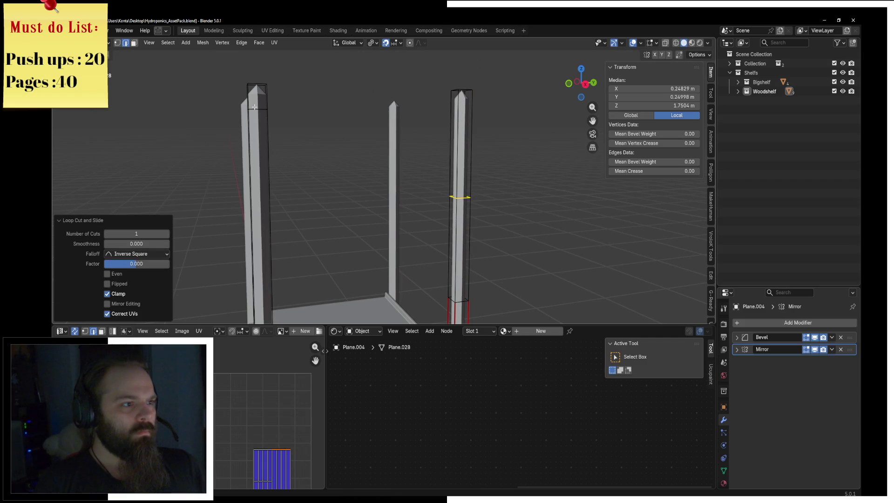
pyautogui.keyDown('alt'); pyautogui.keyDown('shift'); pyautogui.click(255, 106); pyautogui.keyUp('shift'); pyautogui.keyUp('alt')
pyautogui.press('s')
pyautogui.press('z')
pyautogui.rightClick(315, 118)
pyautogui.click(372, 42)
pyautogui.click(398, 84)
pyautogui.press('s')
pyautogui.press('z')
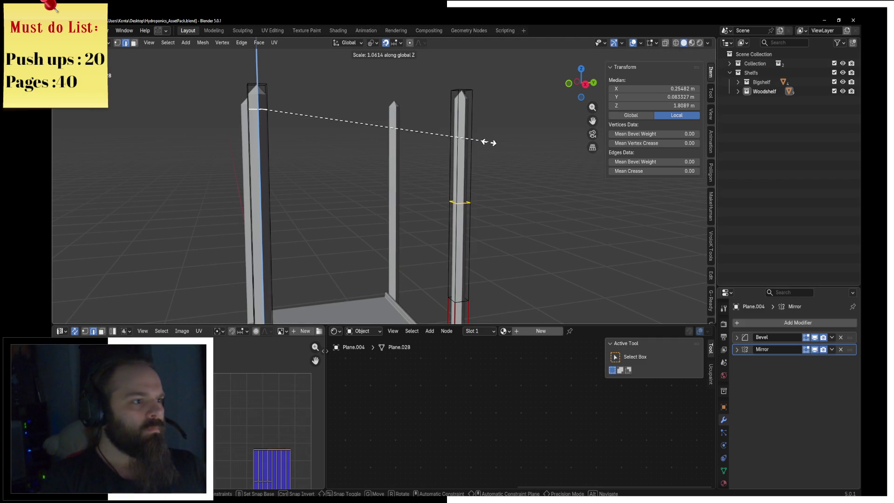
pyautogui.press('Return')
pyautogui.press('s')
pyautogui.press('z')
pyautogui.press('0')
pyautogui.press('Return')
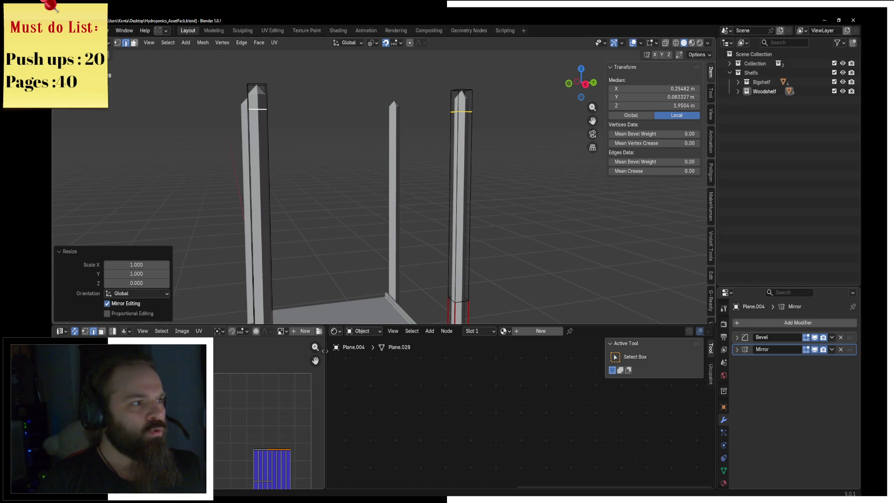
# Step: Bridge the two post top faces into a crossbar and inspect the result
pyautogui.press('3')
pyautogui.click(451, 103)
pyautogui.moveTo(451, 103); pyautogui.dragTo(301, 98, button='middle')
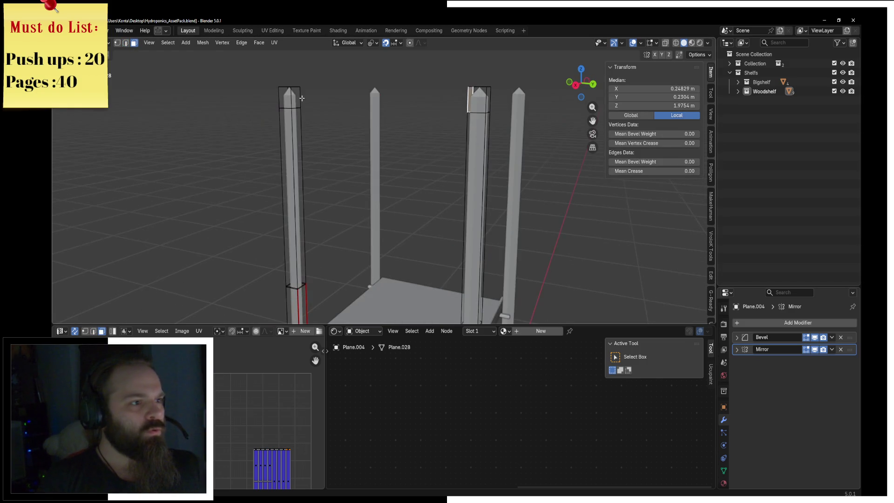
pyautogui.press('F3')
pyautogui.write('bridge')
pyautogui.press('Return')
pyautogui.hotkey('ctrl', 'Tab')
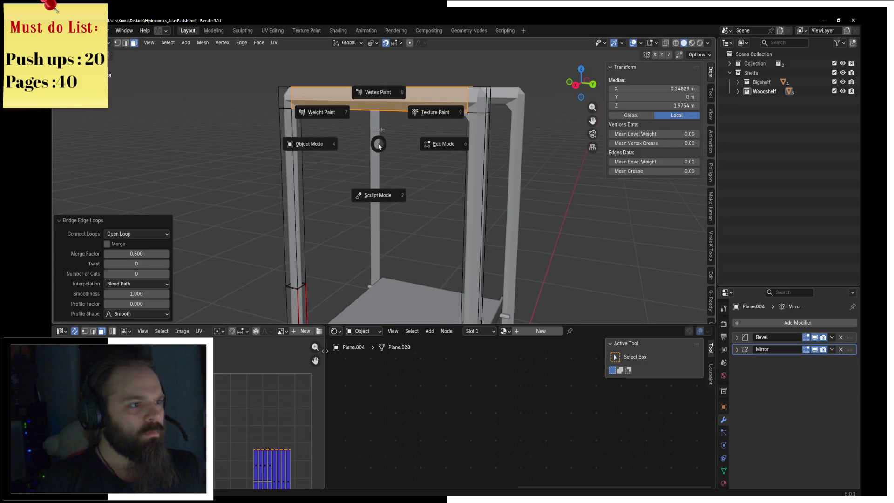
pyautogui.click(353, 150)
pyautogui.moveTo(353, 150); pyautogui.dragTo(417, 155, button='middle')
pyautogui.press('Tab')
pyautogui.moveTo(473, 164)
pyautogui.mouseDown(button='middle')
pyautogui.moveTo(316, 135)
pyautogui.moveTo(447, 150)
pyautogui.mouseUp(button='middle')
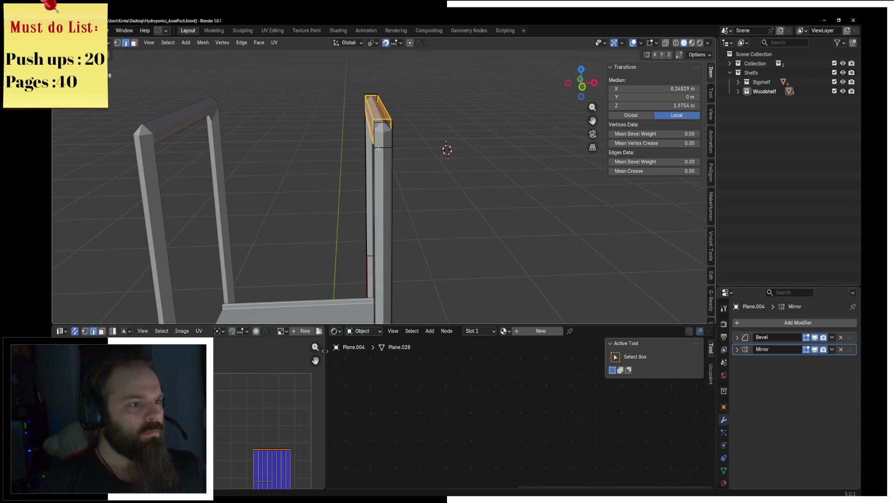
# Step: Slide the first frame corner edge into place and merge overlapping vertices by distance
pyautogui.press('g')
pyautogui.press('g')
pyautogui.click(436, 156)
pyautogui.moveTo(436, 156); pyautogui.dragTo(602, 131, button='middle')
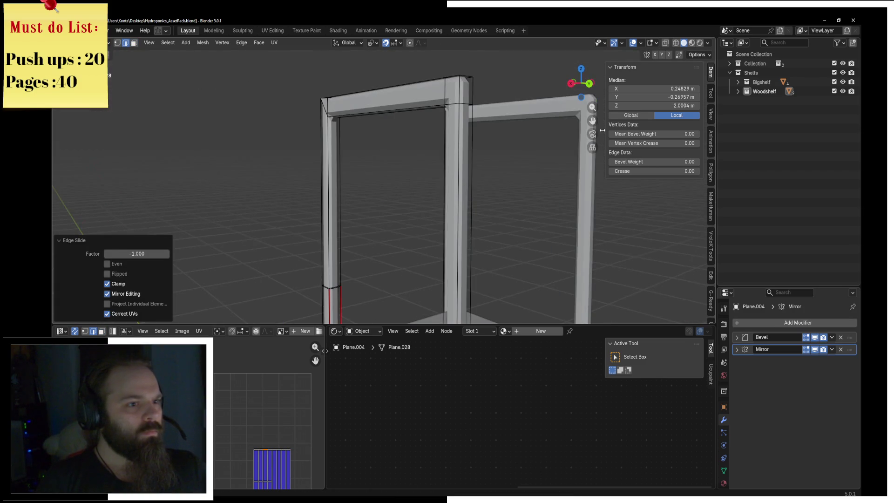
pyautogui.press('a')
pyautogui.press('m')
pyautogui.press('Return')
# Step: Slide the remaining corner edges into mitred corners and merge by distance again
pyautogui.moveTo(464, 91); pyautogui.dragTo(461, 159, button='middle')
pyautogui.click(460, 159)
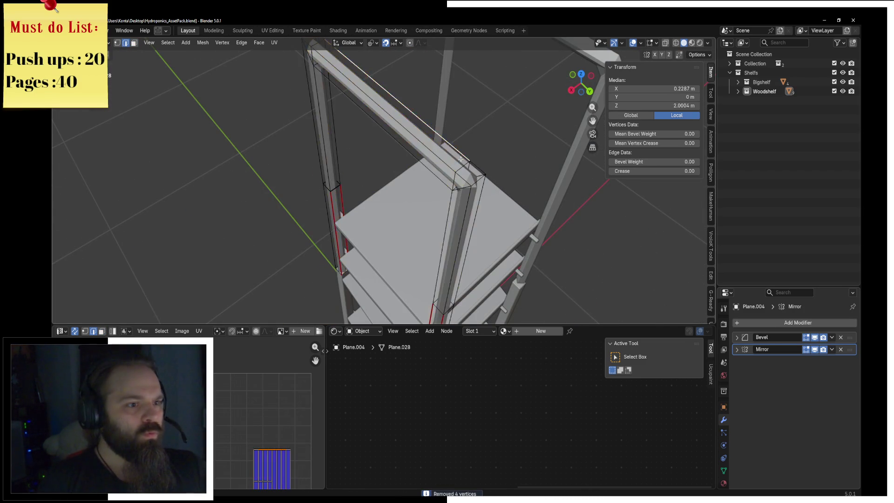
pyautogui.press('g')
pyautogui.press('g')
pyautogui.click(619, 289)
pyautogui.moveTo(250, 143); pyautogui.dragTo(345, 159, button='middle')
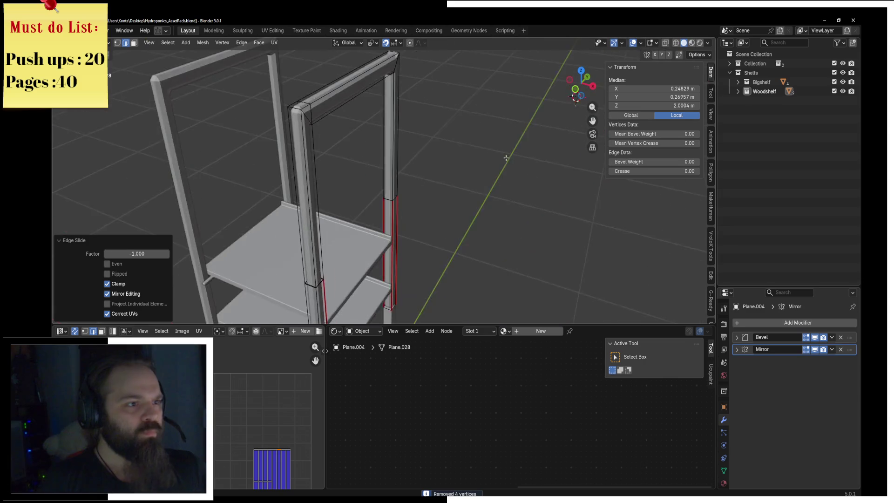
pyautogui.scroll(2, 345, 159)
pyautogui.click(281, 140)
pyautogui.press('g')
pyautogui.press('g')
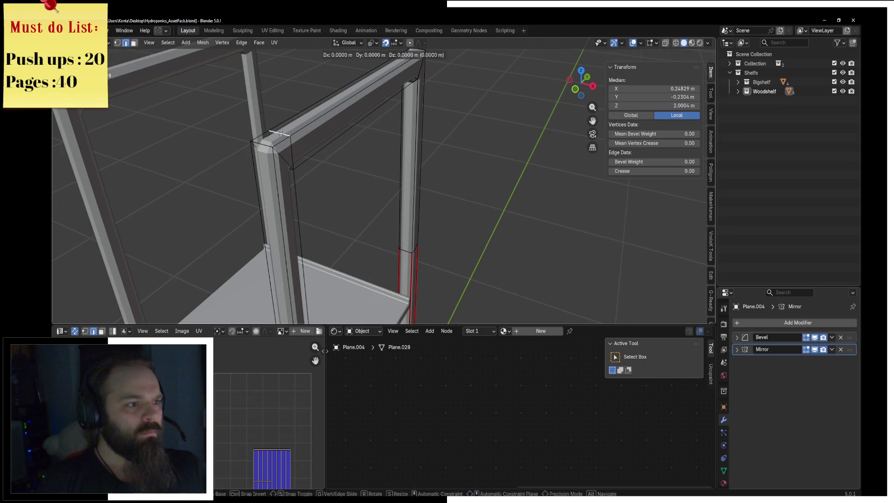
pyautogui.click(433, 193)
pyautogui.press('a')
pyautogui.press('m')
pyautogui.click(419, 193)
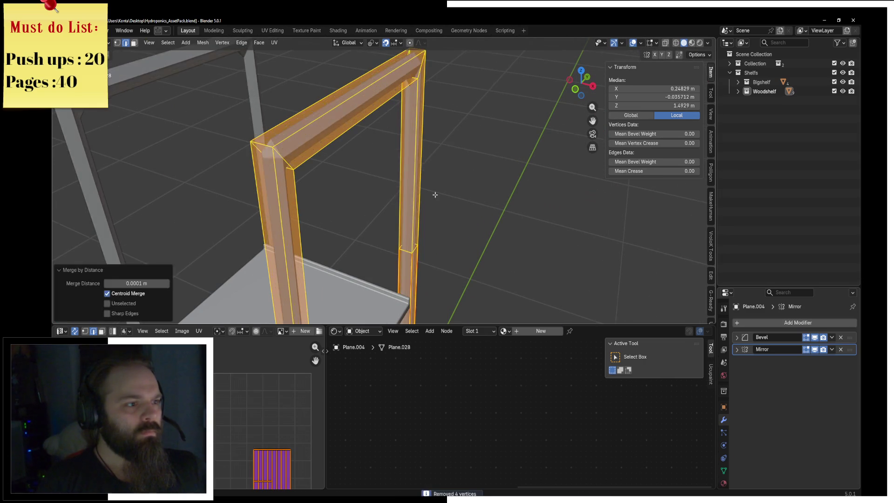
# Step: Scale a post edge loop into alignment and merge the post's overlapping vertices by distance
pyautogui.press('Tab')
pyautogui.scroll(-3, 372, 196)
pyautogui.moveTo(447, 183)
pyautogui.mouseDown(button='middle')
pyautogui.moveTo(503, 265)
pyautogui.moveTo(361, 155)
pyautogui.moveTo(459, 167)
pyautogui.mouseUp(button='middle')
pyautogui.scroll(2, 334, 174)
pyautogui.hotkey('ctrl', 'Tab')
pyautogui.click(528, 168)
pyautogui.scroll(2, 298, 151)
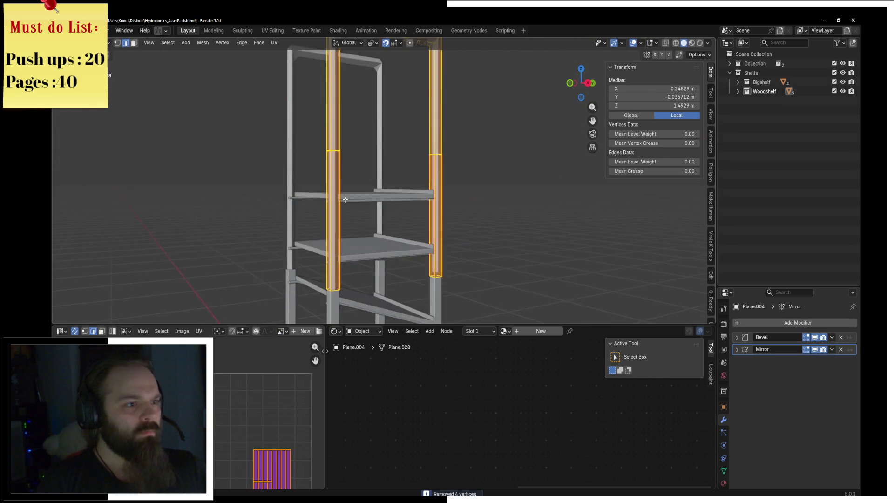
pyautogui.scroll(2, 299, 150)
pyautogui.moveTo(299, 151)
pyautogui.mouseDown(button='middle')
pyautogui.moveTo(319, 208)
pyautogui.moveTo(370, 236)
pyautogui.moveTo(366, 149)
pyautogui.mouseUp(button='middle')
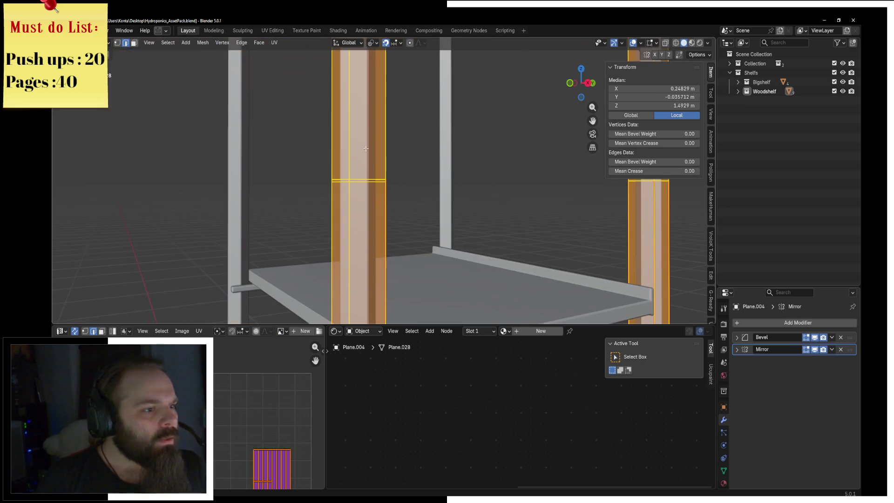
pyautogui.keyDown('alt'); pyautogui.click(368, 179); pyautogui.keyUp('alt')
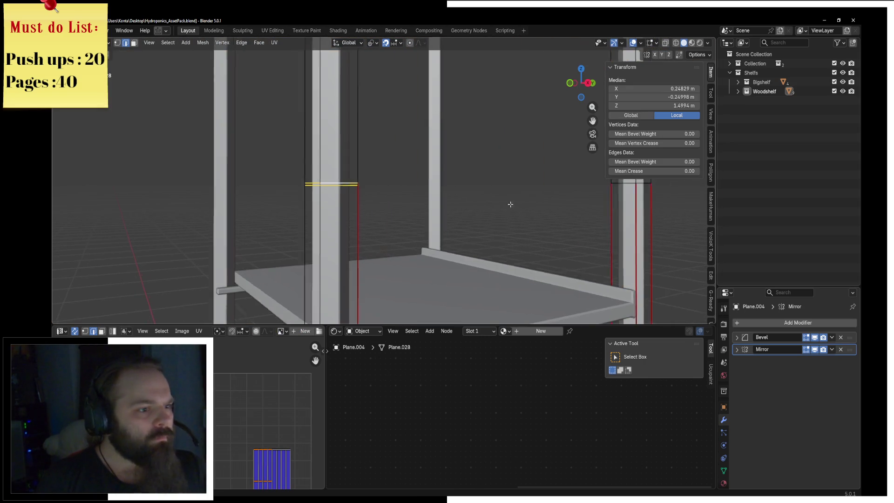
pyautogui.moveTo(368, 179); pyautogui.dragTo(396, 207, button='middle')
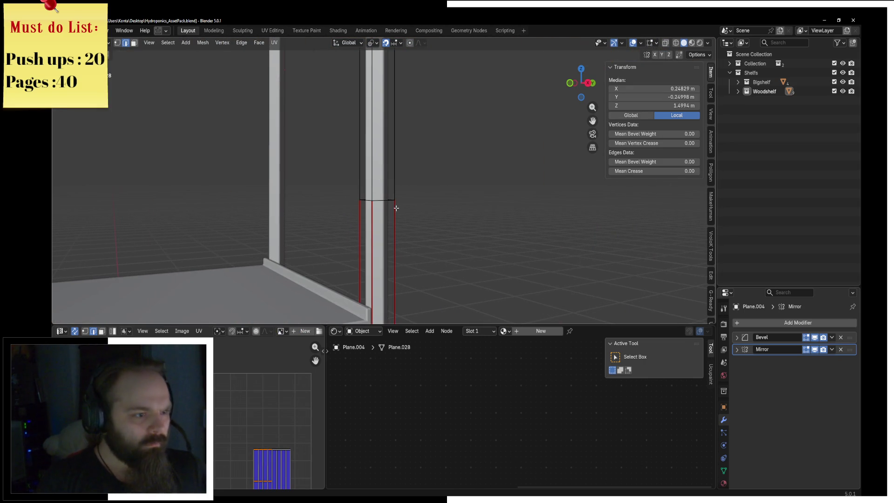
pyautogui.click(427, 218)
pyautogui.press('a')
pyautogui.press('m')
pyautogui.click(389, 219)
pyautogui.scroll(-2, 377, 219)
# Step: Raise one edge loop higher up the post
pyautogui.keyDown('shift'); pyautogui.moveTo(378, 219); pyautogui.dragTo(318, 202, button='middle'); pyautogui.keyUp('shift')
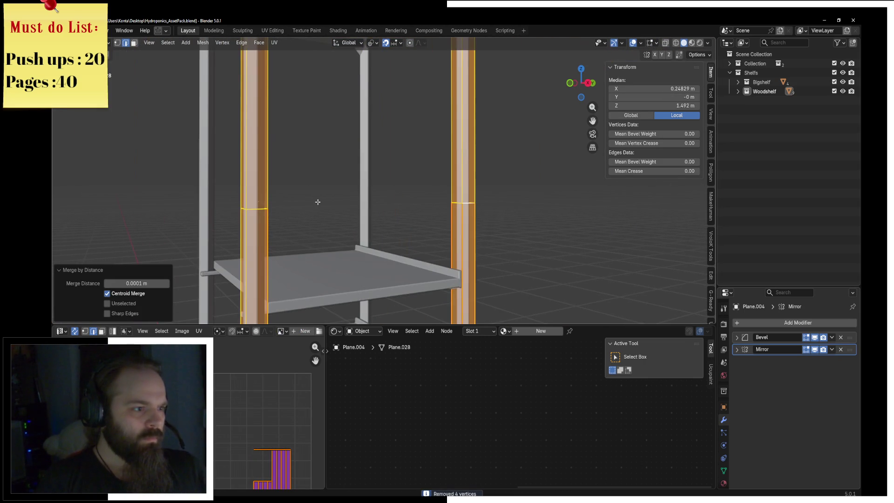
pyautogui.hotkey('alt', 'a')
pyautogui.keyDown('alt'); pyautogui.click(485, 213); pyautogui.keyUp('alt')
pyautogui.press('g')
pyautogui.click(495, 196)
# Step: Select the linked front frame and separate it into its own object
pyautogui.keyDown('shift'); pyautogui.moveTo(496, 196); pyautogui.dragTo(473, 235, button='middle'); pyautogui.keyUp('shift')
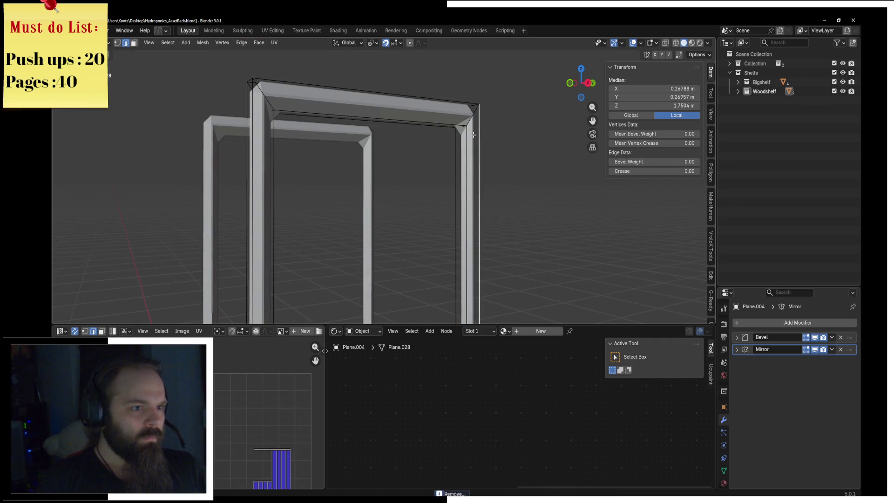
pyautogui.press('l')
pyautogui.press('p')
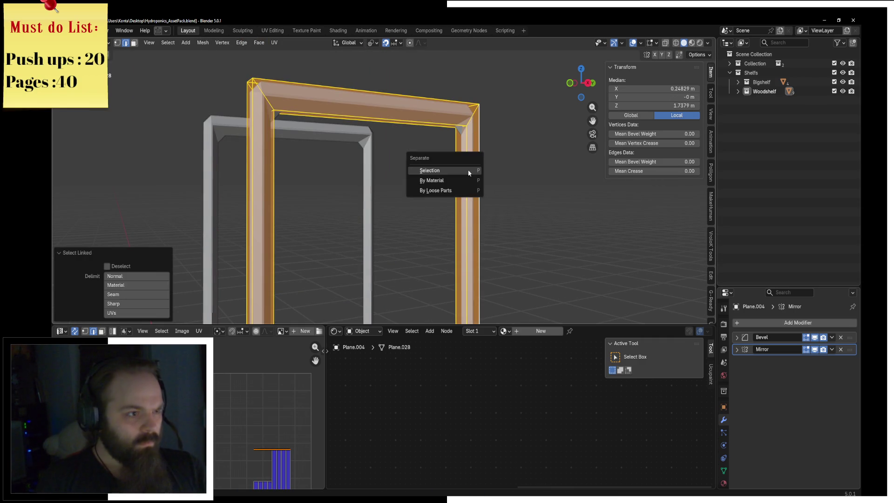
pyautogui.click(468, 175)
pyautogui.press('Tab')
pyautogui.scroll(-4, 404, 268)
pyautogui.scroll(3, 404, 265)
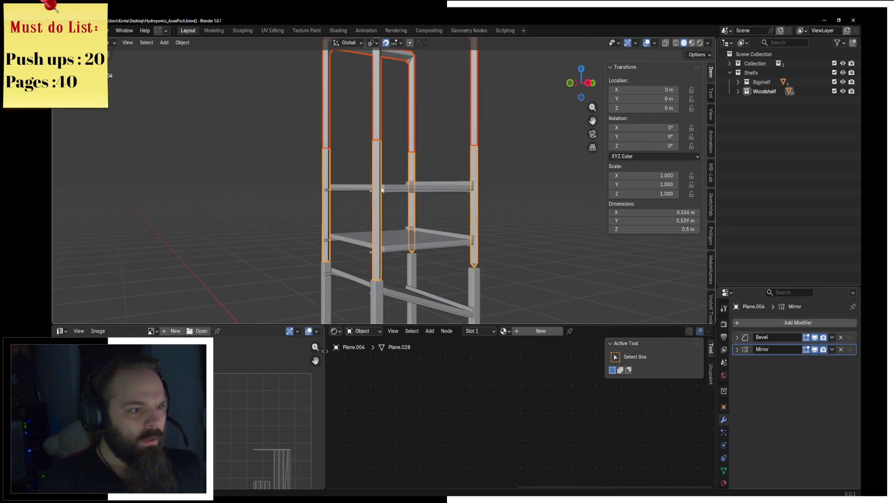
pyautogui.click(428, 155)
pyautogui.scroll(3, 427, 155)
# Step: Add a loop cut near the post top and lower it slightly in orthographic view
pyautogui.hotkey('ctrl', 'Tab')
pyautogui.click(536, 177)
pyautogui.scroll(3, 361, 169)
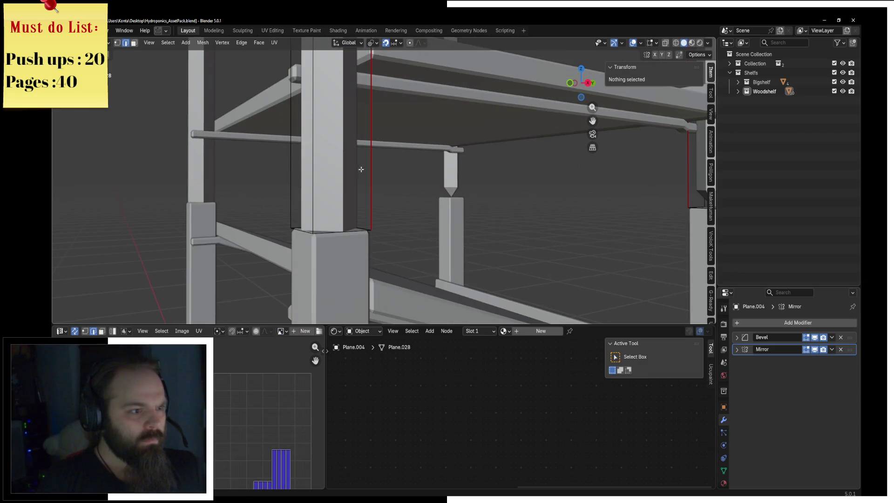
pyautogui.click(307, 192)
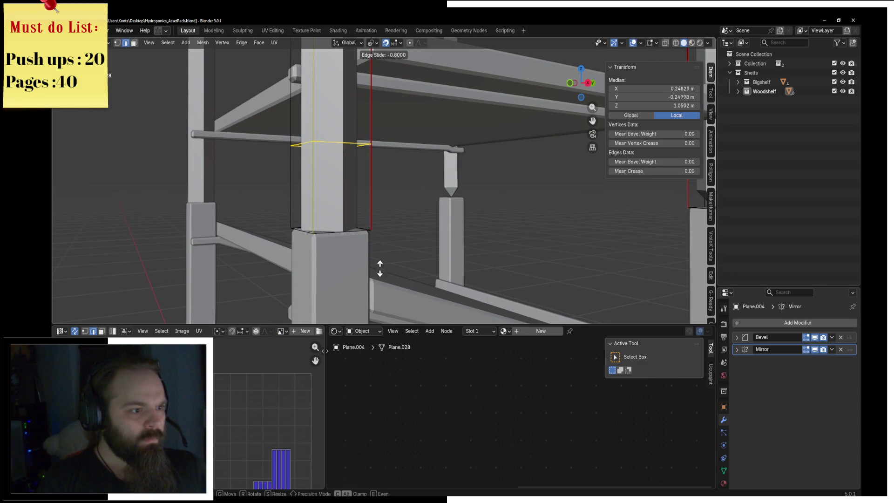
pyautogui.click(393, 323)
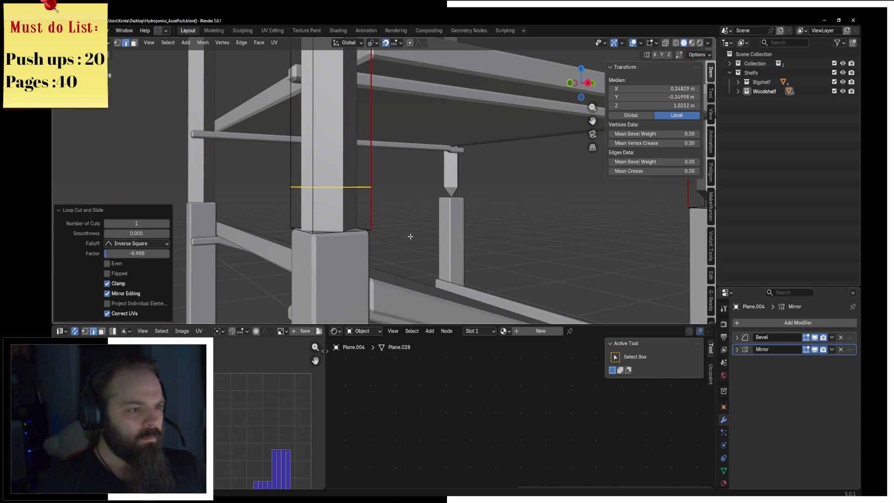
pyautogui.press('KP_1')
pyautogui.moveTo(664, 294)
pyautogui.keyDown('shift'); pyautogui.mouseDown(button='middle')
pyautogui.moveTo(524, 286)
pyautogui.moveTo(433, 210)
pyautogui.moveTo(539, 194)
pyautogui.moveTo(478, 209)
pyautogui.mouseUp(button='middle'); pyautogui.keyUp('shift')
pyautogui.scroll(6, 451, 200)
pyautogui.press('g')
pyautogui.press('z')
pyautogui.click(448, 193)
pyautogui.scroll(-4, 478, 209)
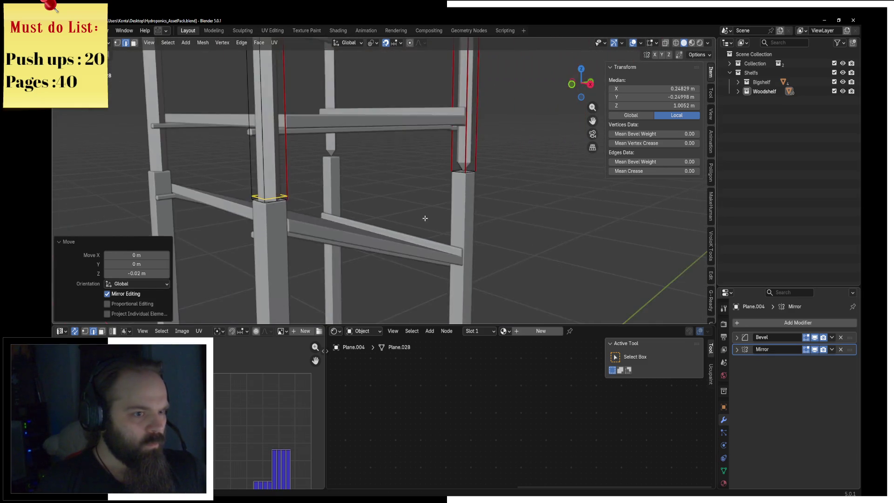
# Step: In wireframe side view, nudge the edge loop down along Z and check it in perspective
pyautogui.moveTo(422, 215); pyautogui.dragTo(434, 203, button='middle')
pyautogui.scroll(3, 433, 202)
pyautogui.scroll(3, 443, 191)
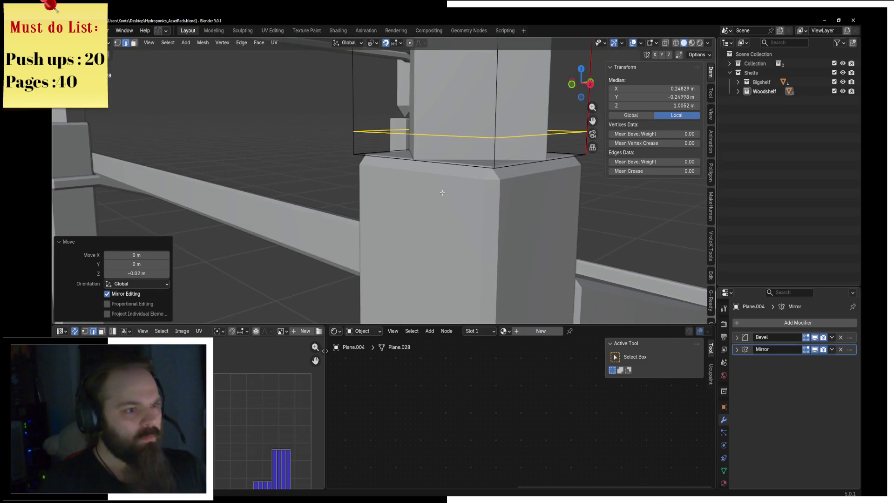
pyautogui.press('KP_1')
pyautogui.press('KP_3')
pyautogui.keyDown('shift'); pyautogui.moveTo(350, 145); pyautogui.dragTo(474, 160, button='middle'); pyautogui.keyUp('shift')
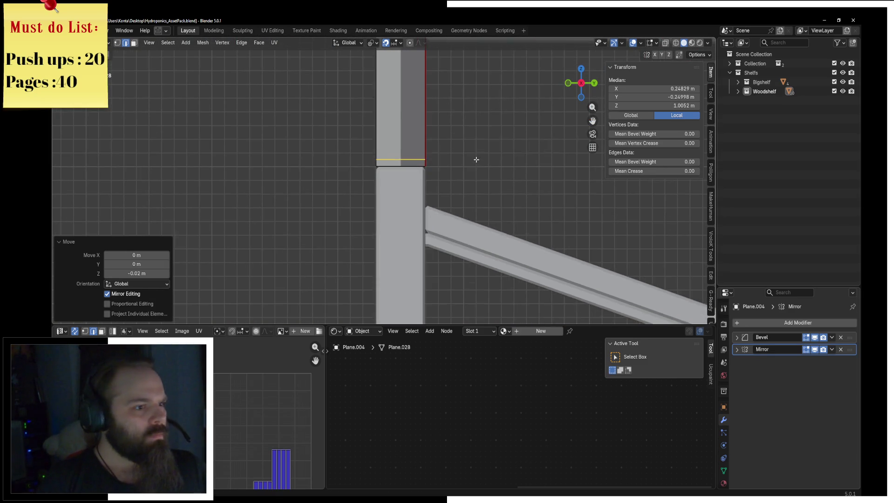
pyautogui.hotkey('shift', 'z')
pyautogui.scroll(2, 452, 164)
pyautogui.scroll(2, 469, 213)
pyautogui.scroll(2, 461, 214)
pyautogui.press('g')
pyautogui.press('z')
pyautogui.click(432, 240)
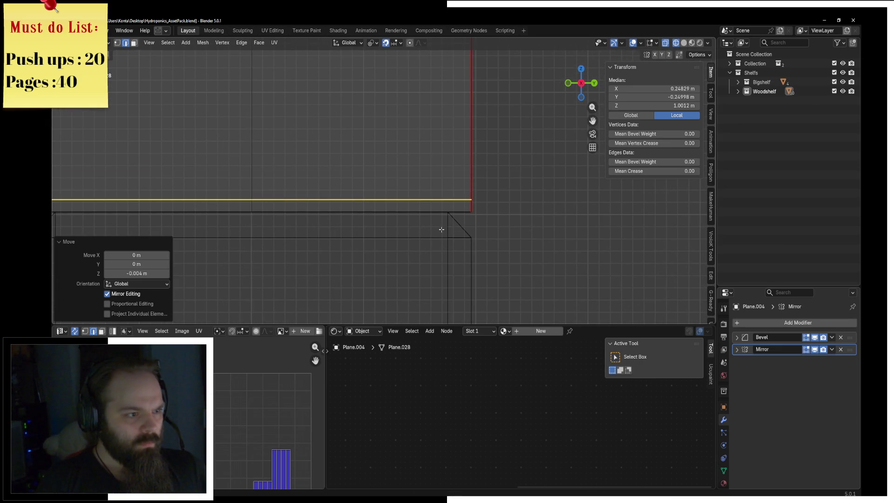
pyautogui.press('`')
pyautogui.moveTo(526, 208)
pyautogui.mouseDown(button='middle')
pyautogui.moveTo(295, 206)
pyautogui.moveTo(436, 217)
pyautogui.moveTo(454, 136)
pyautogui.moveTo(449, 255)
pyautogui.moveTo(434, 167)
pyautogui.moveTo(415, 144)
pyautogui.moveTo(442, 152)
pyautogui.mouseUp(button='middle')
pyautogui.scroll(2, 436, 217)
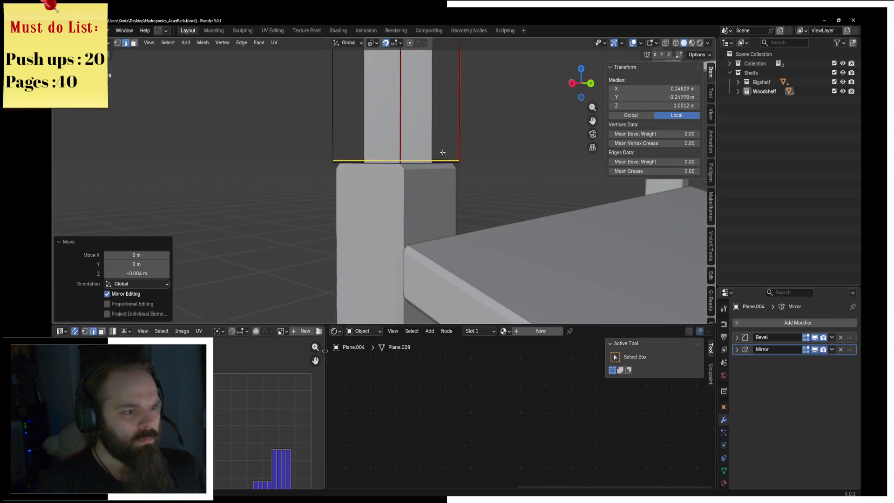
# Step: Try adjusting the loop's height from the front view, cancelling the moves to leave it in place
pyautogui.press('KP_1')
pyautogui.keyDown('shift'); pyautogui.moveTo(493, 198); pyautogui.dragTo(443, 226, button='middle'); pyautogui.keyUp('shift')
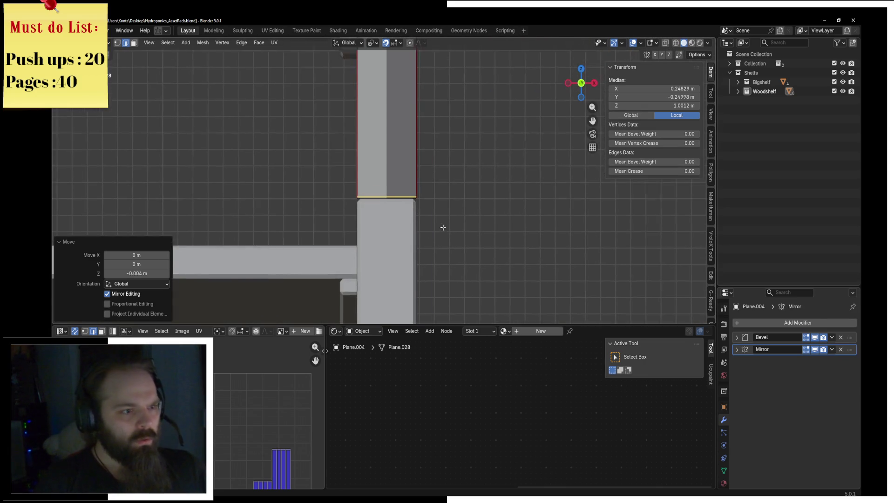
pyautogui.scroll(2, 424, 212)
pyautogui.scroll(2, 423, 212)
pyautogui.scroll(2, 503, 177)
pyautogui.keyDown('shift'); pyautogui.moveTo(503, 177); pyautogui.dragTo(417, 192, button='middle'); pyautogui.keyUp('shift')
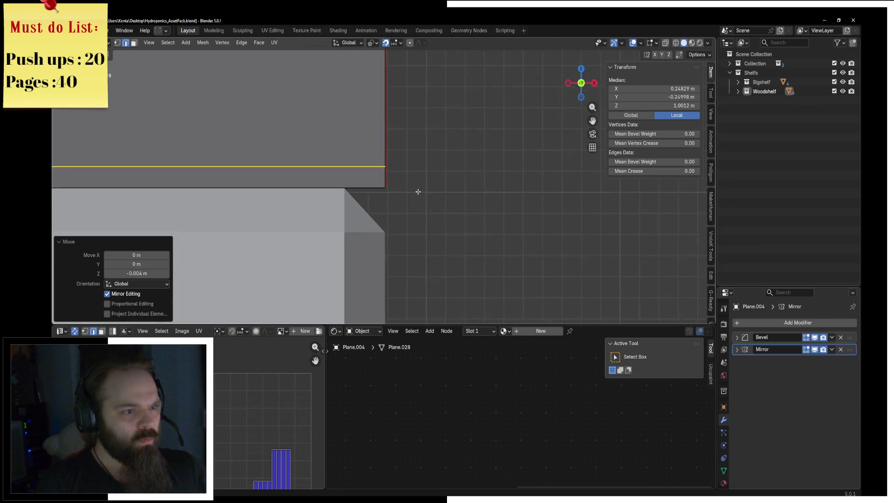
pyautogui.press('g')
pyautogui.press('z')
pyautogui.press('Escape')
pyautogui.press('g')
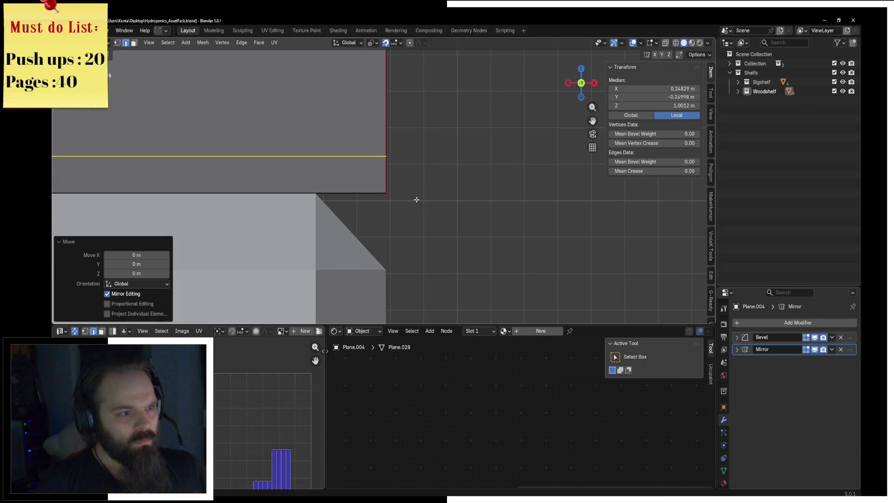
pyautogui.scroll(2, 418, 203)
pyautogui.scroll(2, 420, 188)
pyautogui.press('Escape')
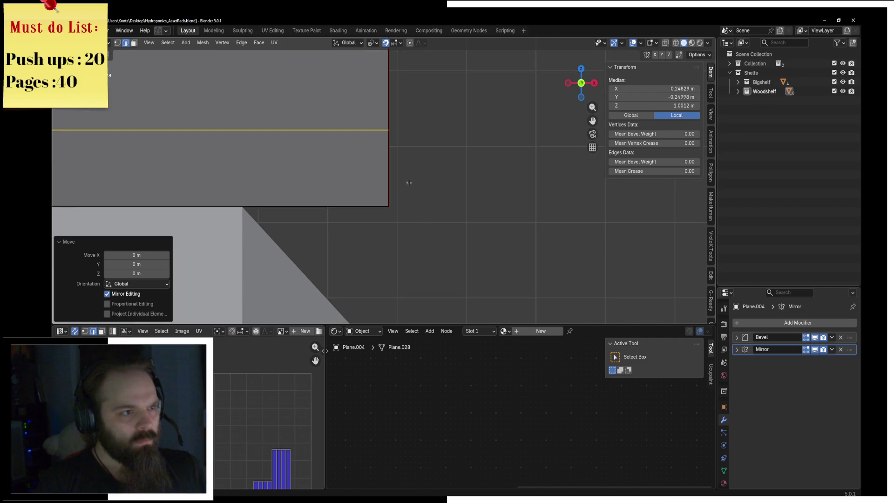
pyautogui.scroll(3, 392, 174)
pyautogui.press('g')
pyautogui.press('Escape')
pyautogui.scroll(-2, 442, 234)
pyautogui.scroll(2, 447, 210)
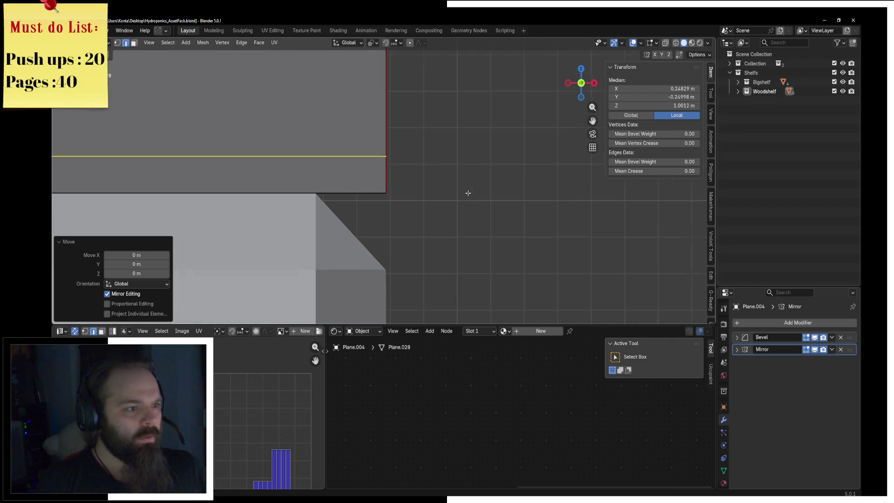
# Step: Select the leg's seam edges with X-ray enabled and review the whole shelf before unwrapping
pyautogui.click(342, 180)
pyautogui.scroll(-1, 413, 195)
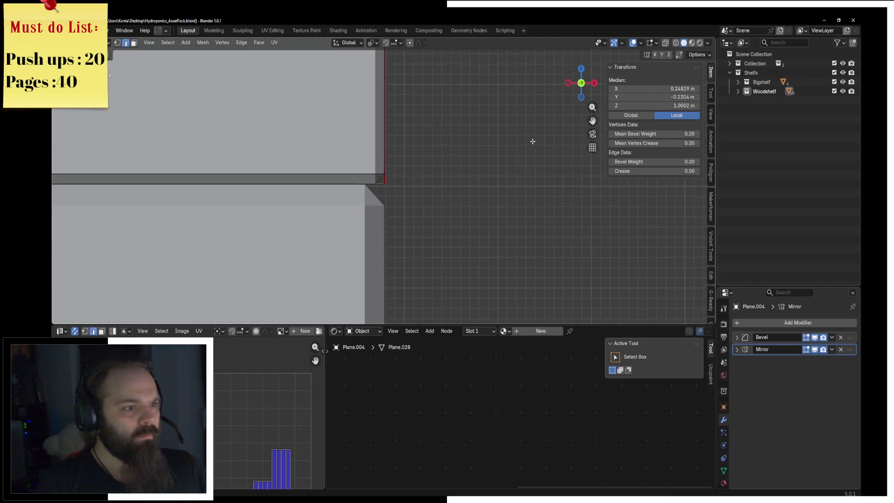
pyautogui.scroll(-2, 389, 168)
pyautogui.scroll(-1, 409, 163)
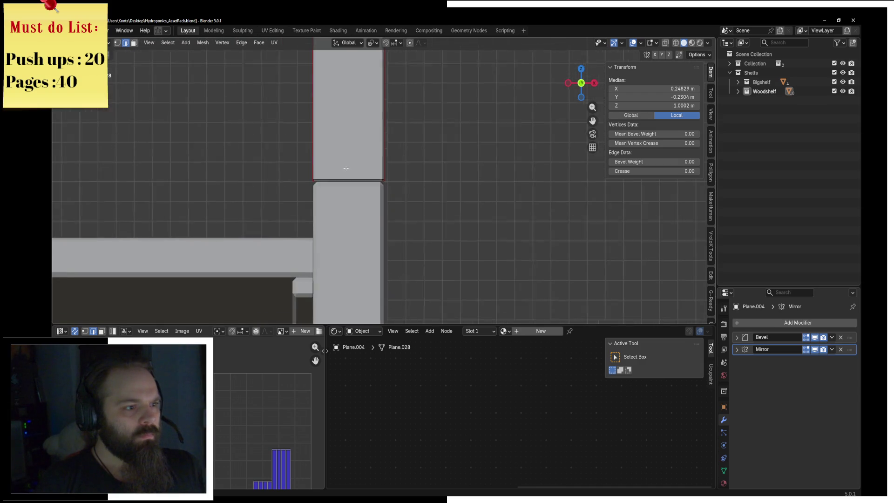
pyautogui.scroll(2, 396, 168)
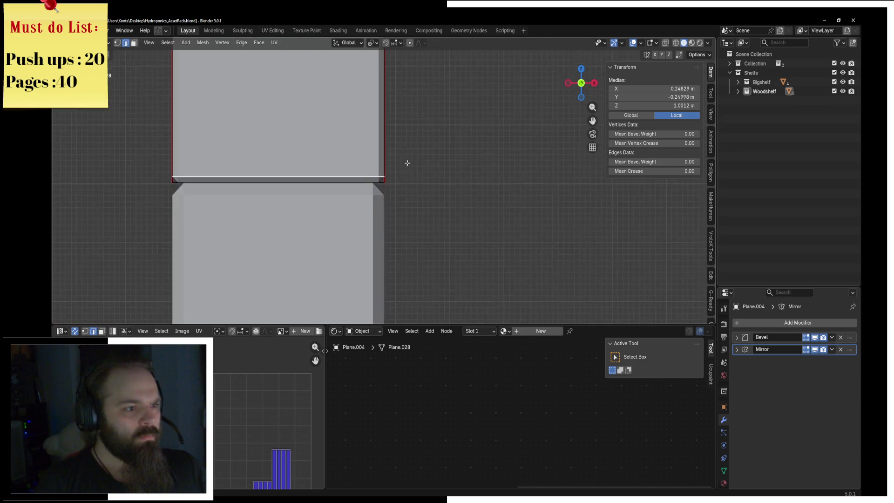
pyautogui.scroll(2, 407, 161)
pyautogui.hotkey('alt', 'z')
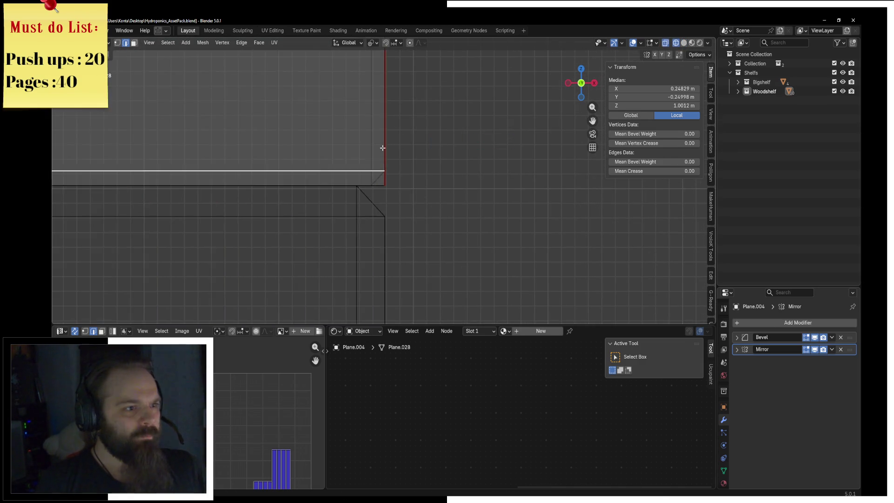
pyautogui.press('KP_Decimal')
pyautogui.moveTo(213, 164)
pyautogui.mouseDown(button='middle')
pyautogui.moveTo(227, 254)
pyautogui.moveTo(467, 261)
pyautogui.moveTo(409, 244)
pyautogui.mouseUp(button='middle')
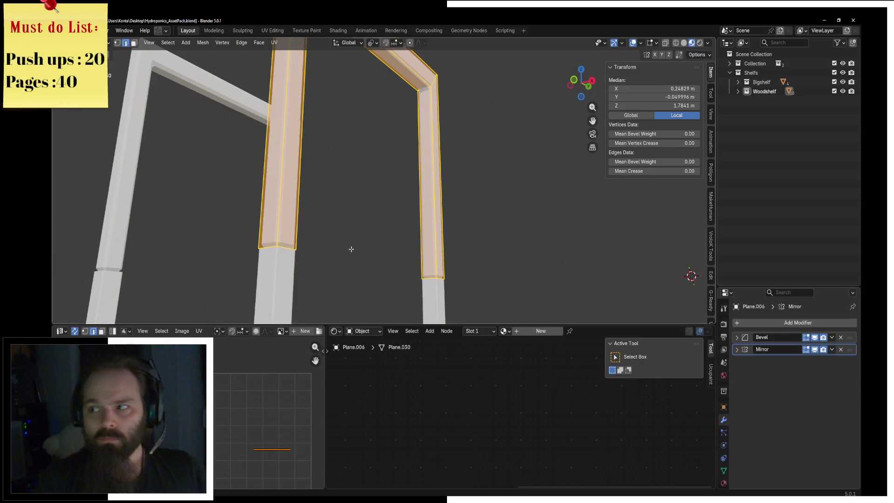
pyautogui.scroll(-5, 351, 249)
pyautogui.moveTo(352, 249)
pyautogui.mouseDown(button='middle')
pyautogui.moveTo(144, 116)
pyautogui.moveTo(562, 221)
pyautogui.mouseUp(button='middle')
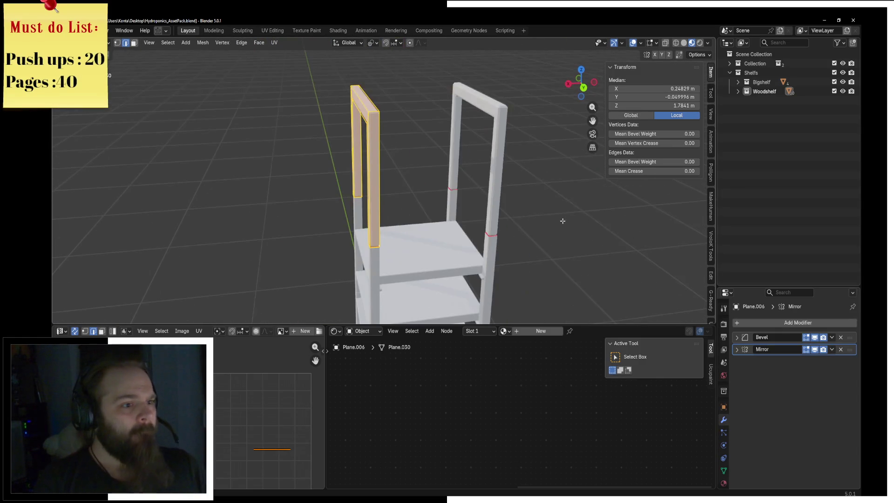
pyautogui.press('Tab')
pyautogui.click(477, 237)
pyautogui.scroll(4, 477, 237)
pyautogui.moveTo(477, 237); pyautogui.dragTo(459, 222, button='middle')
pyautogui.press('Tab')
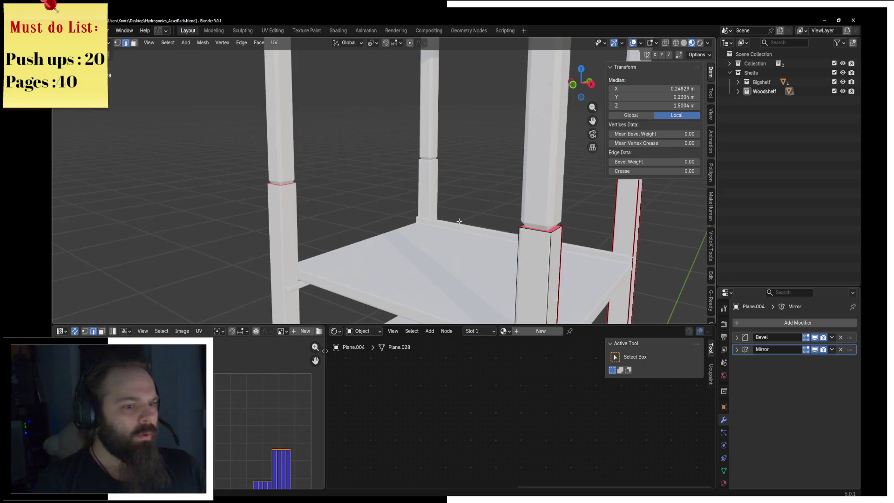
pyautogui.scroll(-2, 546, 236)
pyautogui.moveTo(546, 237)
pyautogui.mouseDown(button='middle')
pyautogui.moveTo(459, 216)
pyautogui.moveTo(401, 230)
pyautogui.mouseUp(button='middle')
# Step: Unwrap the seamed posts with Angle Based unwrap and switch back to Object Mode
pyautogui.click(275, 42)
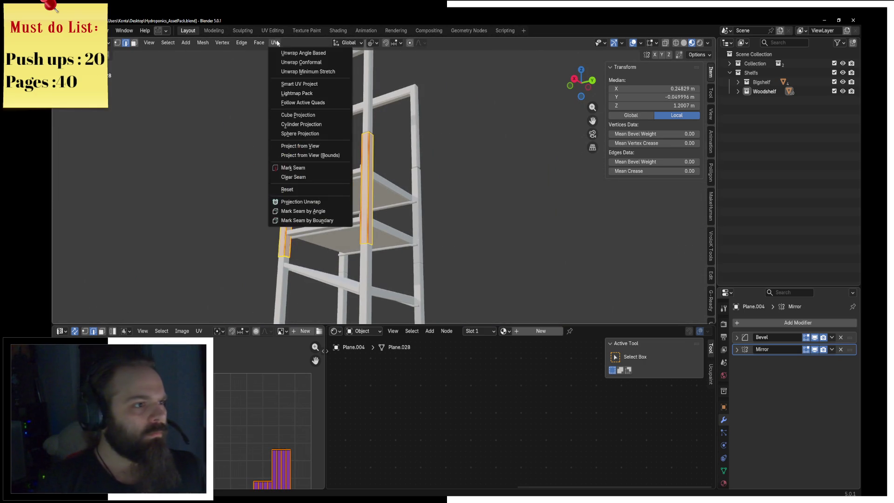
pyautogui.click(287, 54)
pyautogui.moveTo(314, 210); pyautogui.dragTo(175, 114, button='middle')
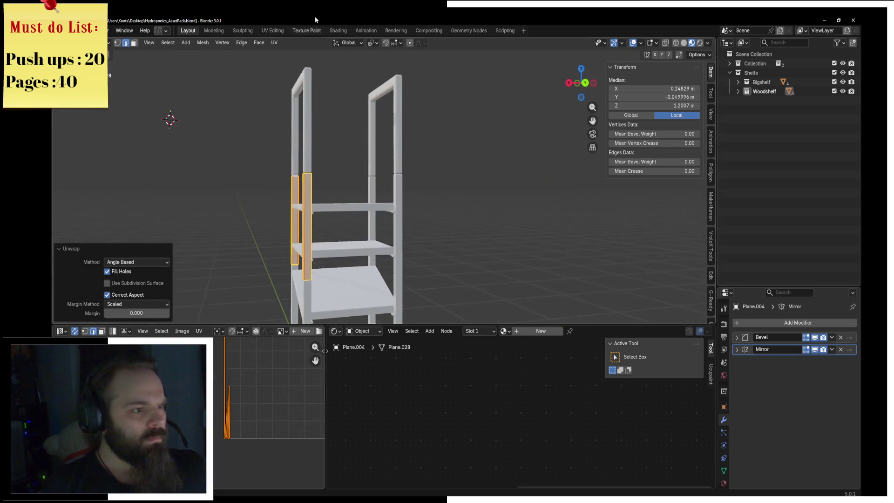
pyautogui.scroll(3, 417, 189)
pyautogui.hotkey('ctrl', 'Tab')
pyautogui.click(333, 186)
pyautogui.scroll(-3, 537, 196)
pyautogui.moveTo(539, 195); pyautogui.dragTo(451, 194, button='middle')
pyautogui.scroll(2, 476, 223)
pyautogui.moveTo(475, 223)
pyautogui.mouseDown(button='middle')
pyautogui.moveTo(338, 228)
pyautogui.moveTo(294, 183)
pyautogui.moveTo(457, 139)
pyautogui.moveTo(384, 115)
pyautogui.mouseUp(button='middle')
pyautogui.scroll(3, 385, 170)
pyautogui.scroll(-3, 314, 174)
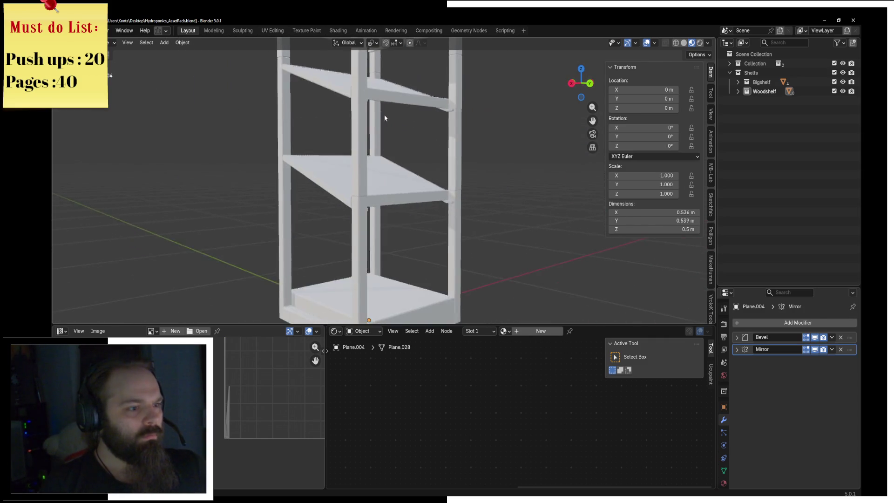
pyautogui.scroll(3, 384, 115)
# Step: Dissolve the extra edge loop on the shelf base board
pyautogui.click(388, 175)
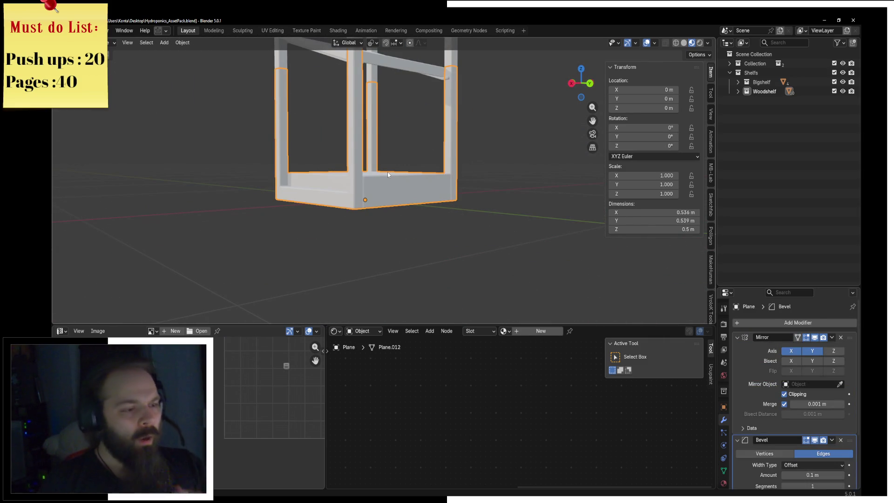
pyautogui.press('Tab')
pyautogui.moveTo(388, 172)
pyautogui.mouseDown(button='middle')
pyautogui.moveTo(412, 196)
pyautogui.moveTo(391, 210)
pyautogui.moveTo(208, 239)
pyautogui.moveTo(260, 197)
pyautogui.mouseUp(button='middle')
pyautogui.scroll(3, 391, 210)
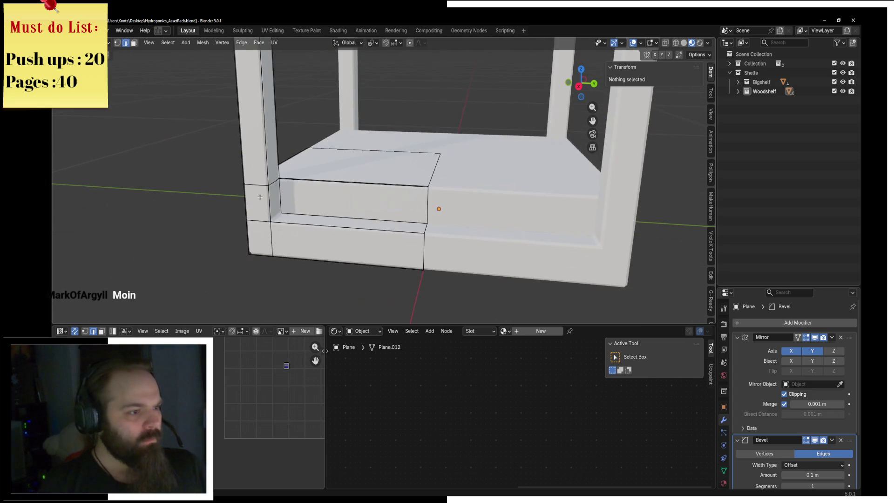
pyautogui.click(426, 161)
pyautogui.moveTo(427, 161); pyautogui.dragTo(430, 147, button='middle')
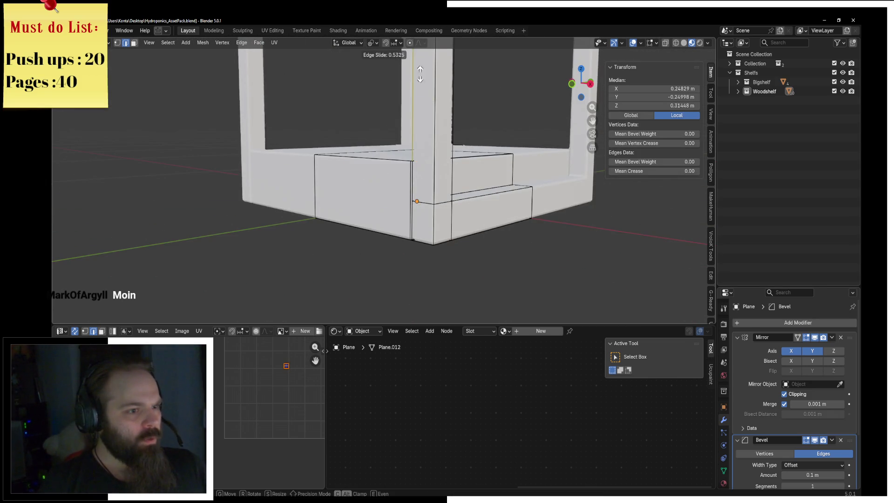
pyautogui.press('x')
pyautogui.click(397, 189)
pyautogui.moveTo(397, 190); pyautogui.dragTo(439, 206, button='middle')
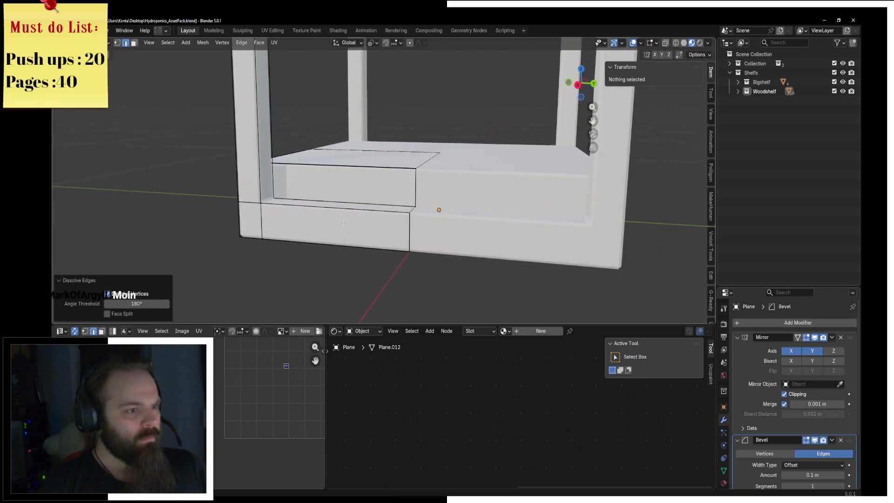
pyautogui.scroll(3, 440, 206)
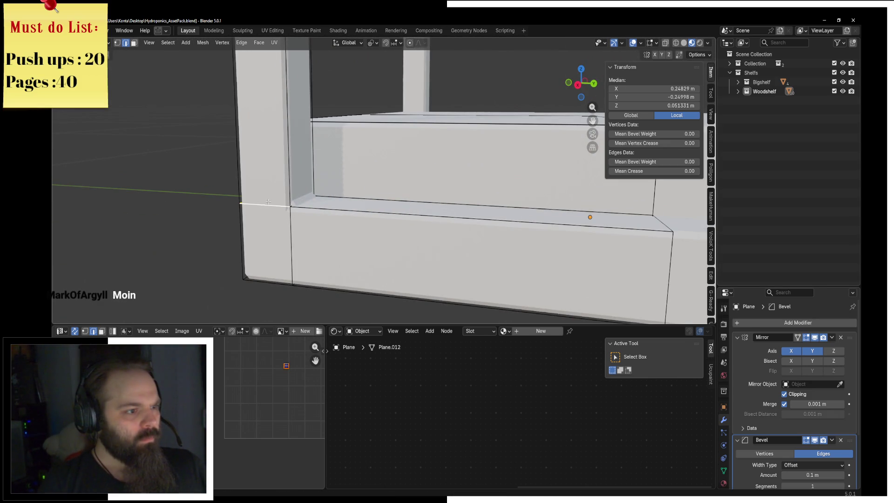
# Step: In wireframe, mark a vertical and a horizontal base edge as seams, then select the whole board
pyautogui.hotkey('shift', 'z')
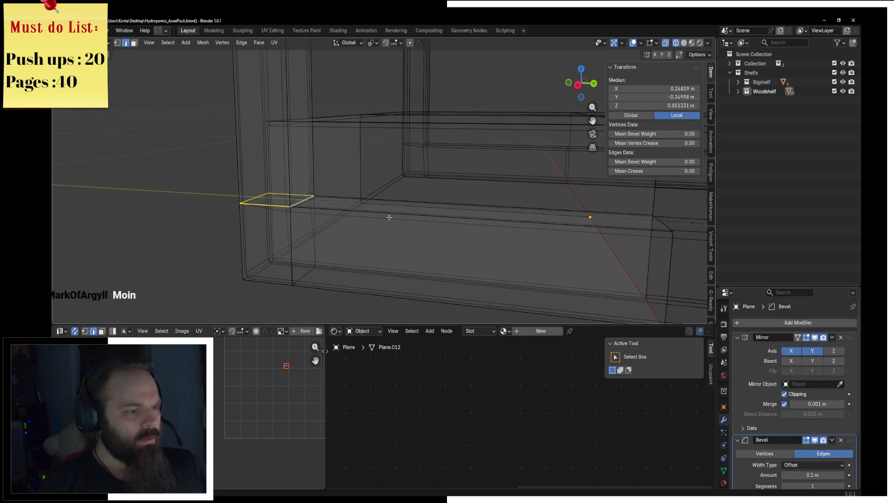
pyautogui.press('F3')
pyautogui.press('Escape')
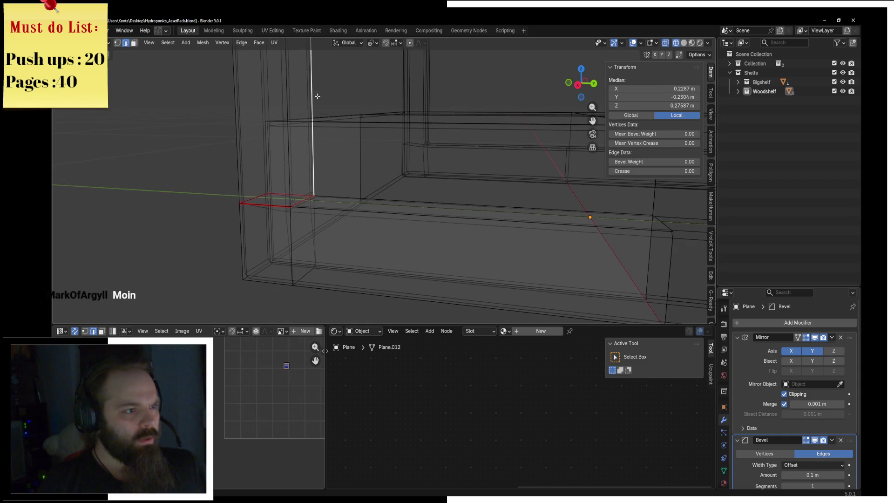
pyautogui.press('F3')
pyautogui.press('Return')
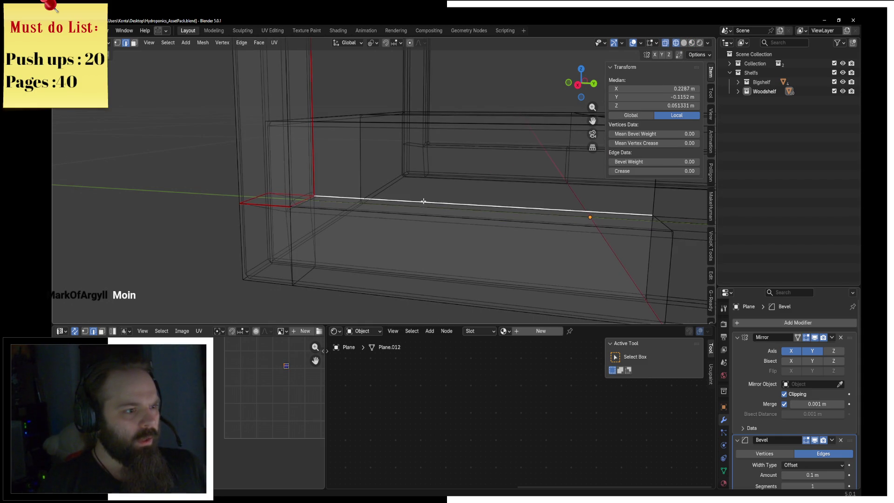
pyautogui.press('F3')
pyautogui.press('Return')
pyautogui.press('a')
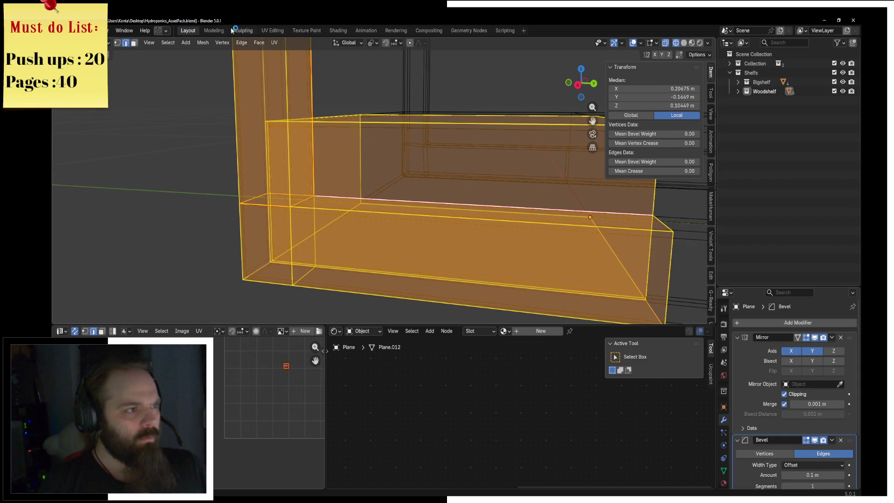
# Step: Unwrap the frame mesh, mark the top edge as a seam and re-unwrap everything
pyautogui.click(273, 42)
pyautogui.click(291, 55)
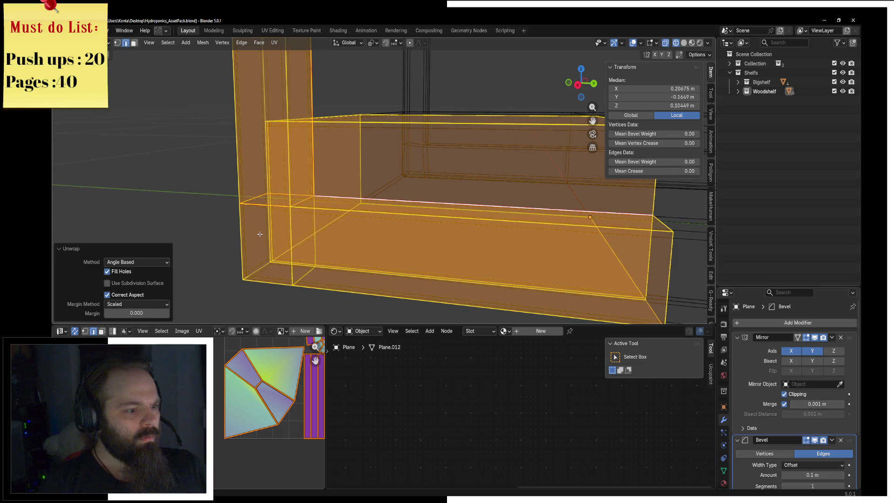
pyautogui.click(257, 386)
pyautogui.press('F3')
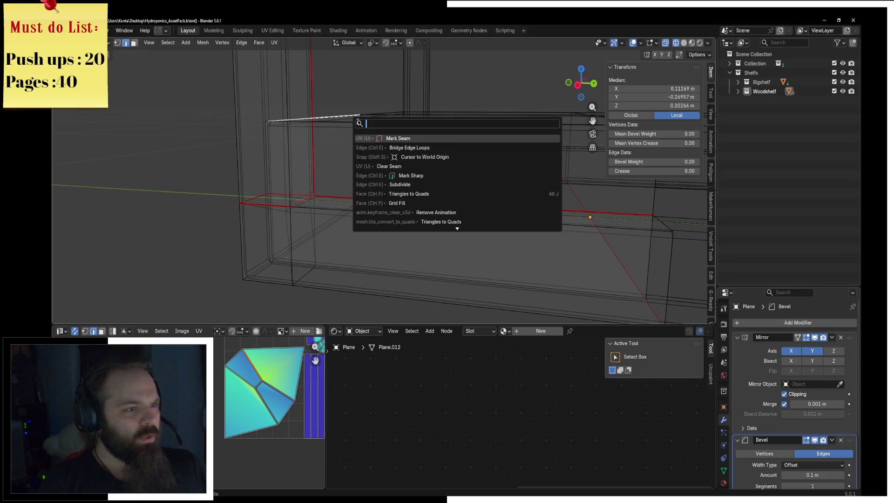
pyautogui.press('Return')
pyautogui.press('a')
pyautogui.click(274, 43)
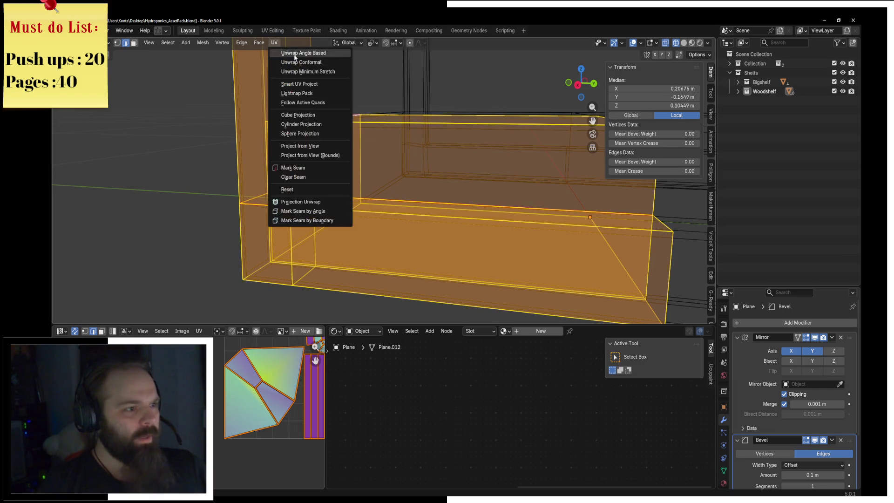
pyautogui.scroll(2, 250, 397)
pyautogui.scroll(2, 251, 397)
pyautogui.scroll(2, 250, 396)
pyautogui.scroll(2, 309, 422)
# Step: Mark a vertical edge and another edge as seams, re-unwrapping the whole mesh after each
pyautogui.click(270, 209)
pyautogui.press('F3')
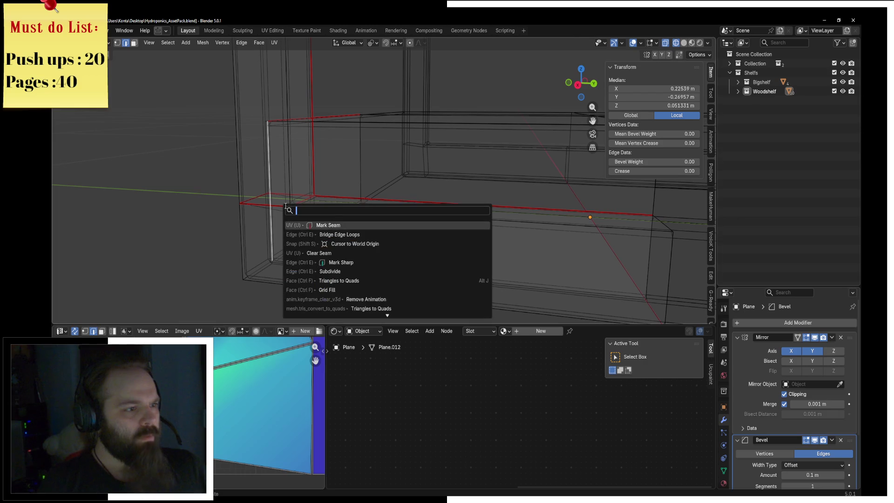
pyautogui.press('a')
pyautogui.click(282, 42)
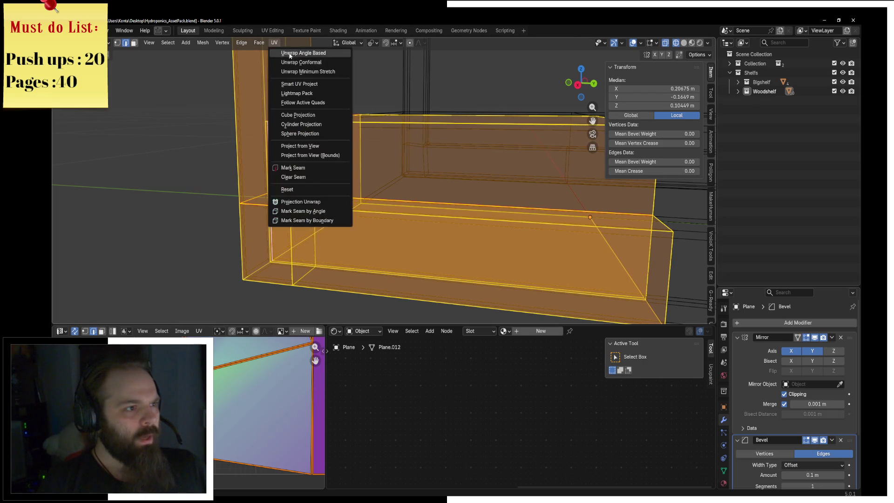
pyautogui.scroll(-2, 246, 347)
pyautogui.scroll(-2, 323, 350)
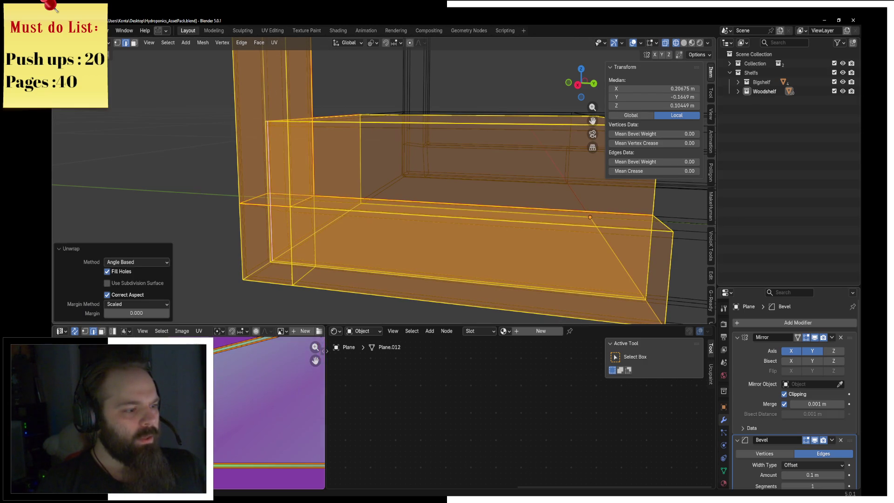
pyautogui.scroll(2, 270, 412)
pyautogui.hotkey('alt', 'a')
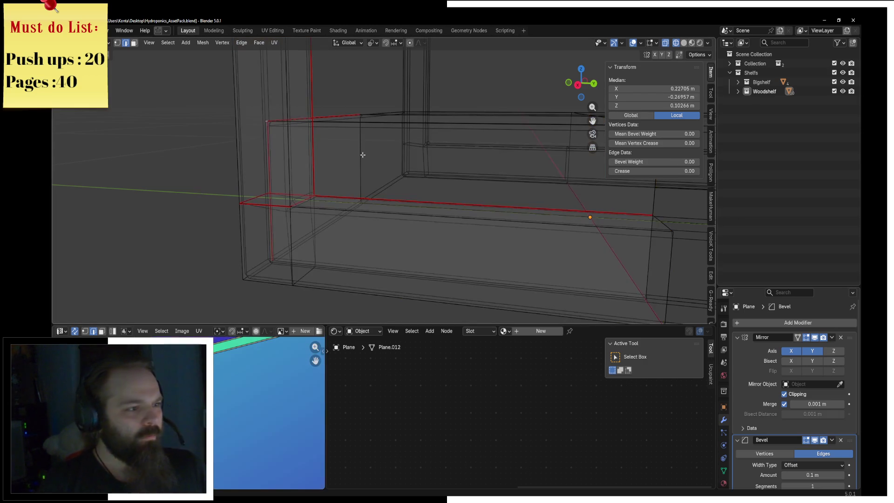
pyautogui.press('F3')
pyautogui.press('Escape')
pyautogui.press('a')
pyautogui.click(274, 43)
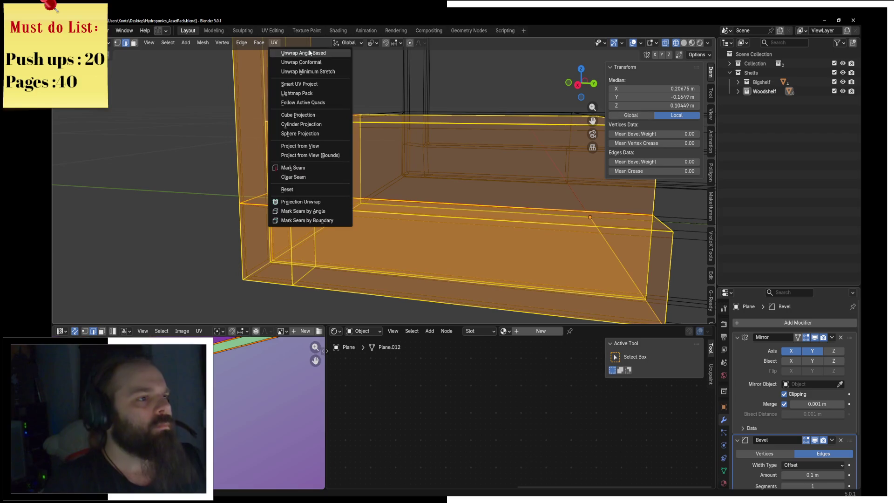
pyautogui.click(294, 55)
pyautogui.scroll(2, 269, 412)
pyautogui.scroll(2, 270, 413)
# Step: Mark a bottom edge and one more edge as seams and unwrap the full mesh angle-based
pyautogui.click(454, 278)
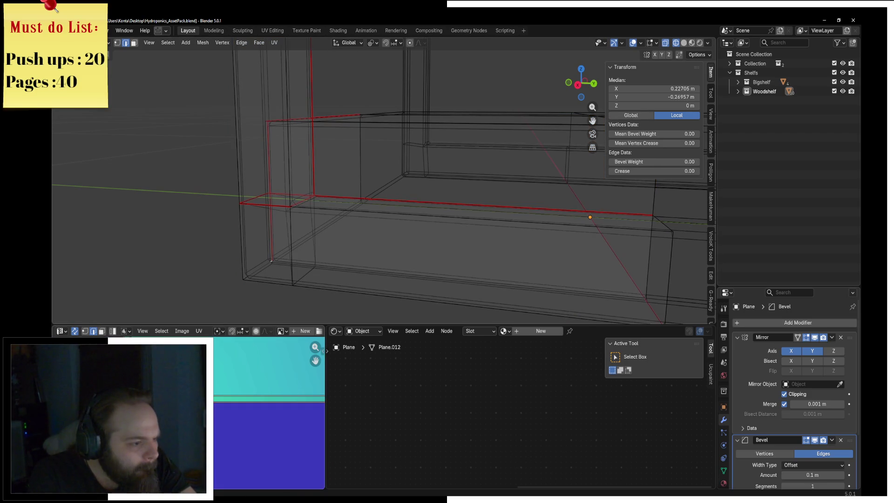
pyautogui.press('F3')
pyautogui.press('Return')
pyautogui.click(273, 42)
pyautogui.scroll(-2, 245, 405)
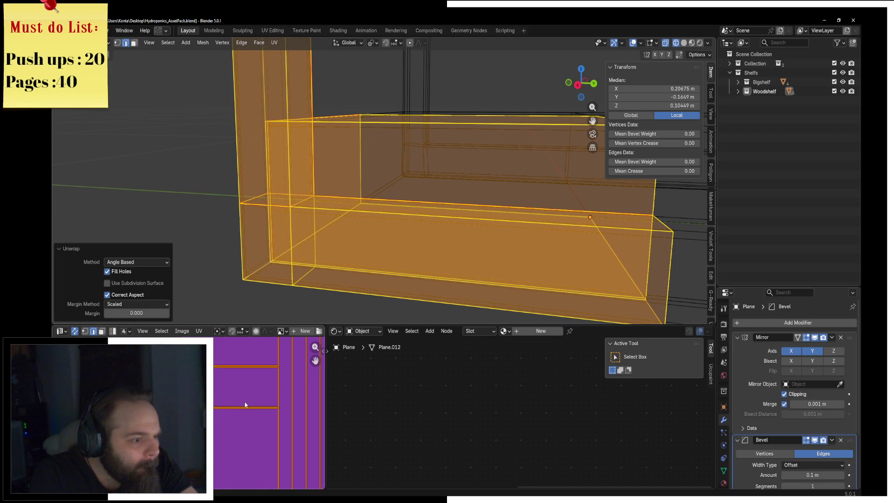
pyautogui.scroll(-3, 245, 404)
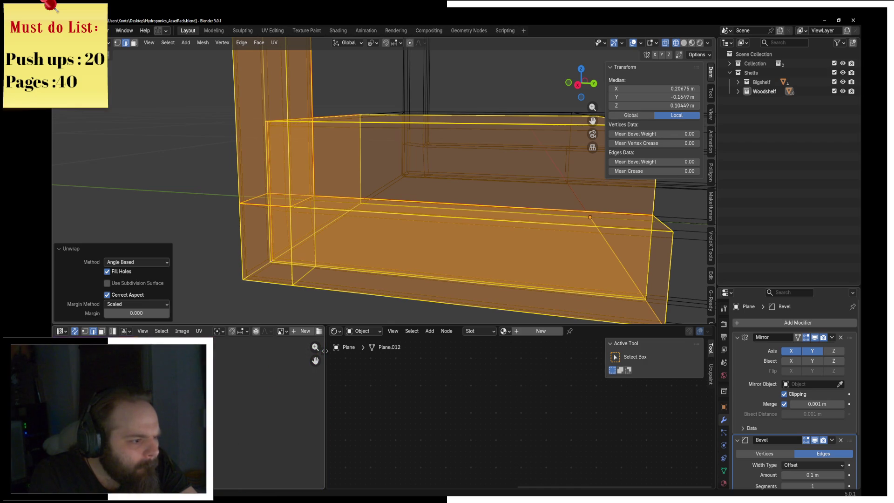
pyautogui.scroll(2, 245, 419)
pyautogui.click(268, 230)
pyautogui.rightClick(435, 247)
pyautogui.click(435, 248)
pyautogui.press('a')
pyautogui.click(274, 42)
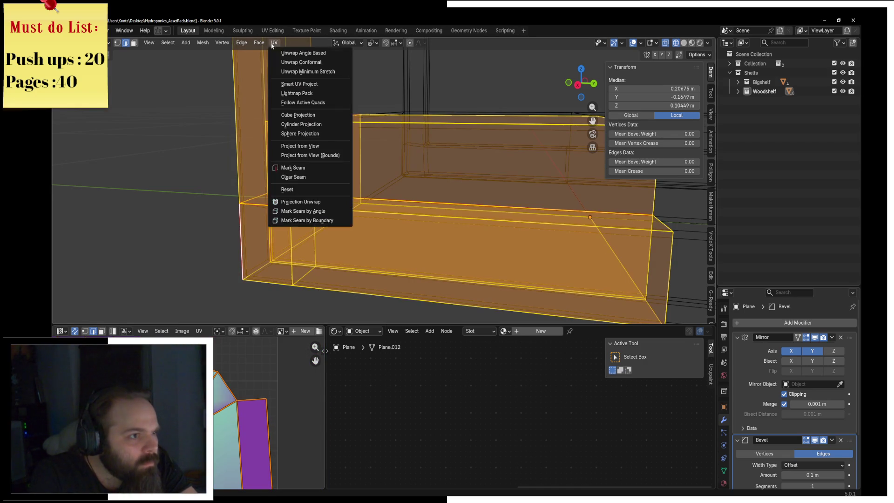
pyautogui.click(284, 52)
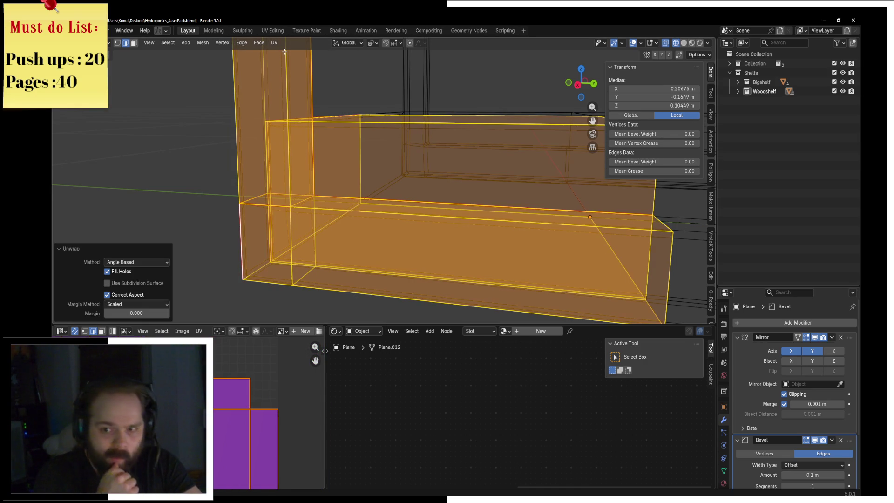
# Step: Switch the viewport back to solid shading to inspect the shelf base
pyautogui.moveTo(349, 104)
pyautogui.mouseDown(button='middle')
pyautogui.moveTo(460, 133)
pyautogui.moveTo(453, 150)
pyautogui.mouseUp(button='middle')
pyautogui.press('z')
pyautogui.click(513, 133)
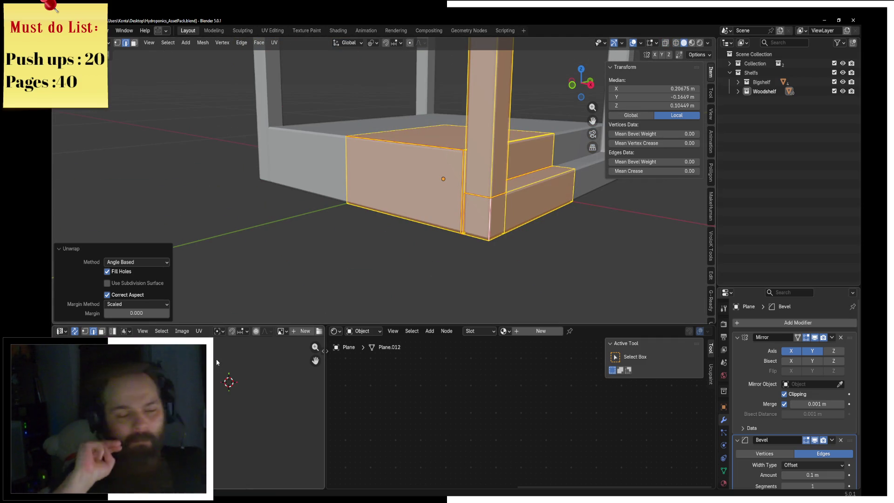
# Step: Assign the Wood048_4K-JPG_NORMAL wood material to the shelf base from the material browser
pyautogui.moveTo(251, 259)
pyautogui.mouseDown(button='middle')
pyautogui.moveTo(294, 260)
pyautogui.moveTo(235, 220)
pyautogui.mouseUp(button='middle')
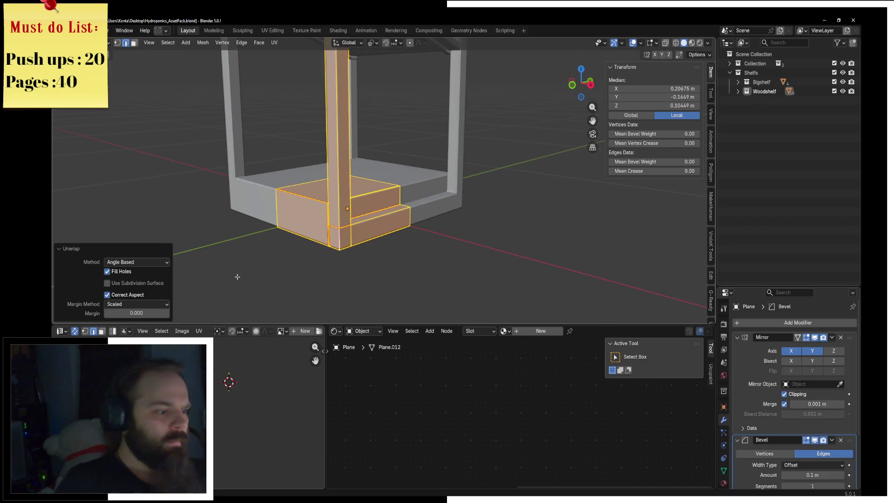
pyautogui.hotkey('ctrl', 'z')
pyautogui.hotkey('ctrl', 'z')
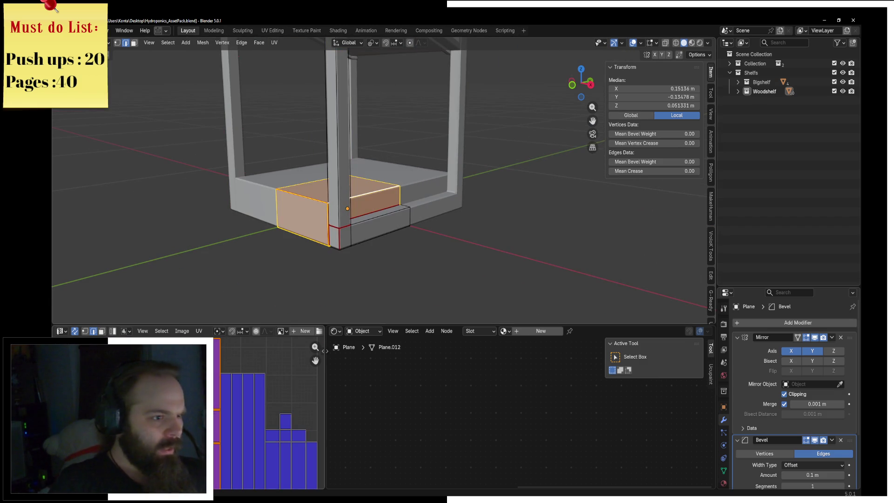
pyautogui.scroll(-3, 427, 169)
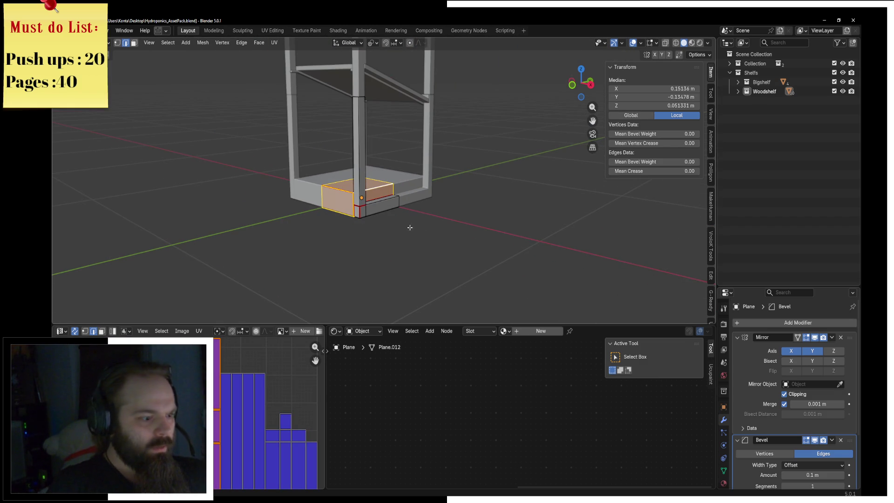
pyautogui.click(724, 484)
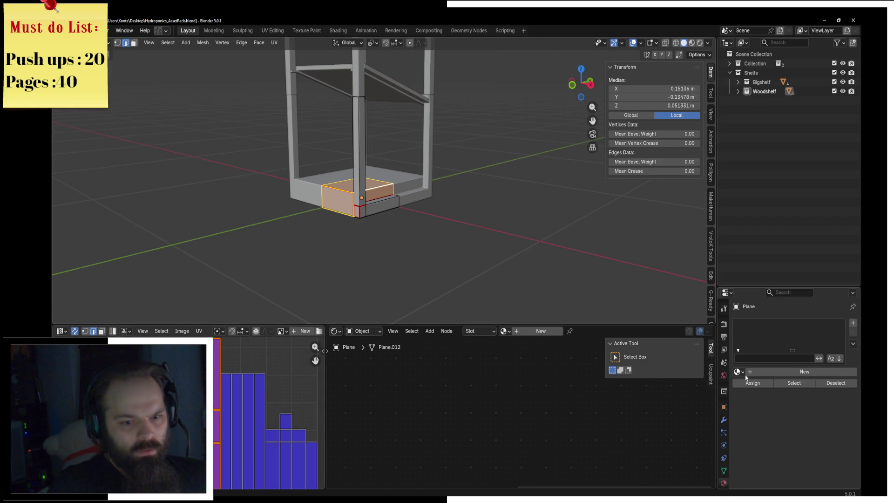
pyautogui.click(739, 372)
pyautogui.write('wo')
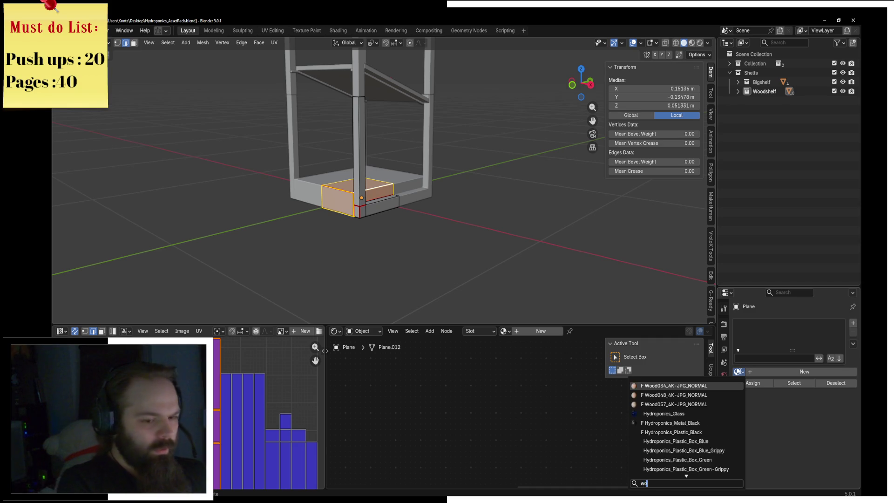
pyautogui.write('od')
pyautogui.press('Down')
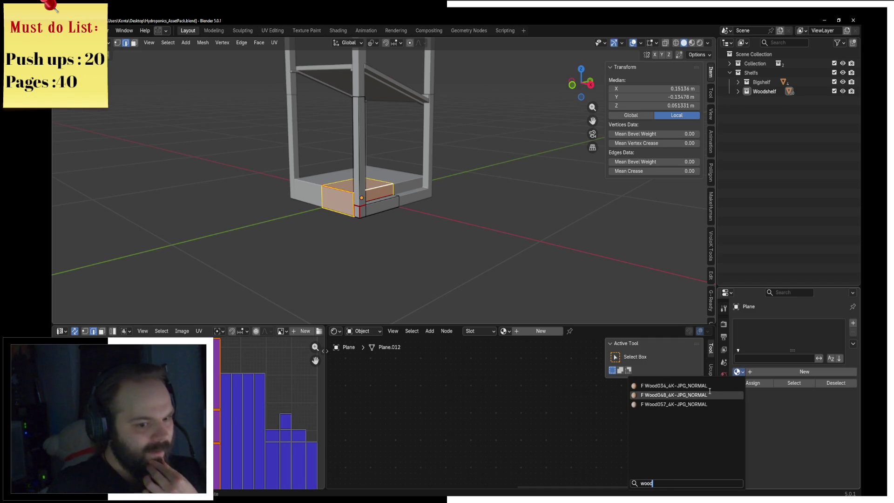
pyautogui.press('Return')
# Step: Show the model in Material Preview shading and orbit around the wooden base
pyautogui.press('z')
pyautogui.click(493, 243)
pyautogui.moveTo(493, 243); pyautogui.dragTo(472, 243, button='middle')
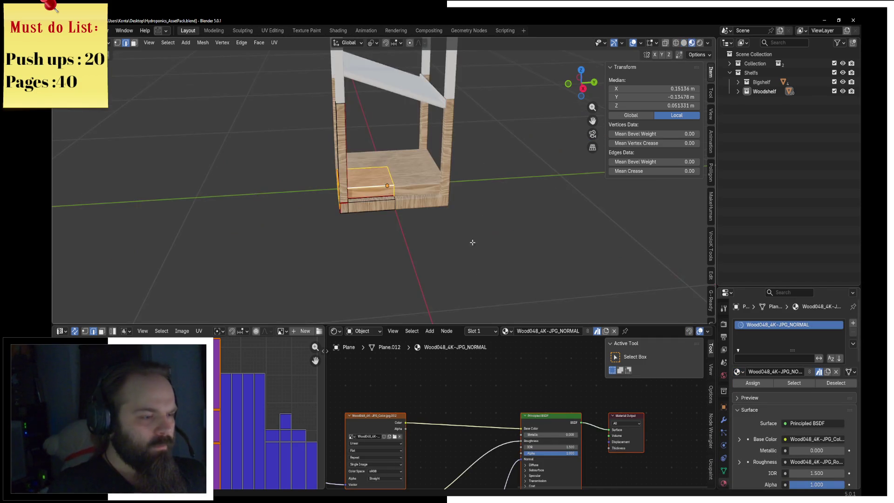
pyautogui.moveTo(420, 211); pyautogui.dragTo(378, 199, button='middle')
pyautogui.scroll(3, 345, 185)
# Step: Select the whole corner post and give it a new slot with Hydroponics_Metal_Black
pyautogui.click(345, 184)
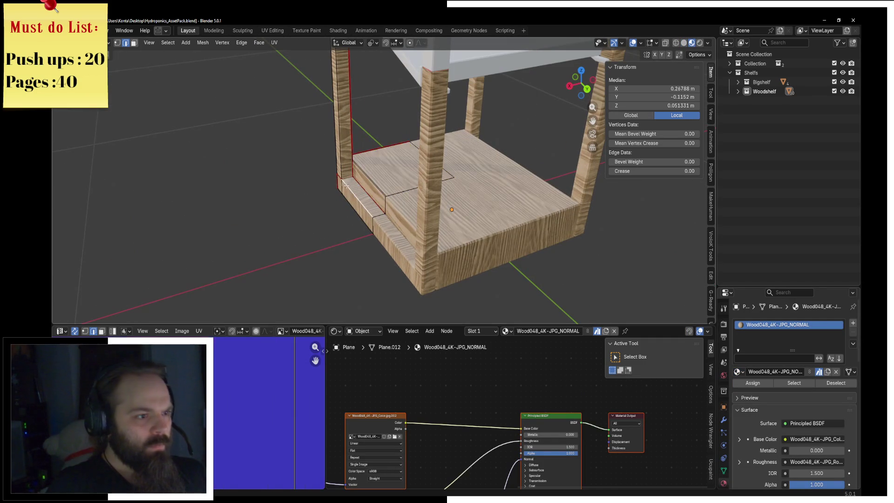
pyautogui.press('l')
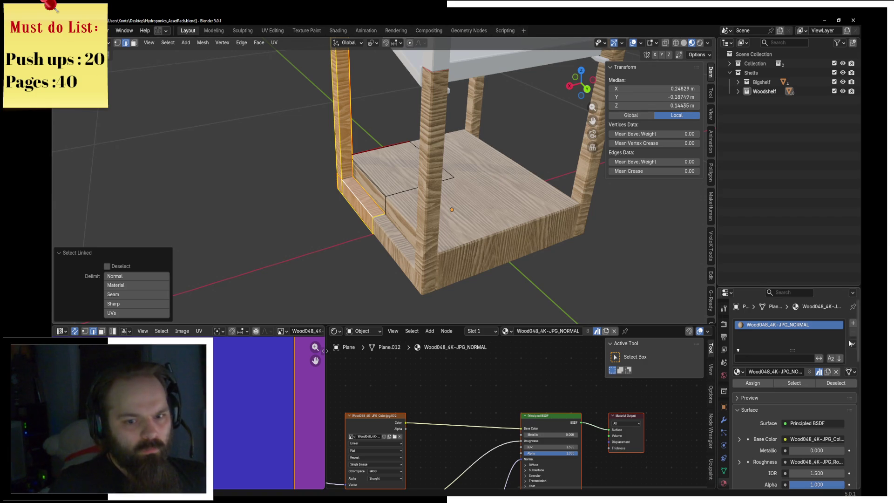
pyautogui.click(852, 324)
pyautogui.click(739, 391)
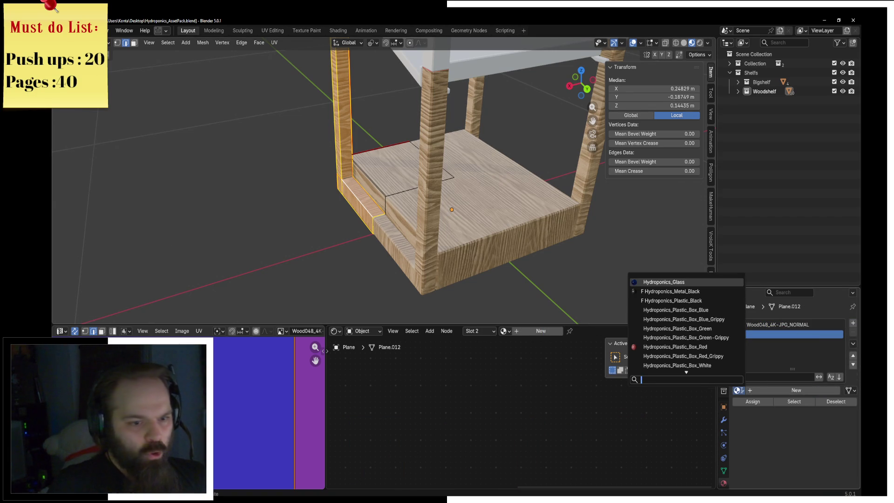
pyautogui.click(711, 292)
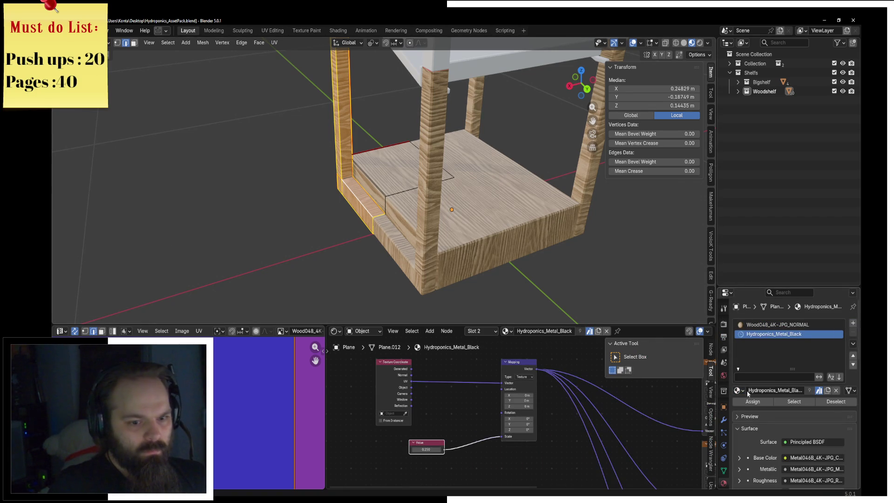
# Step: Return to Object Mode and assign Hydroponics_Metal_Black to the legs object
pyautogui.press('Tab')
pyautogui.moveTo(415, 195)
pyautogui.mouseDown(button='middle')
pyautogui.moveTo(447, 214)
pyautogui.moveTo(464, 95)
pyautogui.moveTo(742, 308)
pyautogui.mouseUp(button='middle')
pyautogui.press('Tab')
pyautogui.click(423, 219)
pyautogui.click(740, 372)
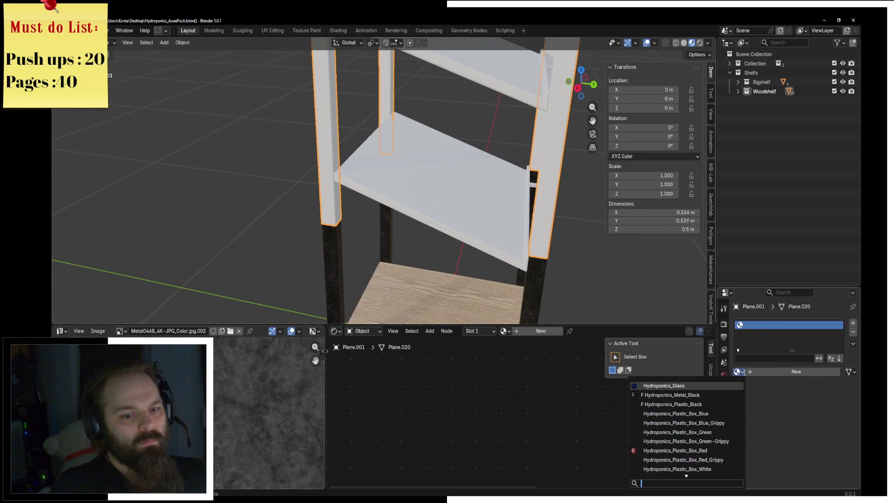
pyautogui.click(671, 395)
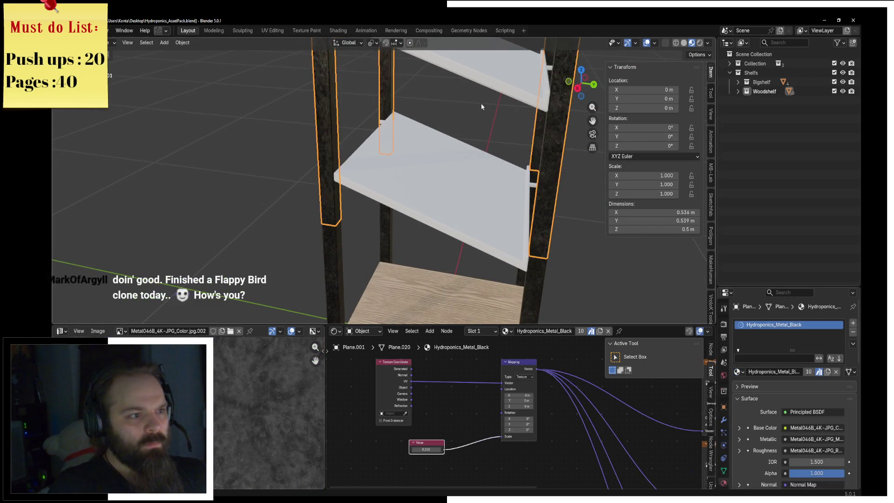
pyautogui.moveTo(482, 103); pyautogui.dragTo(437, 228, button='middle')
pyautogui.click(437, 229)
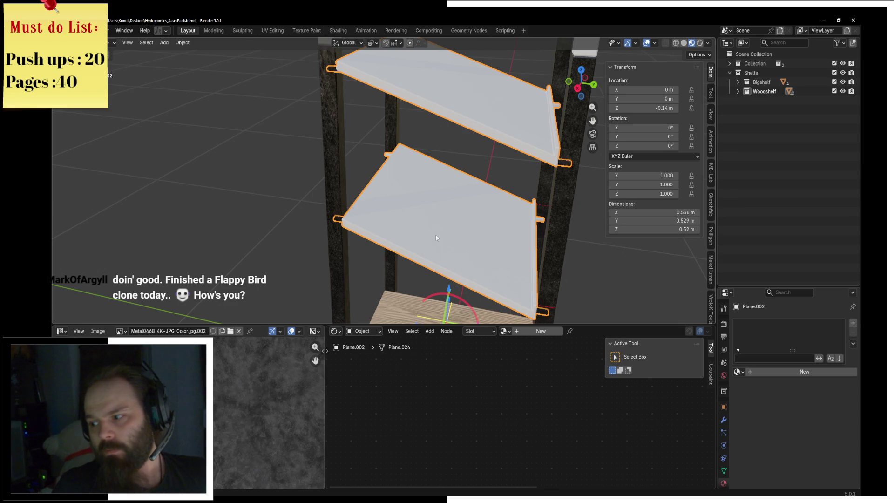
# Step: Enter Edit Mode on the shelf board, pick a support bracket edge and switch to wireframe
pyautogui.moveTo(410, 245); pyautogui.dragTo(388, 170, button='middle')
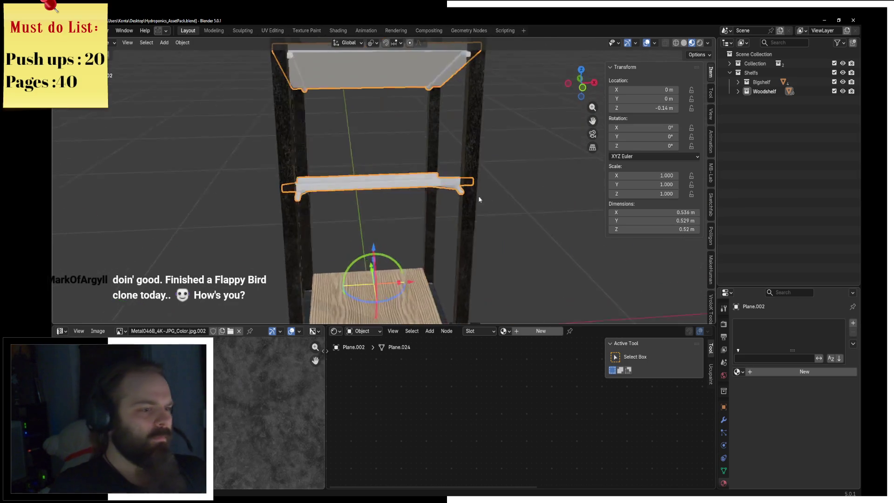
pyautogui.hotkey('ctrl', 'Tab')
pyautogui.click(412, 178)
pyautogui.scroll(3, 405, 180)
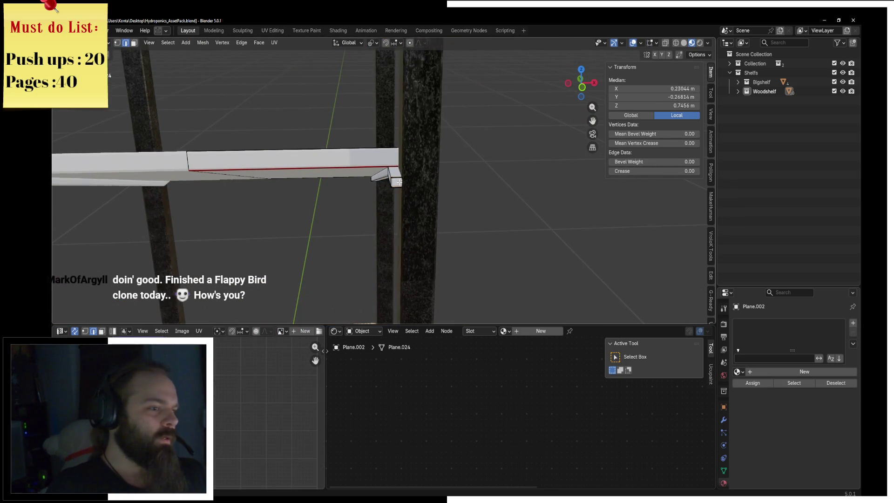
pyautogui.press('l')
pyautogui.moveTo(405, 181); pyautogui.dragTo(420, 161, button='middle')
pyautogui.hotkey('alt', 'a')
pyautogui.click(392, 169)
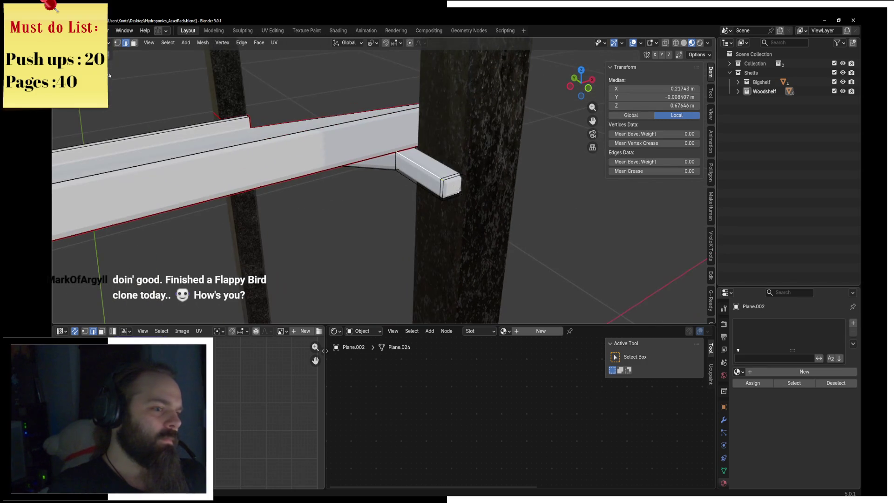
pyautogui.press('z')
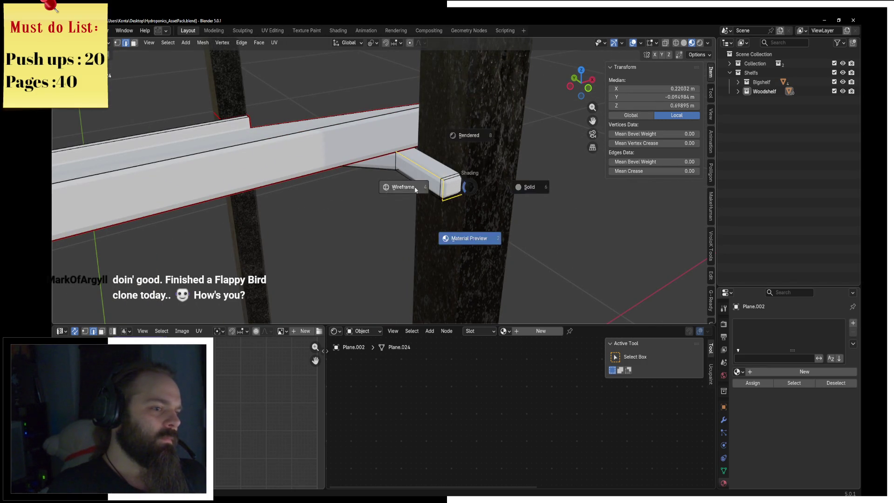
pyautogui.click(399, 186)
pyautogui.moveTo(399, 186)
pyautogui.mouseDown(button='middle')
pyautogui.moveTo(525, 210)
pyautogui.moveTo(420, 146)
pyautogui.moveTo(375, 347)
pyautogui.mouseUp(button='middle')
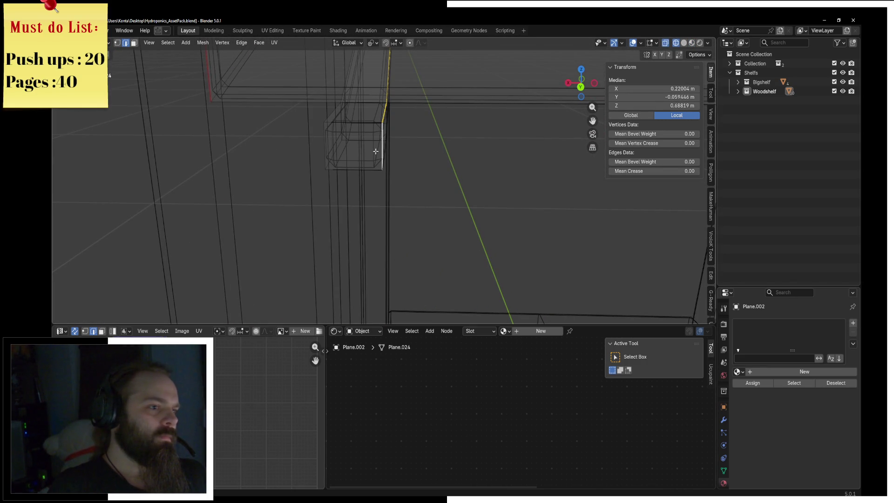
# Step: Select the entire shelf board mesh, unwrap it and return to solid shading
pyautogui.press('F3')
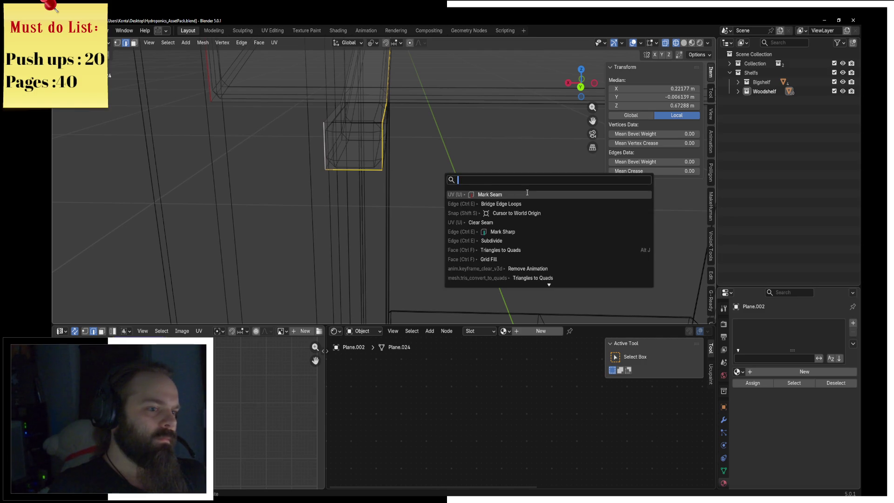
pyautogui.press('a')
pyautogui.click(274, 42)
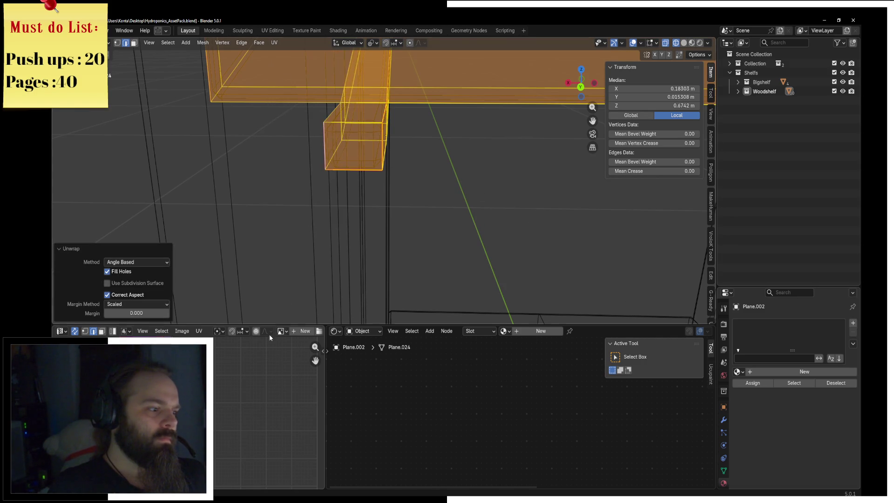
pyautogui.moveTo(293, 231); pyautogui.dragTo(391, 128, button='middle')
pyautogui.press('z')
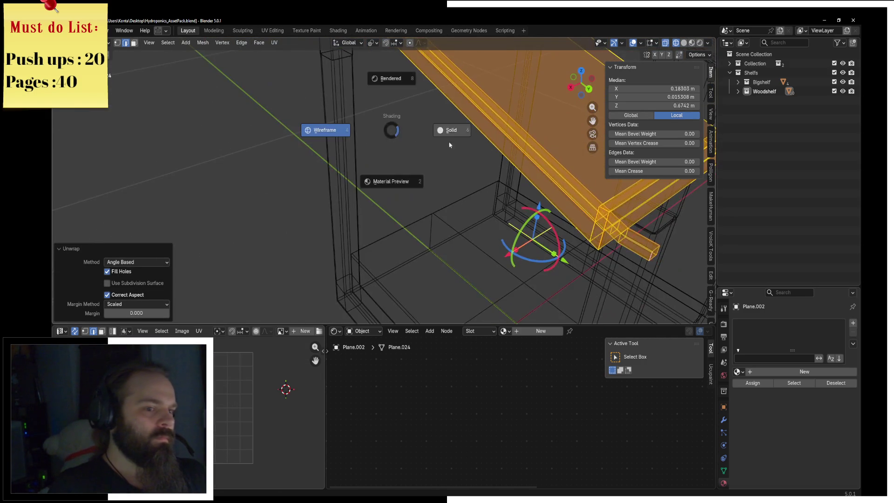
pyautogui.click(478, 157)
pyautogui.scroll(4, 477, 156)
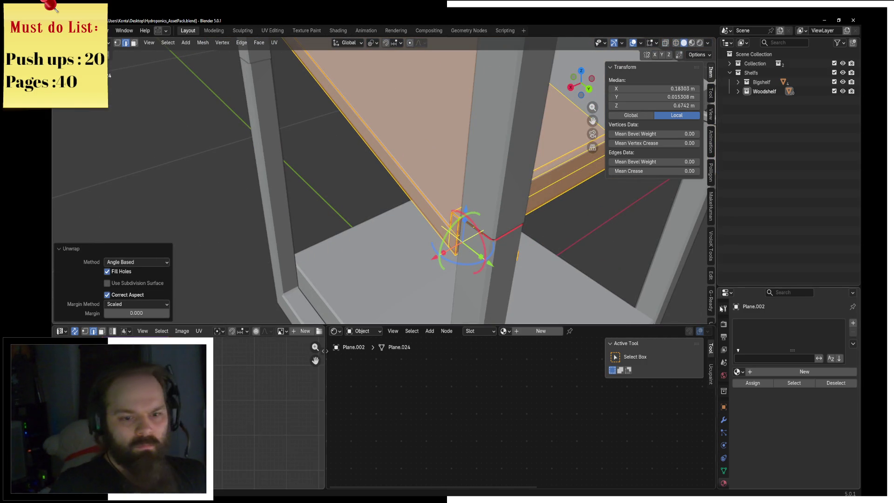
# Step: Give the connected shelf board faces Wood048_4K-JPG_NORMAL and add a second material slot
pyautogui.hotkey('alt', 'a')
pyautogui.press('l')
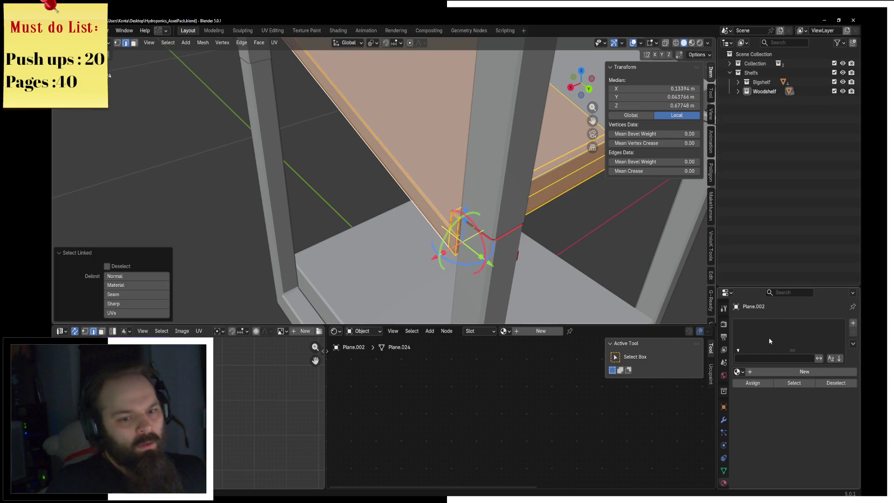
pyautogui.click(739, 372)
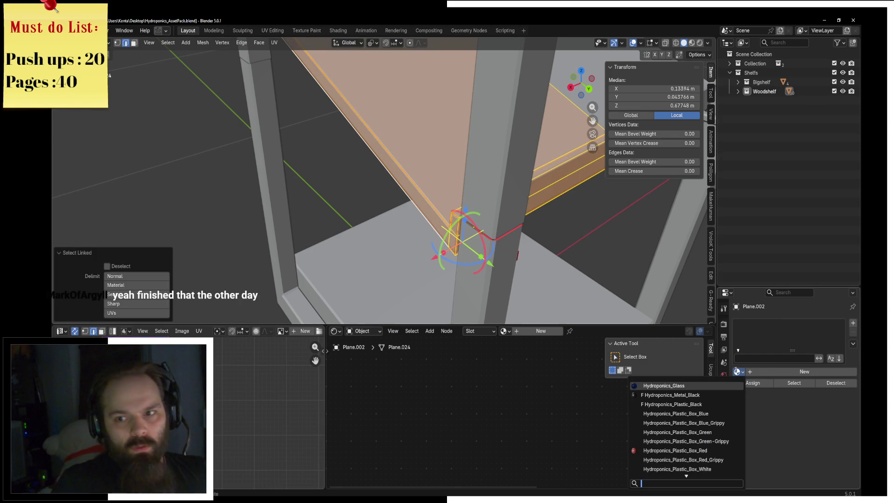
pyautogui.write('w')
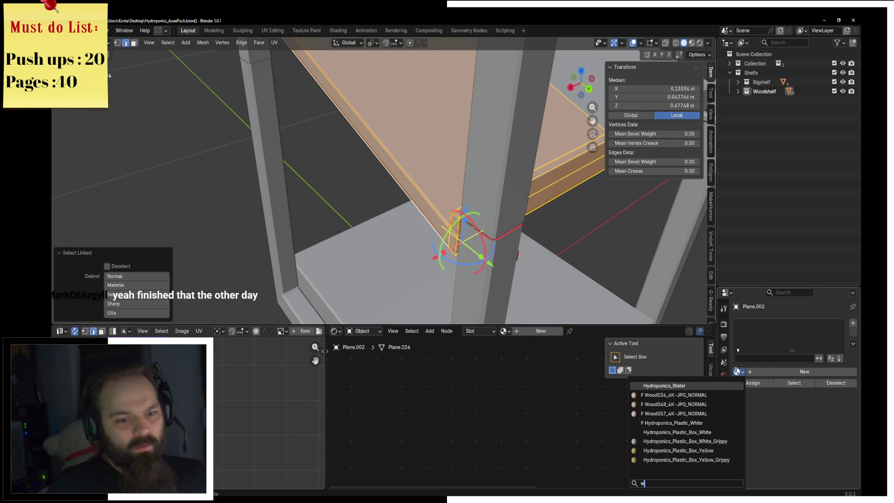
pyautogui.press('Down')
pyautogui.press('Down')
pyautogui.press('Return')
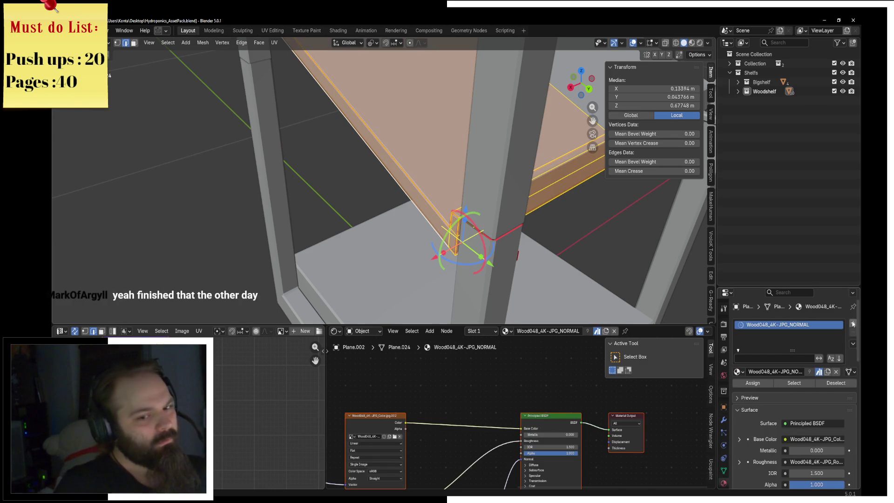
pyautogui.click(853, 323)
pyautogui.click(692, 43)
pyautogui.moveTo(514, 194)
pyautogui.mouseDown(button='middle')
pyautogui.moveTo(504, 252)
pyautogui.moveTo(539, 164)
pyautogui.mouseUp(button='middle')
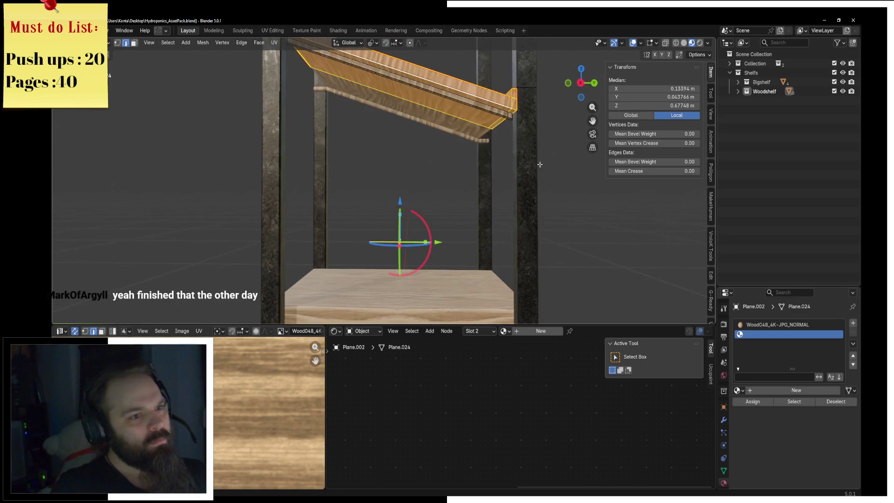
# Step: Select the bracket part and put Hydroponics_Metal_Black in the empty second slot
pyautogui.hotkey('alt', 'a')
pyautogui.press('l')
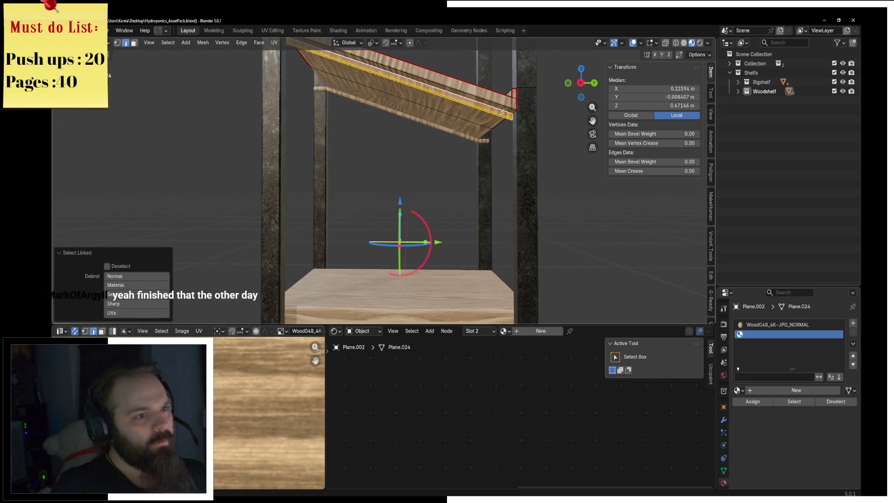
pyautogui.click(739, 390)
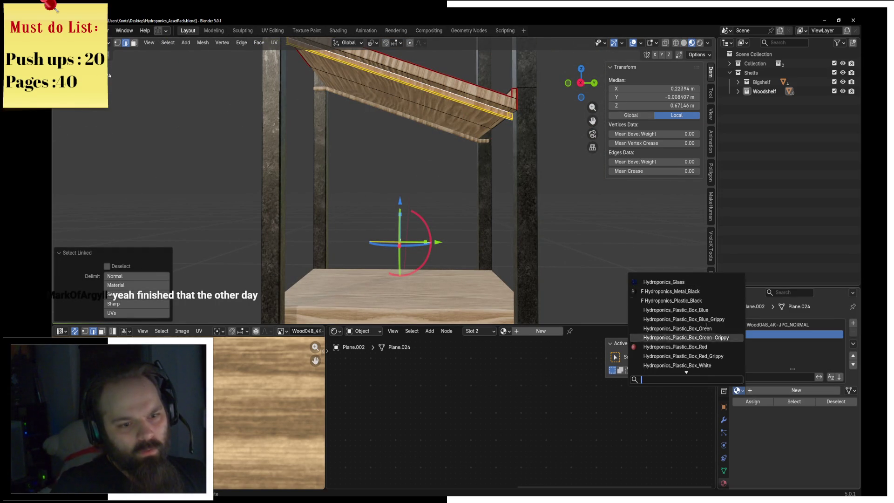
pyautogui.click(671, 291)
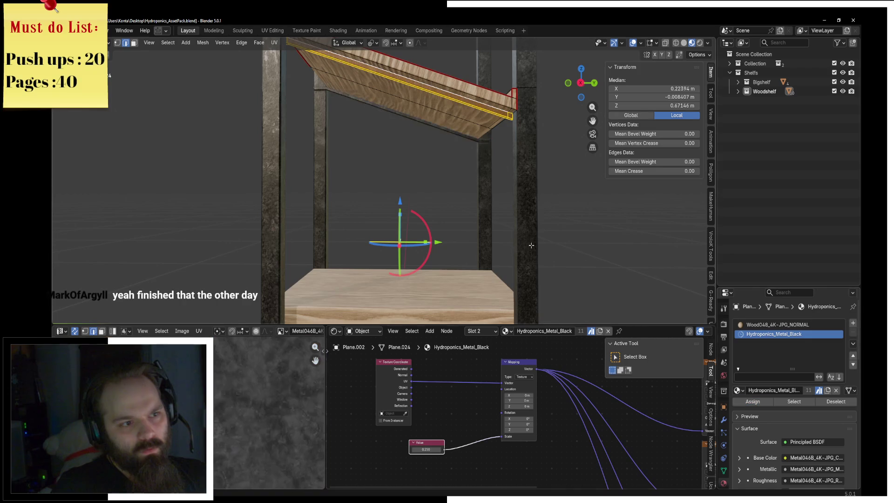
# Step: Return to Object Mode and select the shelf boards, then the upper leg pieces
pyautogui.hotkey('ctrl', 'Tab')
pyautogui.press('Tab')
pyautogui.scroll(-5, 508, 172)
pyautogui.moveTo(508, 172)
pyautogui.mouseDown(button='middle')
pyautogui.moveTo(470, 209)
pyautogui.moveTo(537, 170)
pyautogui.moveTo(453, 160)
pyautogui.moveTo(418, 196)
pyautogui.moveTo(497, 182)
pyautogui.moveTo(463, 238)
pyautogui.moveTo(395, 203)
pyautogui.mouseUp(button='middle')
pyautogui.click(394, 181)
pyautogui.scroll(3, 394, 181)
pyautogui.click(497, 182)
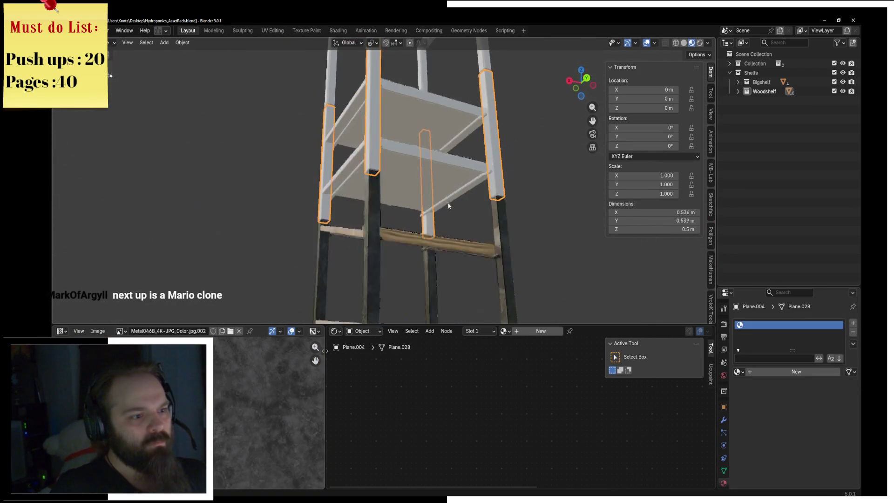
# Step: Check the rack from front and side views and select the untextured white leg object
pyautogui.click(381, 199)
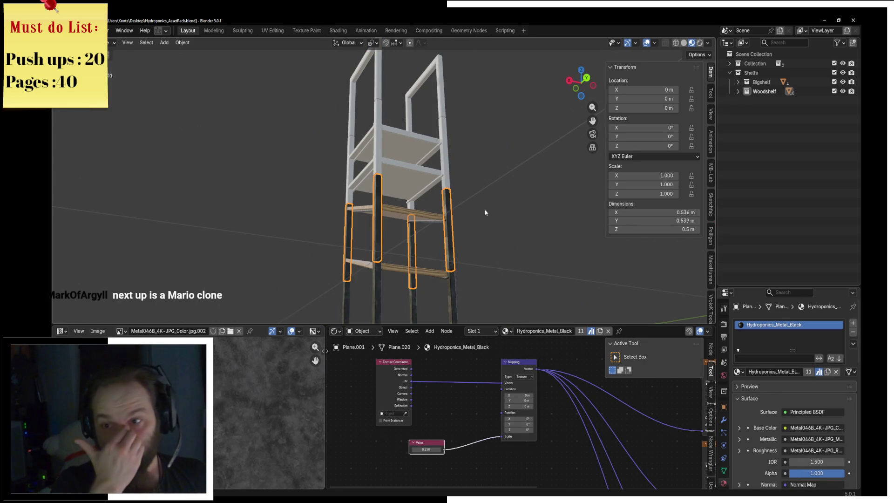
pyautogui.keyDown('shift'); pyautogui.click(400, 211); pyautogui.keyUp('shift')
pyautogui.press('KP_1')
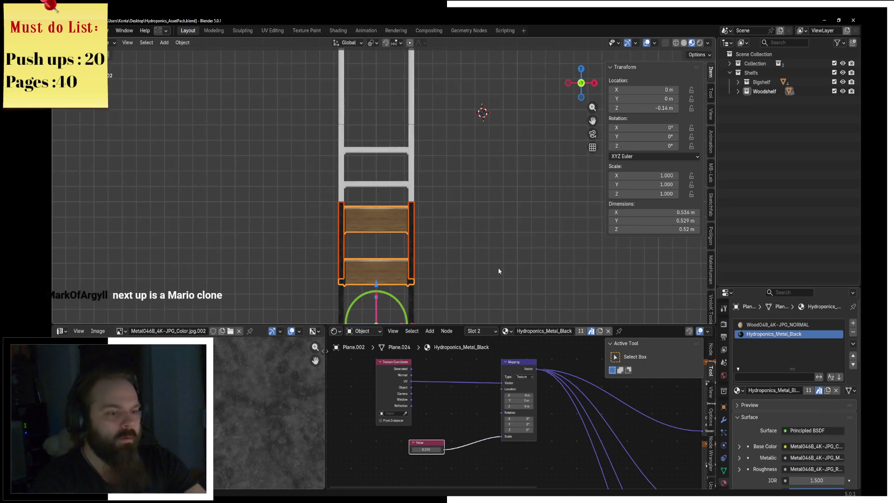
pyautogui.press('KP_3')
pyautogui.keyDown('shift'); pyautogui.scroll(-2, 499, 271); pyautogui.keyUp('shift')
pyautogui.keyDown('shift'); pyautogui.scroll(-2, 466, 241); pyautogui.keyUp('shift')
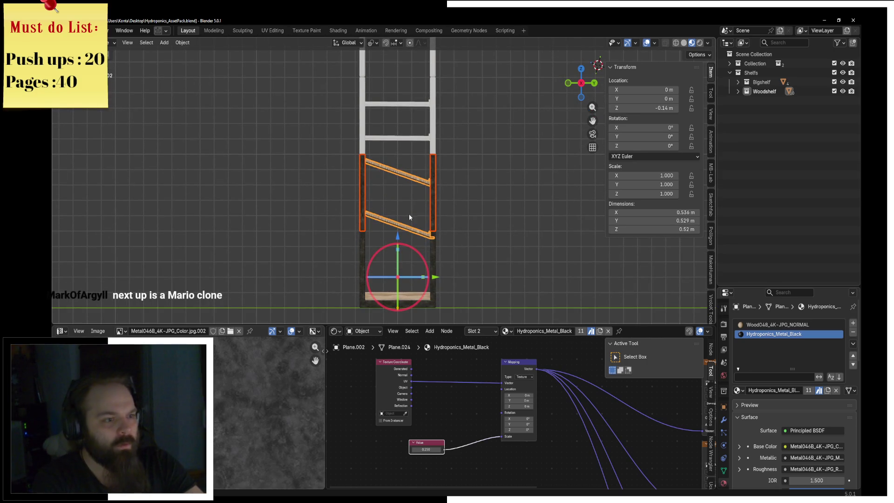
pyautogui.scroll(3, 409, 214)
pyautogui.keyDown('shift'); pyautogui.scroll(-2, 510, 173); pyautogui.keyUp('shift')
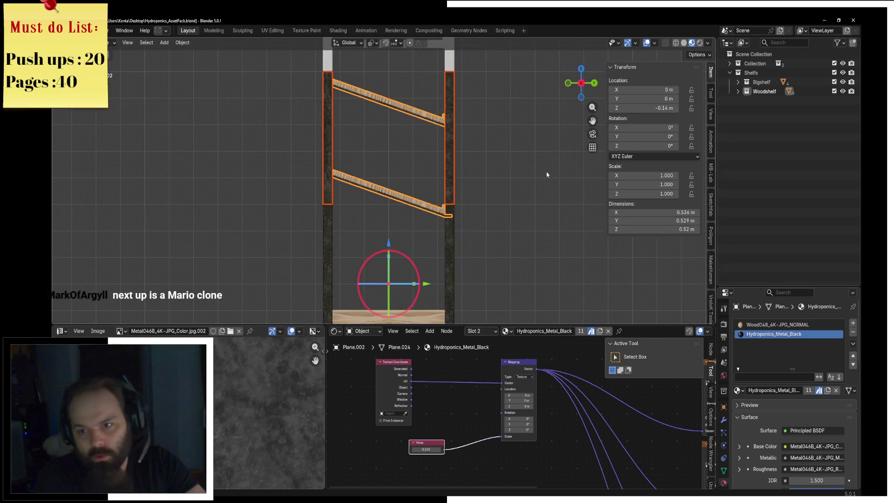
pyautogui.keyDown('shift'); pyautogui.scroll(4, 504, 160); pyautogui.keyUp('shift')
pyautogui.click(445, 149)
pyautogui.keyDown('shift'); pyautogui.scroll(3, 512, 205); pyautogui.keyUp('shift')
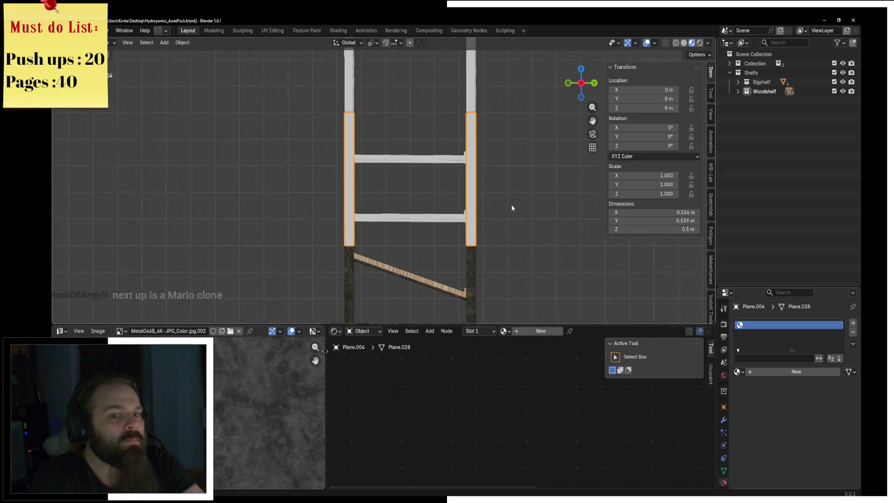
# Step: Assign Hydroponics_Metal_Black to the white legs and enter Edit Mode on them
pyautogui.click(738, 371)
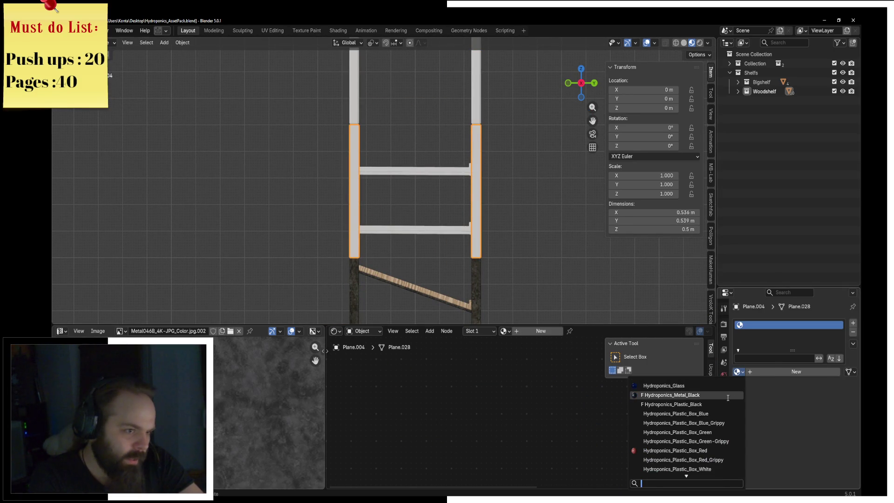
pyautogui.click(670, 396)
pyautogui.keyDown('ctrl'); pyautogui.scroll(-2, 485, 204); pyautogui.keyUp('ctrl')
pyautogui.scroll(2, 485, 203)
pyautogui.press('Tab')
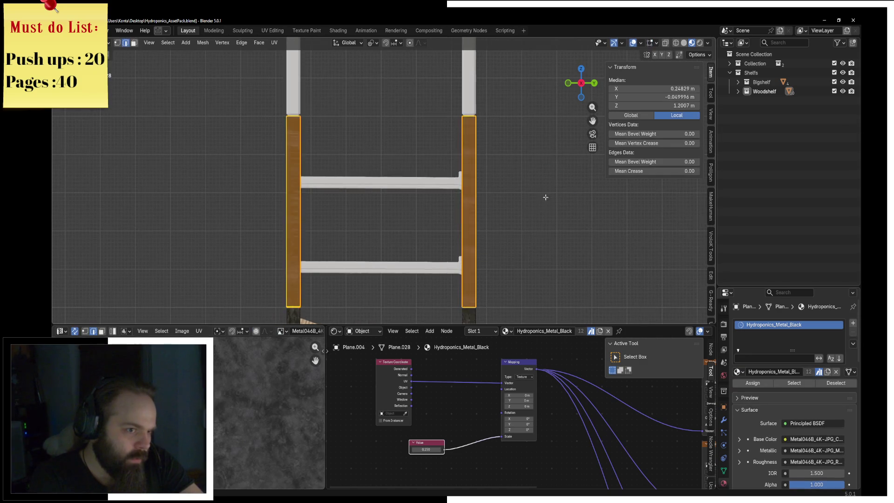
# Step: Mark vertical leg edges as seams, select both dark posts and unwrap them
pyautogui.moveTo(545, 196); pyautogui.dragTo(480, 208, button='middle')
pyautogui.click(388, 162)
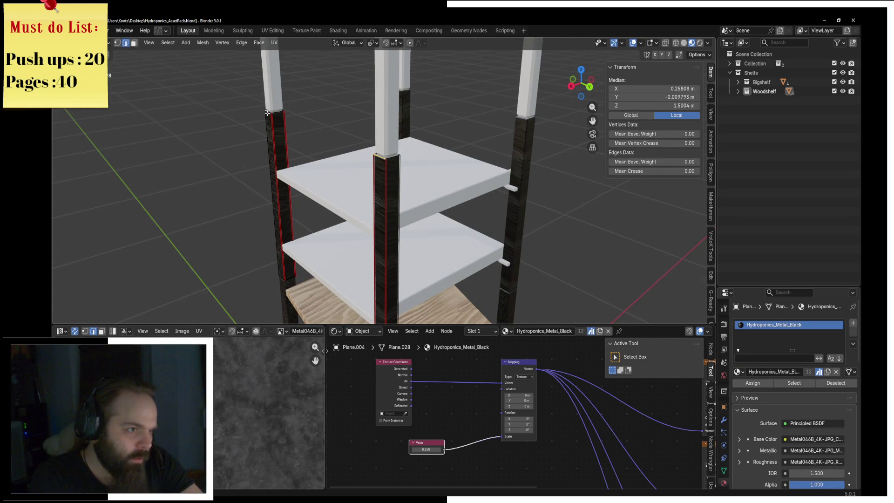
pyautogui.hotkey('ctrl', 'e')
pyautogui.hotkey('ctrl', 'e')
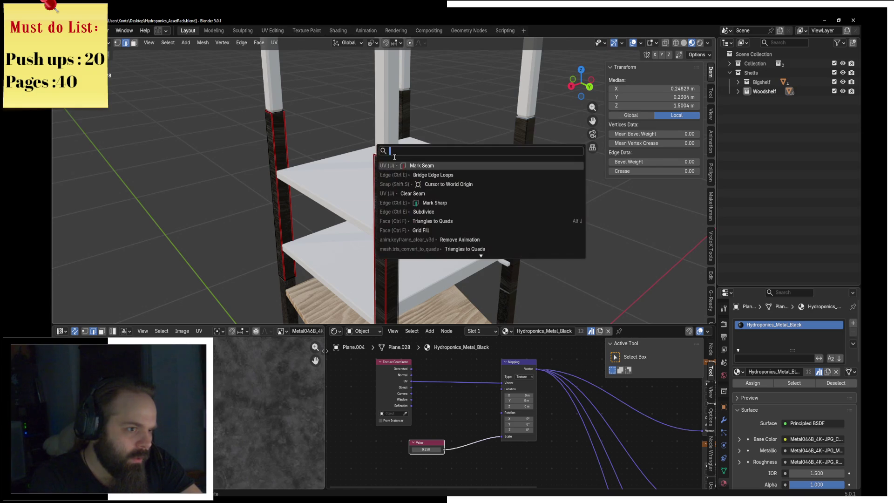
pyautogui.hotkey('ctrl', 'l')
pyautogui.press('u')
pyautogui.click(279, 51)
pyautogui.moveTo(280, 52); pyautogui.dragTo(340, 321, button='middle')
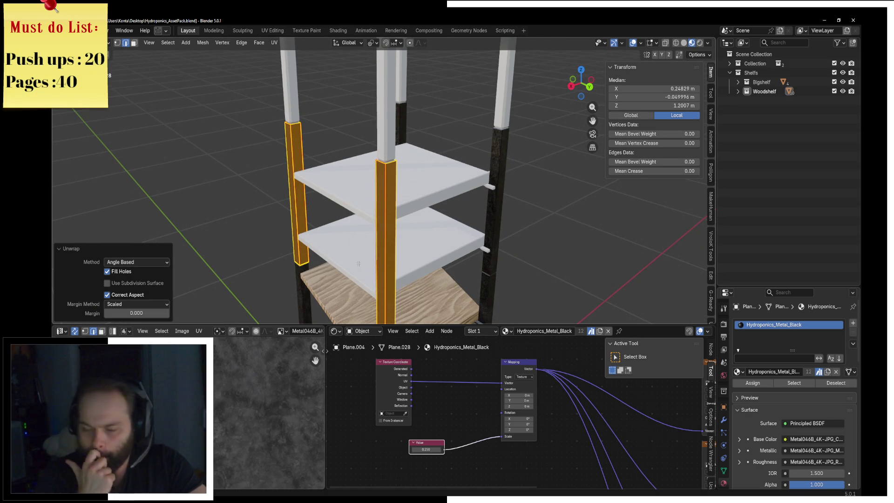
# Step: Toggle the rack between wireframe and solid shading while orbiting to a frontal view
pyautogui.press('z')
pyautogui.moveTo(358, 264)
pyautogui.mouseDown(button='middle')
pyautogui.moveTo(385, 216)
pyautogui.moveTo(410, 204)
pyautogui.mouseUp(button='middle')
pyautogui.click(350, 217)
pyautogui.press('z')
pyautogui.click(472, 204)
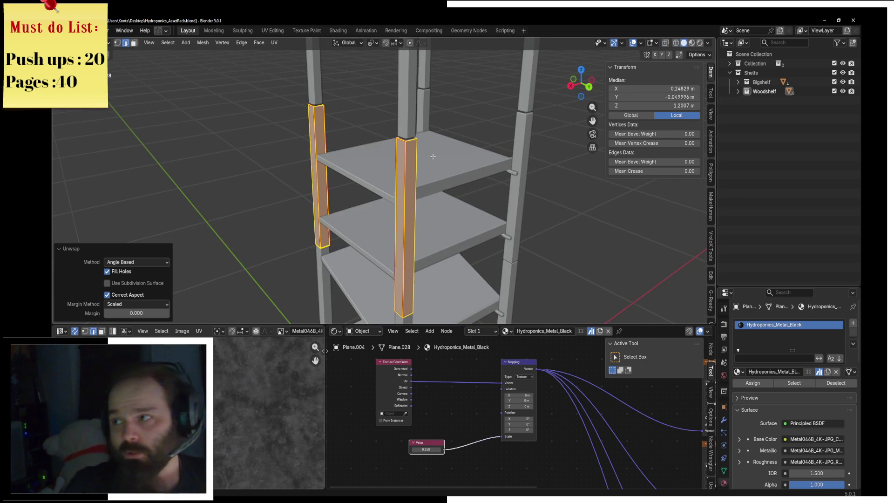
pyautogui.moveTo(432, 156); pyautogui.dragTo(374, 118, button='middle')
pyautogui.press('z')
pyautogui.click(311, 116)
pyautogui.moveTo(310, 116); pyautogui.dragTo(520, 246, button='middle')
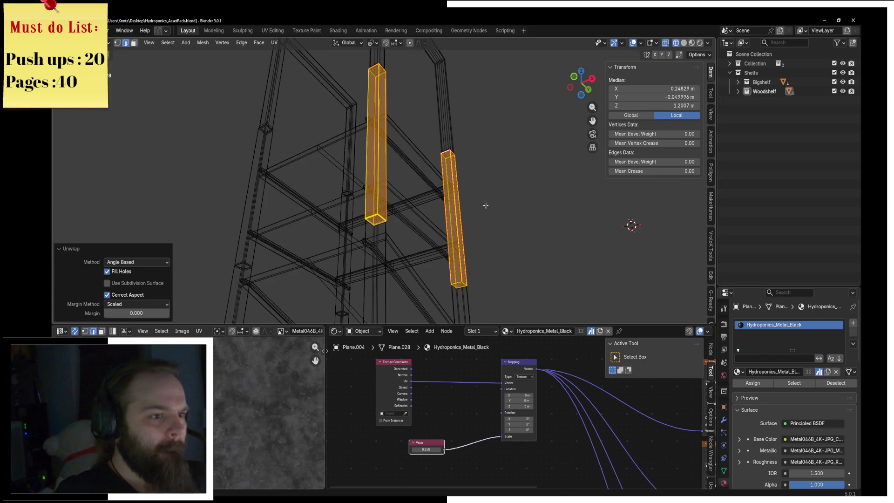
pyautogui.moveTo(485, 206); pyautogui.dragTo(385, 166, button='middle')
# Step: Reopen the UV options and unwrap the selected posts again
pyautogui.click(274, 43)
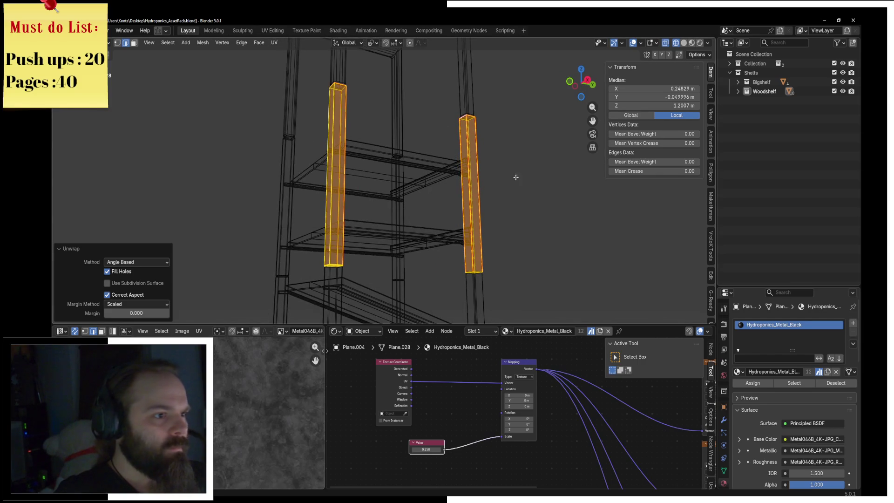
pyautogui.press('F3')
pyautogui.click(592, 212)
pyautogui.click(273, 41)
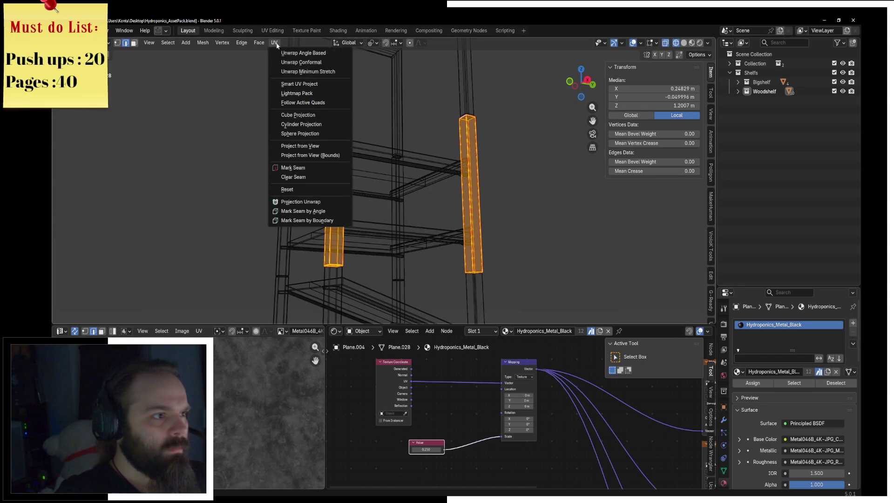
# Step: Clear the existing seams from the vertical edges of both leg posts
pyautogui.press('z')
pyautogui.click(510, 219)
pyautogui.click(288, 175)
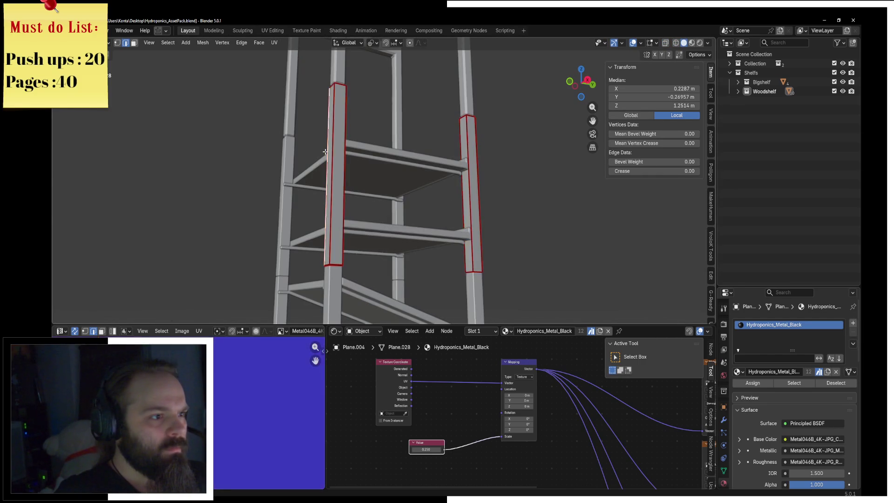
pyautogui.press('z')
pyautogui.keyDown('alt'); pyautogui.click(337, 174); pyautogui.keyUp('alt')
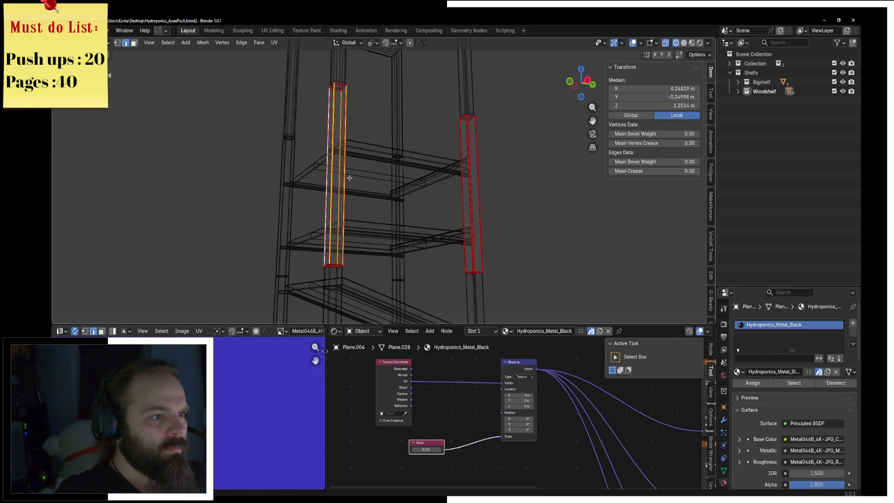
pyautogui.keyDown('alt'); pyautogui.keyDown('shift'); pyautogui.click(483, 188); pyautogui.keyUp('shift'); pyautogui.keyUp('alt')
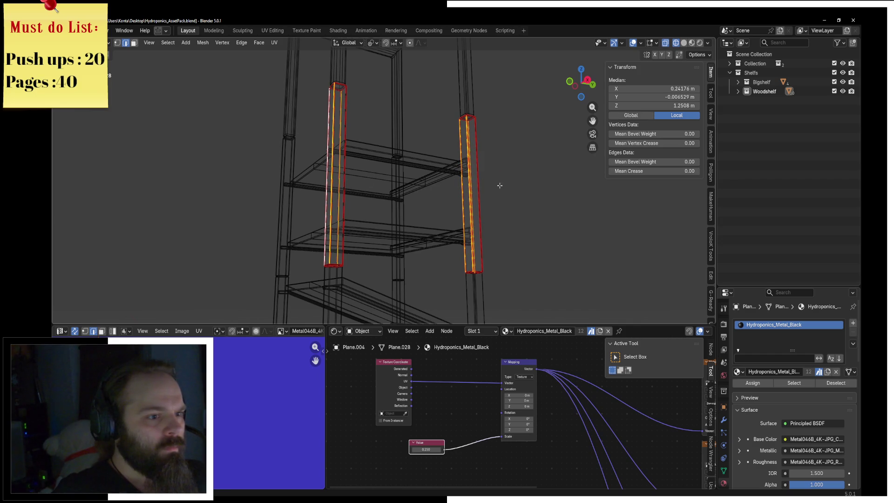
pyautogui.press('F3')
pyautogui.press('Down')
pyautogui.press('Down')
pyautogui.press('Down')
pyautogui.press('Return')
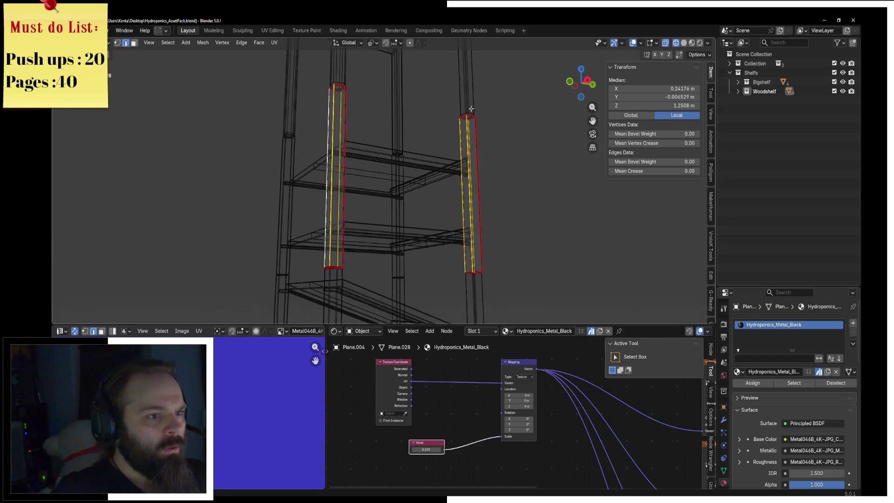
# Step: Mark new seams along the full-length post edges and a bottom edge of the right post
pyautogui.moveTo(547, 163); pyautogui.dragTo(484, 127, button='middle')
pyautogui.click(531, 115)
pyautogui.keyDown('alt'); pyautogui.click(522, 123); pyautogui.keyUp('alt')
pyautogui.click(524, 120)
pyautogui.keyDown('shift'); pyautogui.click(283, 146); pyautogui.keyUp('shift')
pyautogui.keyDown('shift'); pyautogui.moveTo(360, 216); pyautogui.dragTo(409, 176, button='middle'); pyautogui.keyUp('shift')
pyautogui.rightClick(409, 176)
pyautogui.click(493, 240)
pyautogui.moveTo(315, 270); pyautogui.dragTo(306, 244, button='middle')
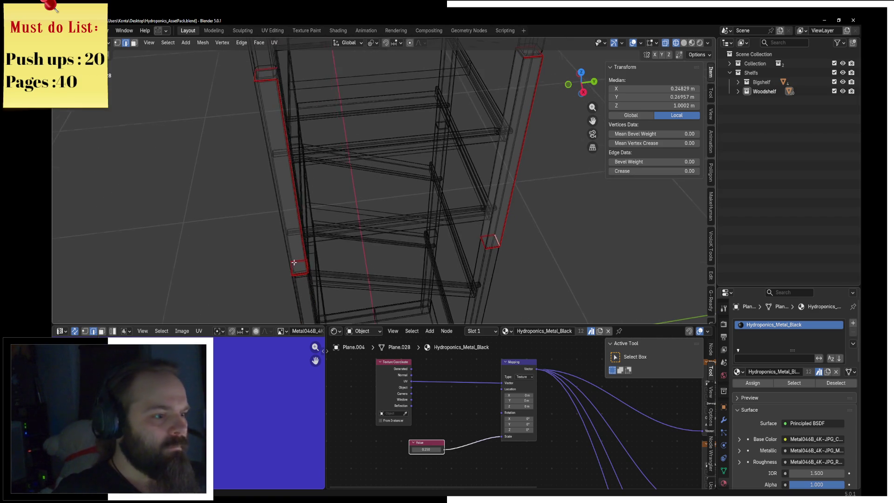
pyautogui.rightClick(371, 248)
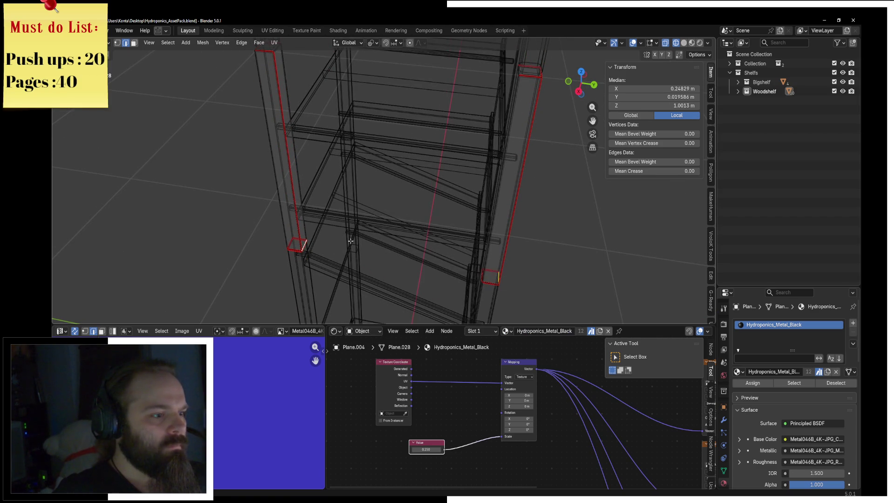
# Step: Select both posts entirely and unwrap them again, then check the new seams
pyautogui.hotkey('ctrl', 'l')
pyautogui.click(274, 42)
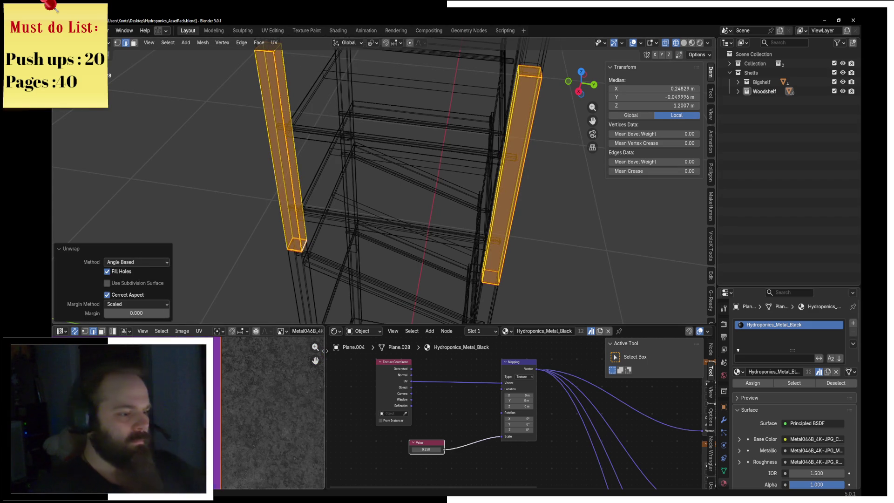
pyautogui.hotkey('ctrl', 'z')
pyautogui.hotkey('ctrl', 'z')
pyautogui.hotkey('ctrl', 'l')
pyautogui.scroll(-3, 225, 406)
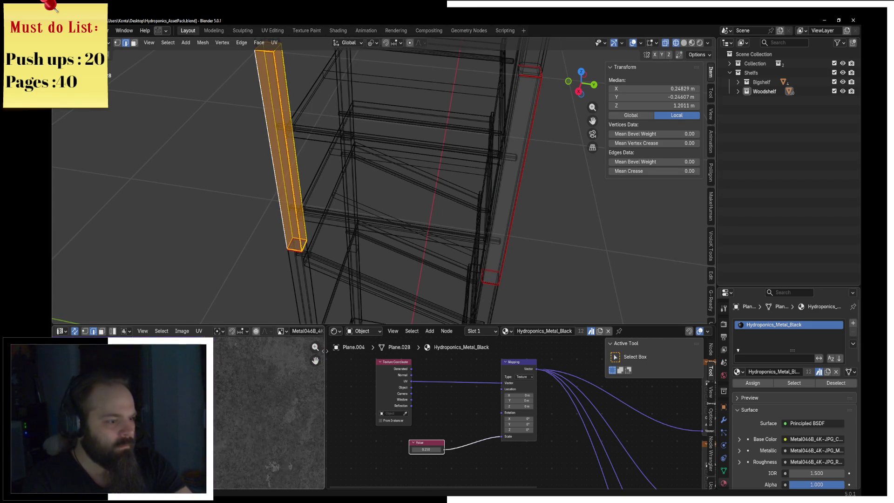
pyautogui.hotkey('ctrl', 'z')
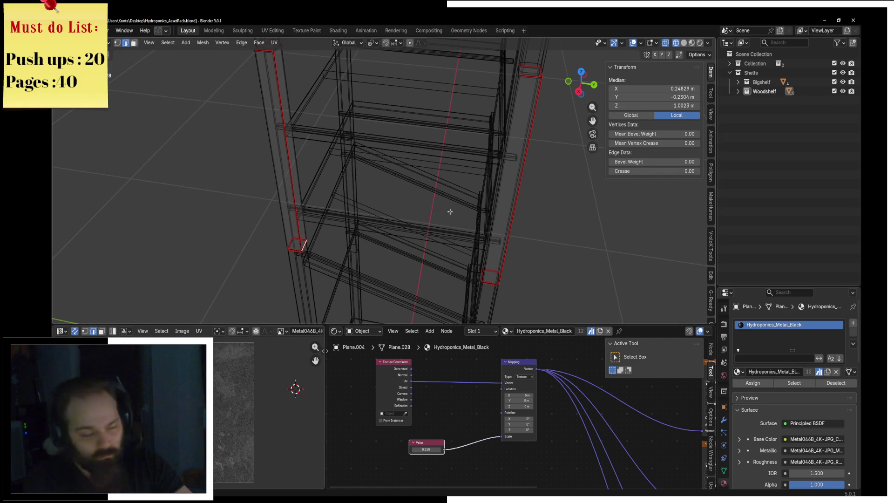
pyautogui.press('a')
pyautogui.moveTo(453, 104); pyautogui.dragTo(392, 140, button='middle')
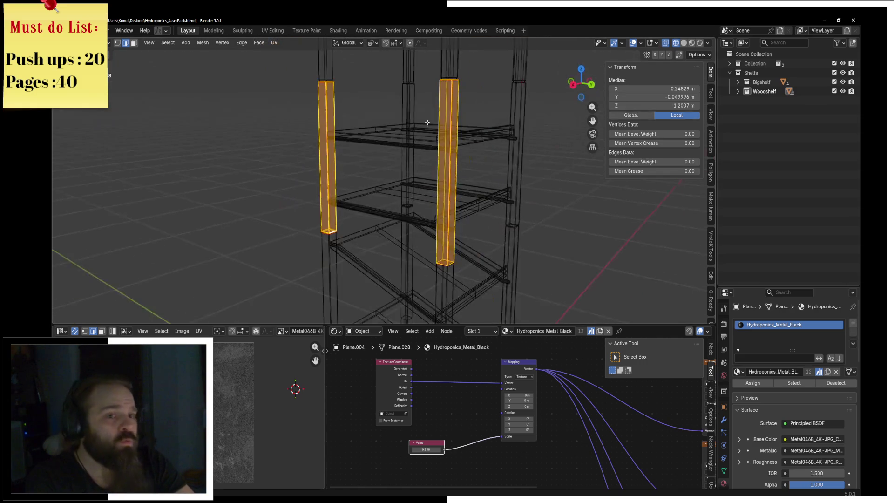
# Step: Return to Object Mode and display the rack in Solid shading
pyautogui.hotkey('ctrl', 'Tab')
pyautogui.click(319, 140)
pyautogui.moveTo(319, 139)
pyautogui.mouseDown(button='middle')
pyautogui.moveTo(377, 152)
pyautogui.moveTo(520, 148)
pyautogui.mouseUp(button='middle')
pyautogui.press('z')
pyautogui.click(422, 157)
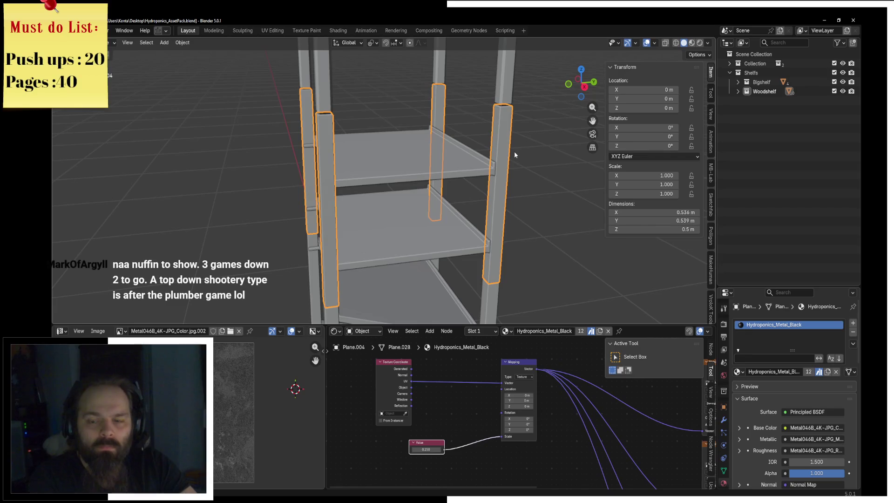
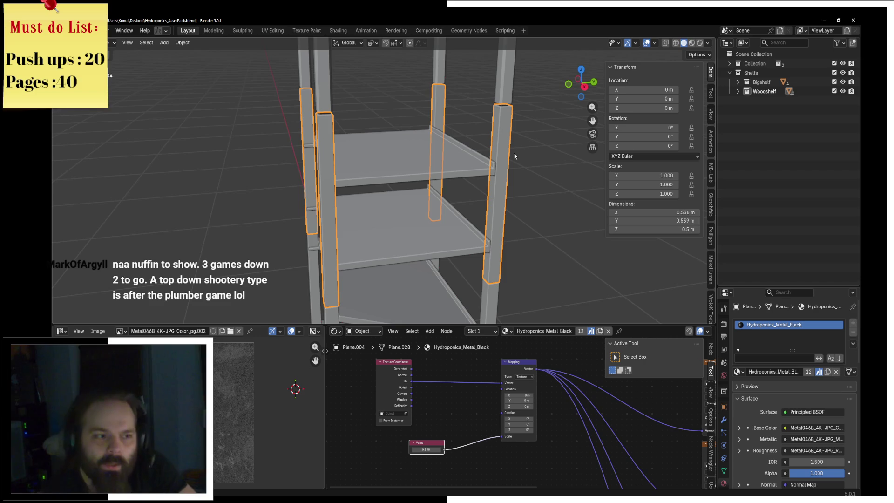
# Step: Select the Shelves object, enter Edit Mode and run a first UV unwrap of the shelf
pyautogui.click(449, 183)
pyautogui.hotkey('ctrl', 'Tab')
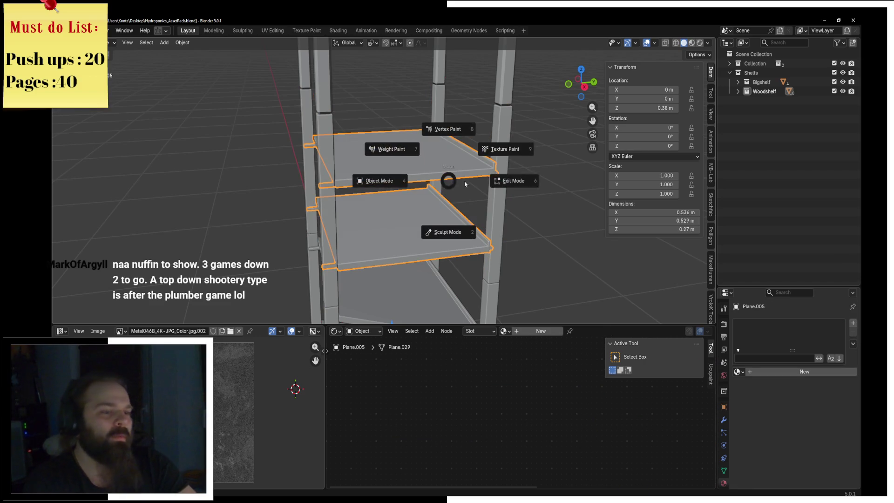
pyautogui.click(499, 183)
pyautogui.scroll(5, 378, 188)
pyautogui.moveTo(379, 188); pyautogui.dragTo(328, 133, button='middle')
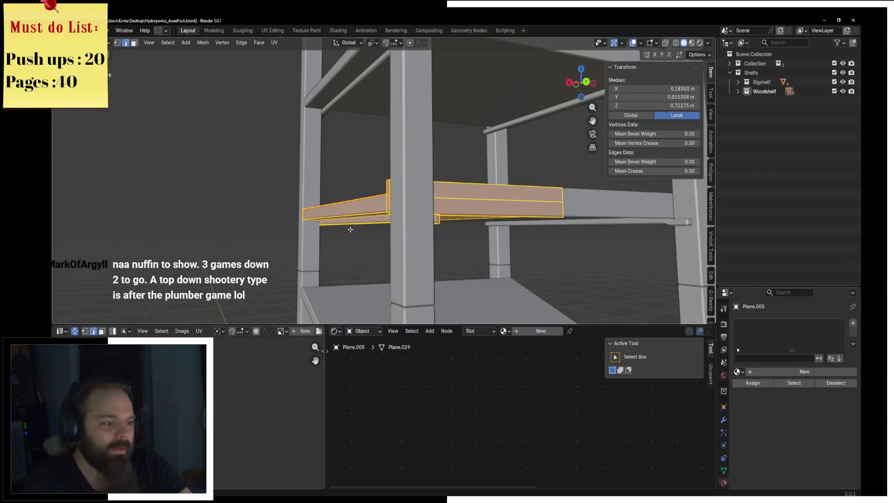
pyautogui.click(275, 43)
pyautogui.click(303, 52)
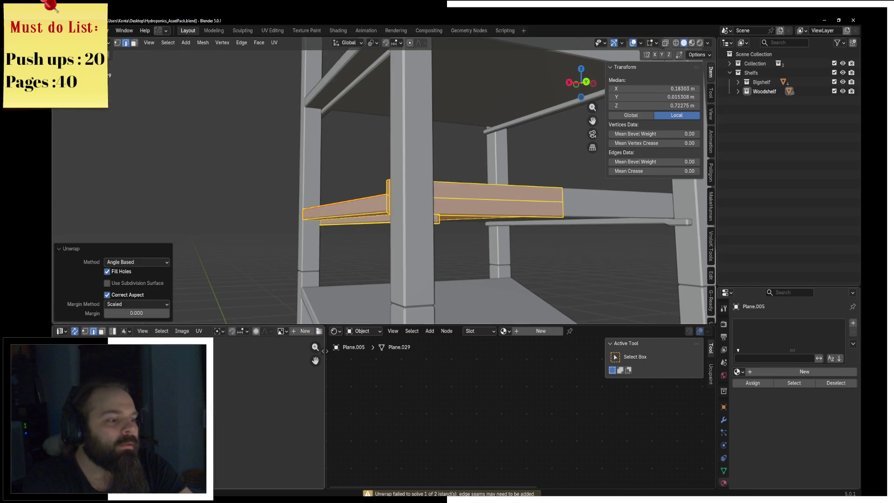
pyautogui.scroll(3, 269, 412)
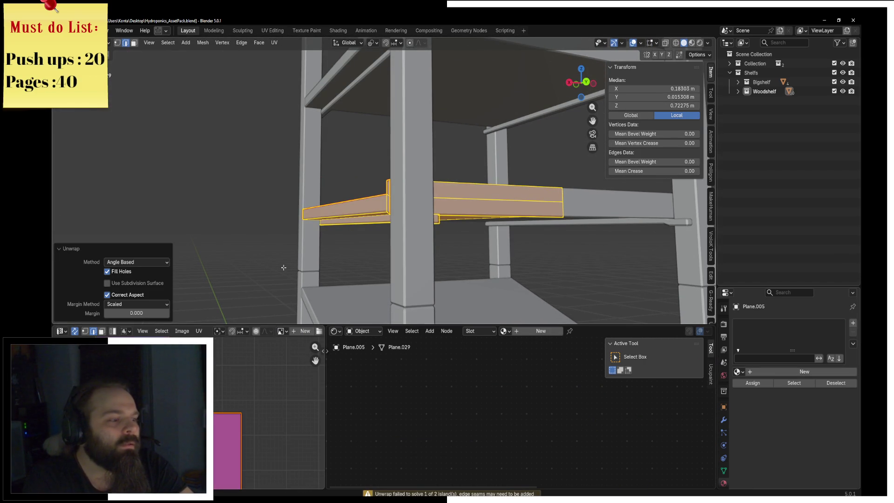
# Step: Select both shelf rails via a rail edge and similar-edge selection, then unwrap them
pyautogui.moveTo(385, 213)
pyautogui.mouseDown(button='middle')
pyautogui.moveTo(476, 218)
pyautogui.moveTo(396, 229)
pyautogui.mouseUp(button='middle')
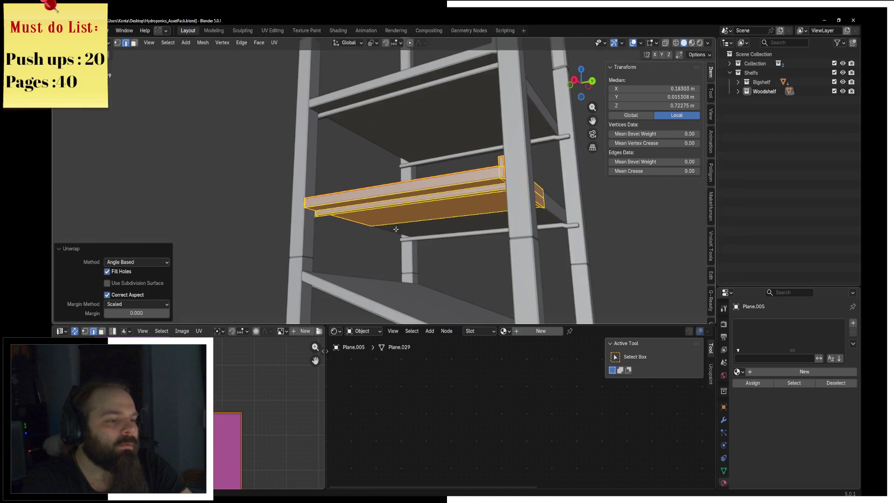
pyautogui.click(433, 191)
pyautogui.moveTo(433, 190)
pyautogui.mouseDown(button='middle')
pyautogui.moveTo(460, 200)
pyautogui.moveTo(413, 182)
pyautogui.mouseUp(button='middle')
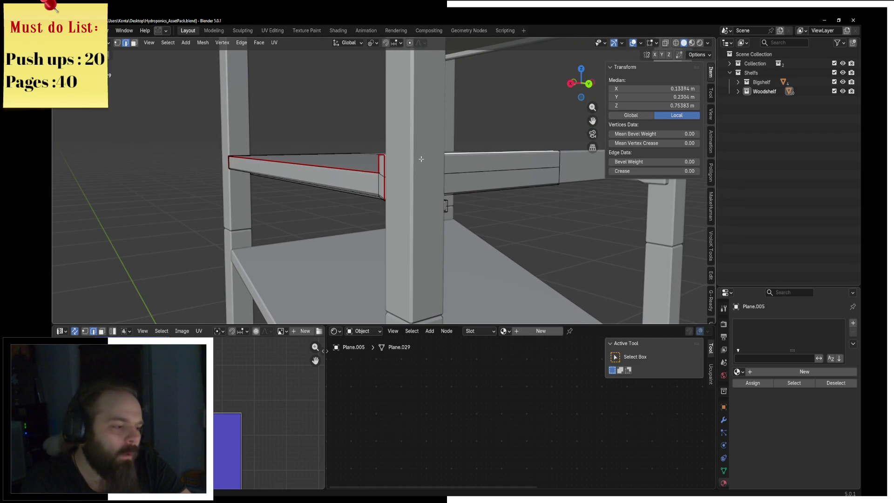
pyautogui.moveTo(265, 419); pyautogui.dragTo(279, 474, button='middle')
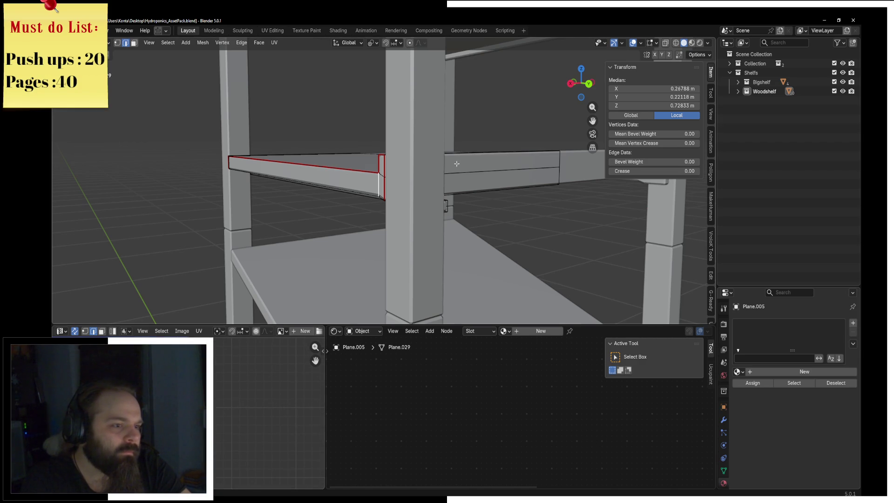
pyautogui.hotkey('shift', 'g')
pyautogui.click(495, 189)
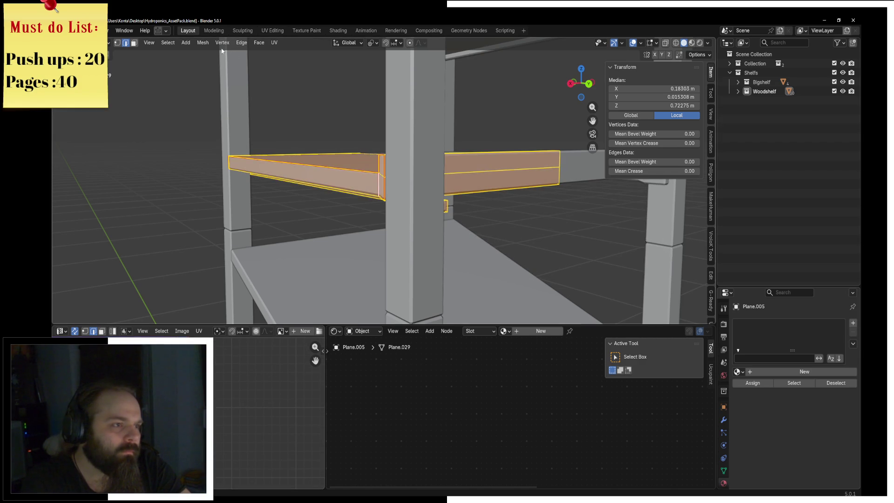
pyautogui.click(275, 42)
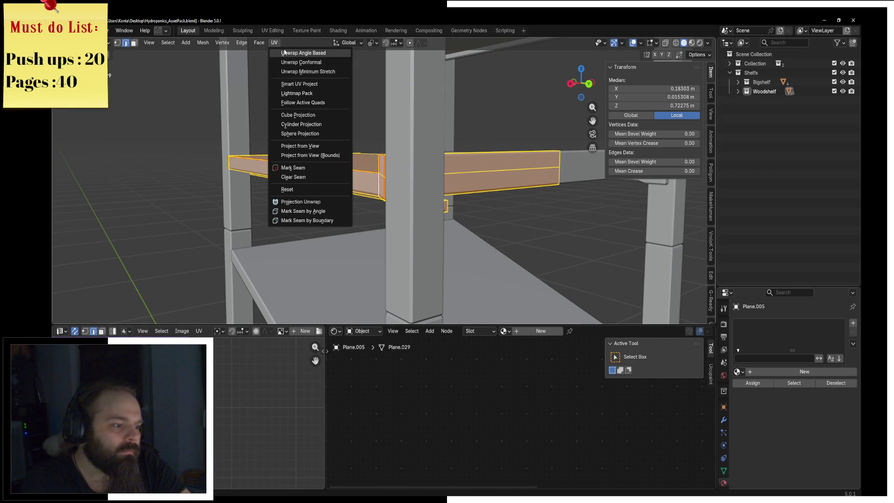
pyautogui.click(283, 52)
pyautogui.hotkey('alt', 'a')
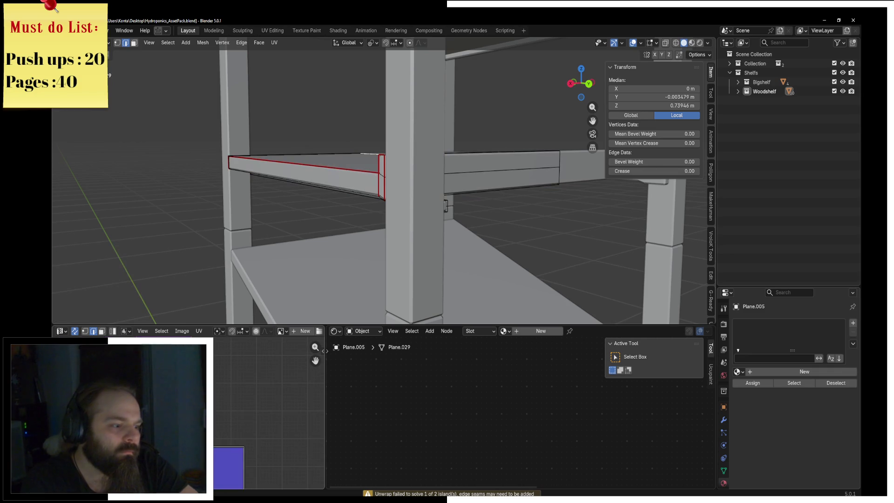
pyautogui.scroll(5, 213, 386)
pyautogui.scroll(2, 213, 386)
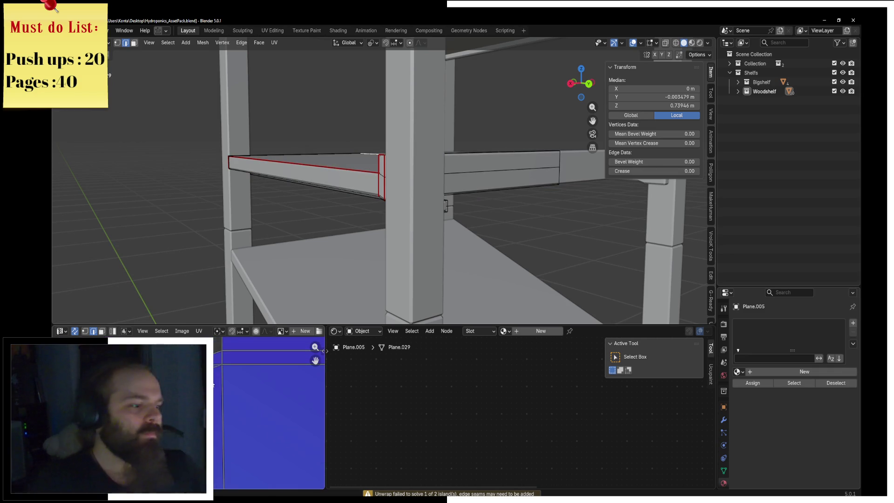
# Step: Mark a seam on the rail end edge, select the linked rail and unwrap it again
pyautogui.click(382, 189)
pyautogui.press('F3')
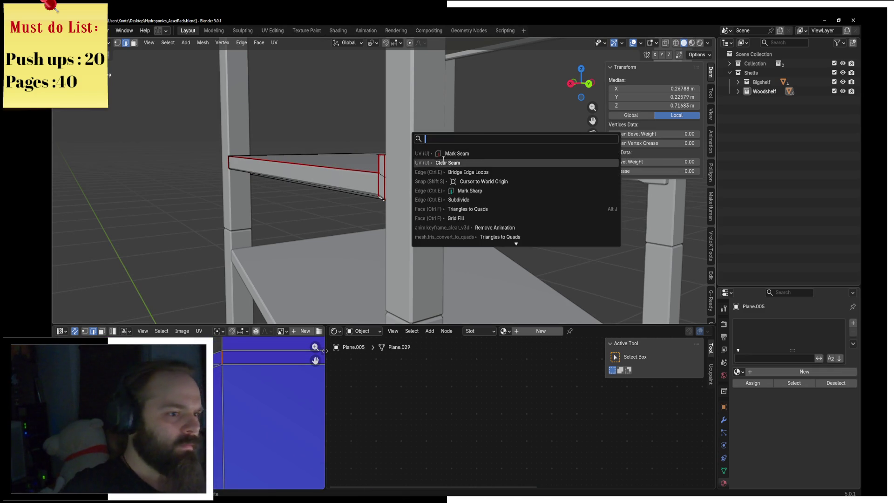
pyautogui.moveTo(444, 158); pyautogui.dragTo(287, 32, button='middle')
pyautogui.hotkey('ctrl', 'l')
pyautogui.click(274, 42)
pyautogui.click(293, 53)
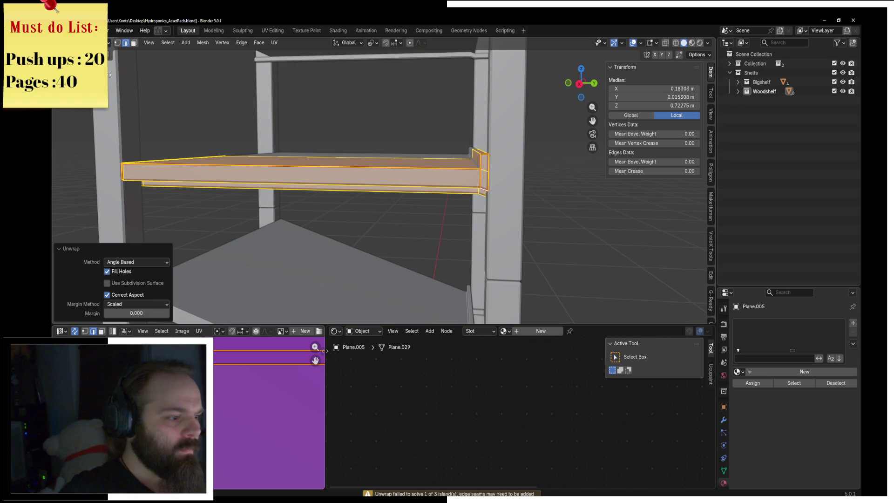
pyautogui.hotkey('ctrl', 'z')
pyautogui.hotkey('ctrl', 'z')
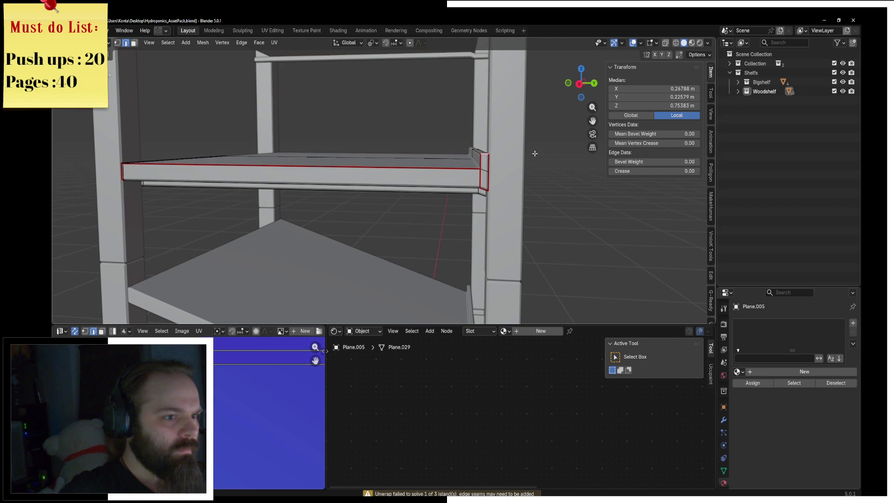
pyautogui.press('F3')
pyautogui.press('Down')
pyautogui.press('Return')
pyautogui.click(274, 43)
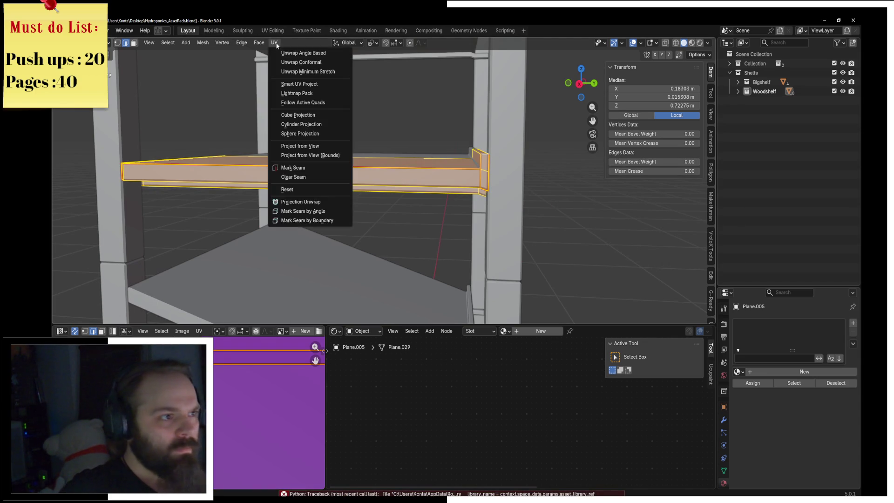
pyautogui.click(303, 53)
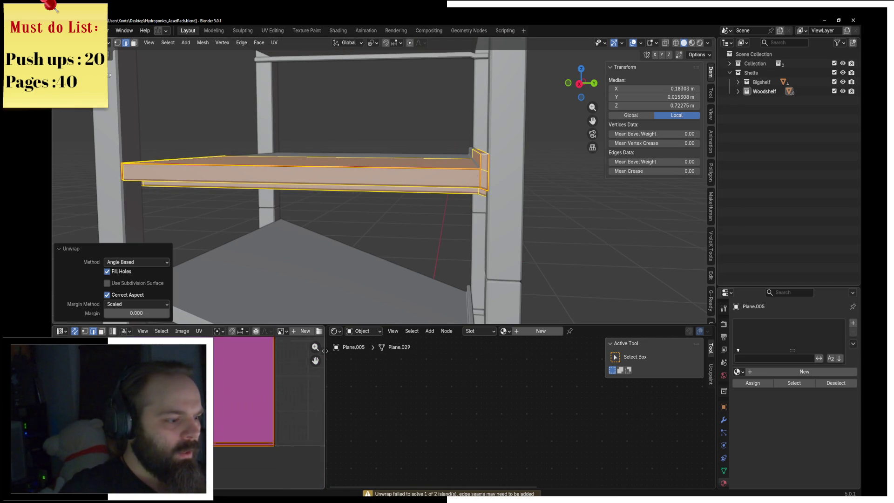
# Step: Apply all transforms to the shelf in Object Mode, then return to Edit Mode with nothing selected
pyautogui.hotkey('ctrl', 'Tab')
pyautogui.click(321, 176)
pyautogui.hotkey('ctrl', 'a')
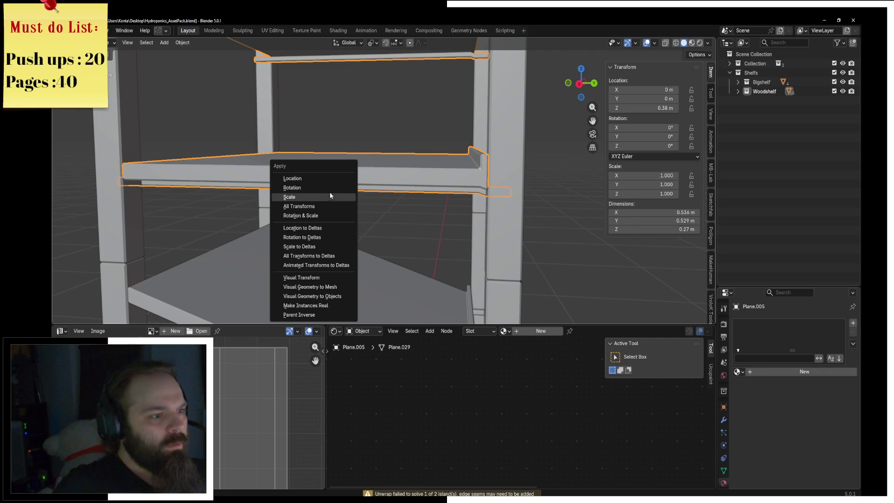
pyautogui.click(324, 206)
pyautogui.hotkey('ctrl', 'Tab')
pyautogui.click(584, 198)
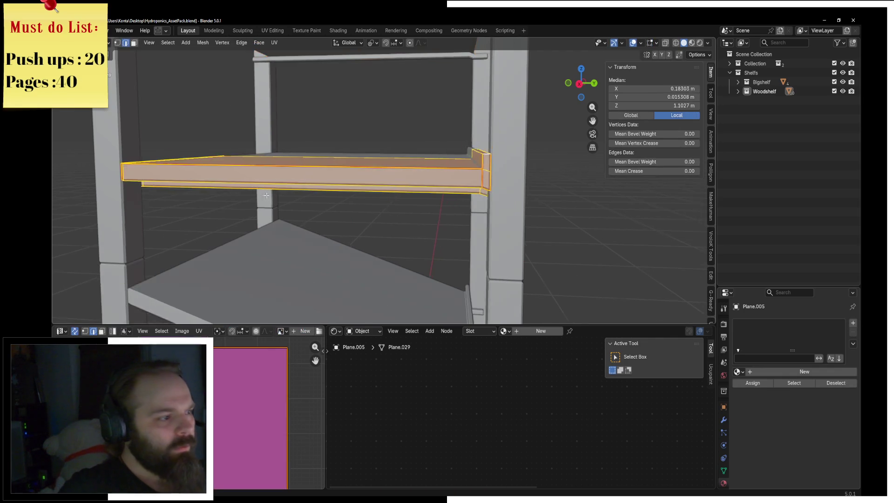
pyautogui.press('KP_Decimal')
pyautogui.moveTo(263, 202); pyautogui.dragTo(269, 193, button='middle')
pyautogui.hotkey('alt', 'a')
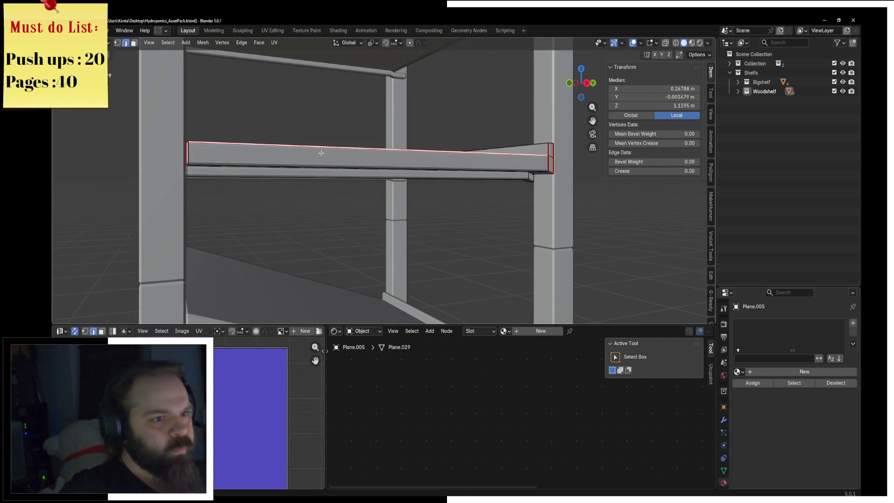
# Step: Hide one linked shelf part and select a single edge along the thin lower rail
pyautogui.press('l')
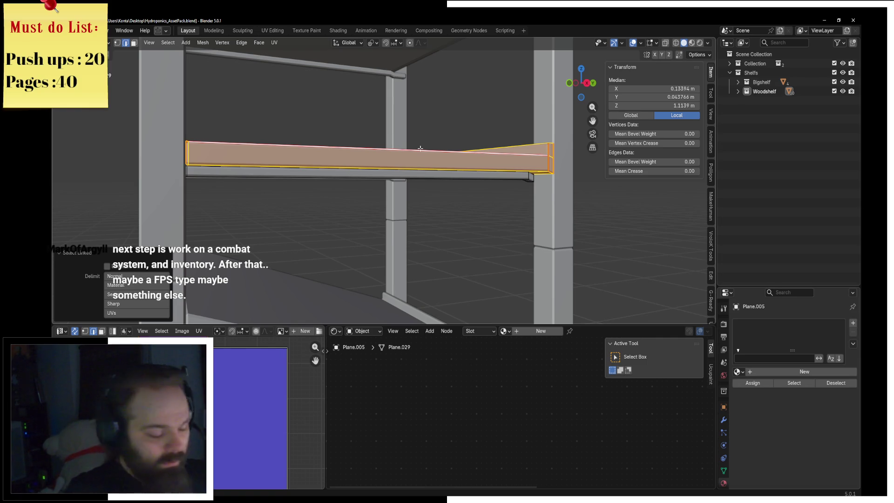
pyautogui.press('h')
pyautogui.moveTo(419, 148)
pyautogui.mouseDown(button='middle')
pyautogui.moveTo(428, 159)
pyautogui.moveTo(349, 185)
pyautogui.mouseUp(button='middle')
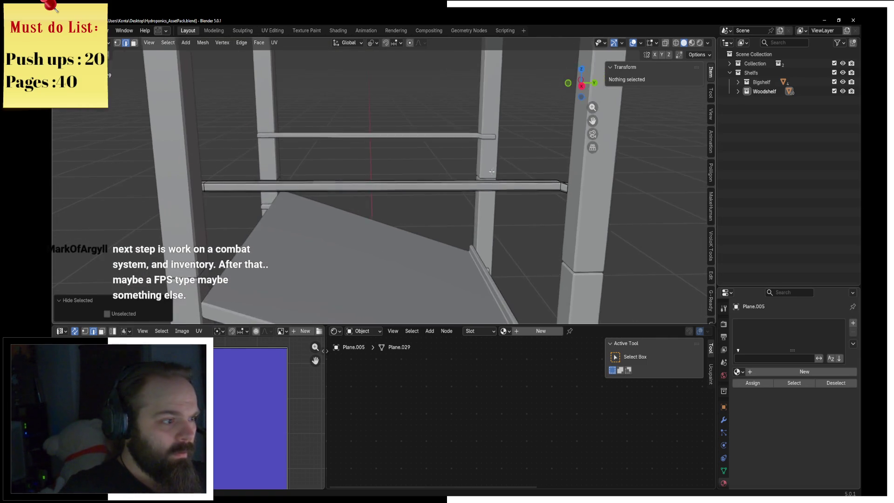
pyautogui.click(279, 186)
pyautogui.moveTo(279, 185); pyautogui.dragTo(157, 178, button='middle')
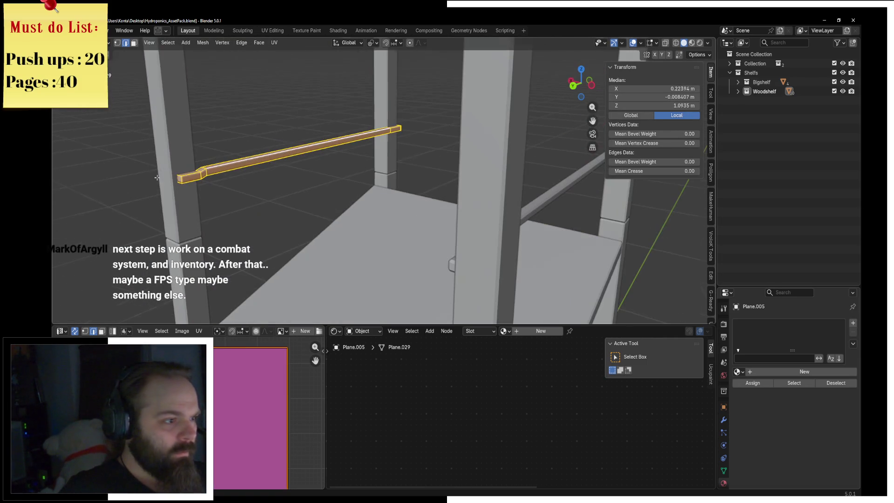
pyautogui.click(244, 162)
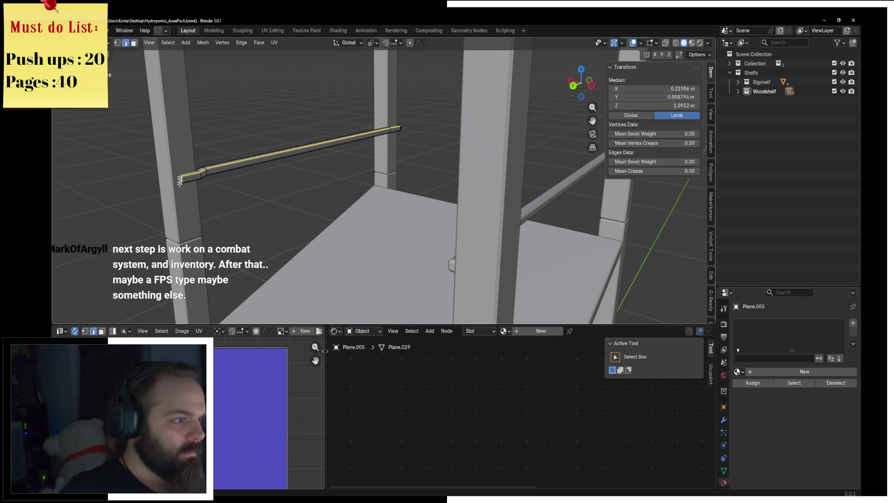
pyautogui.moveTo(327, 142)
pyautogui.mouseDown(button='middle')
pyautogui.moveTo(486, 160)
pyautogui.moveTo(402, 186)
pyautogui.moveTo(486, 208)
pyautogui.mouseUp(button='middle')
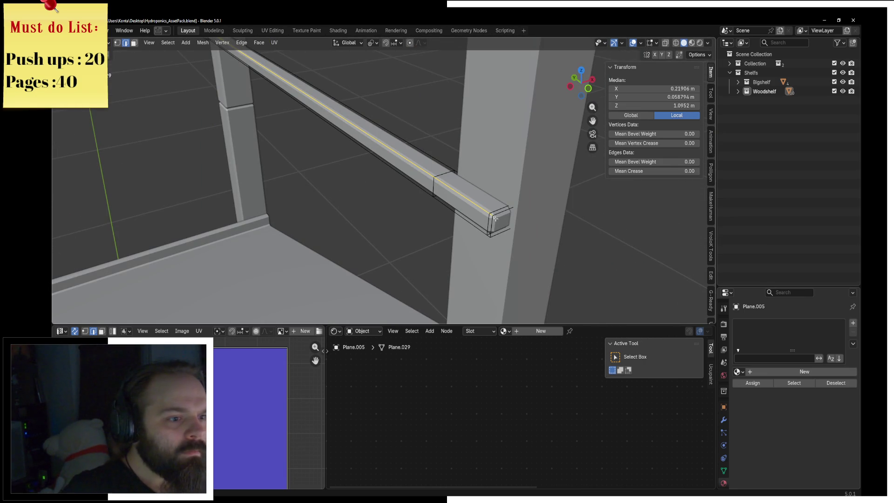
# Step: In wireframe shading, mark the rail edge as a seam and UV unwrap the rail
pyautogui.hotkey('ctrl', 'e')
pyautogui.press('Escape')
pyautogui.press('z')
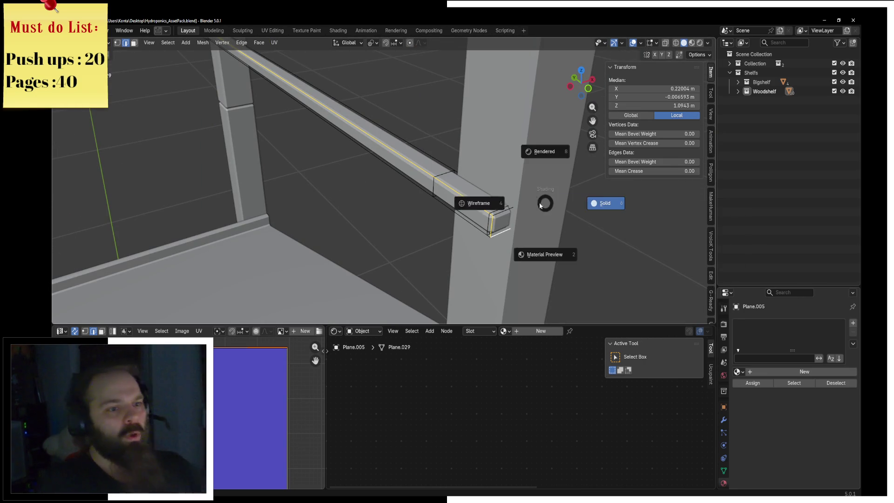
pyautogui.click(525, 221)
pyautogui.moveTo(526, 221); pyautogui.dragTo(390, 221, button='middle')
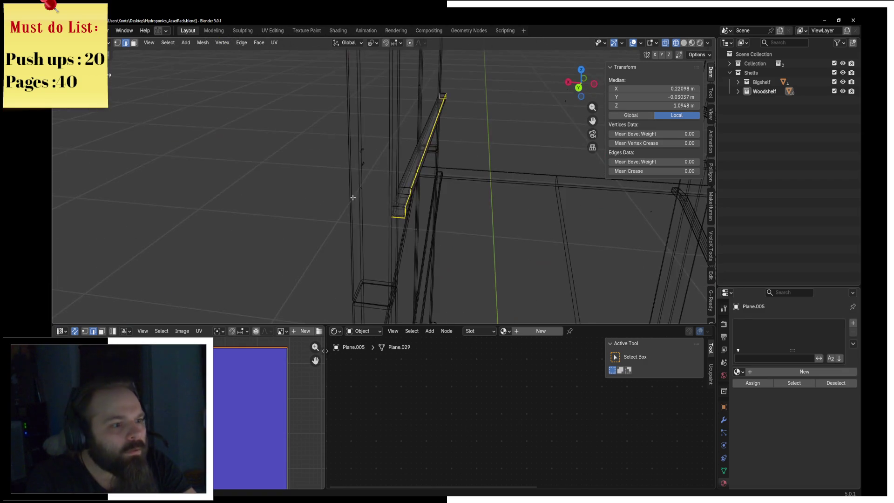
pyautogui.press('F3')
pyautogui.write('l')
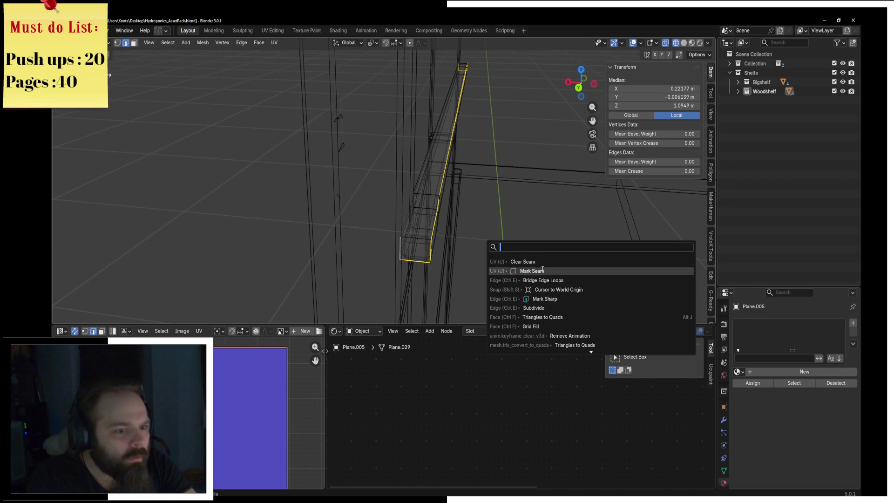
pyautogui.press('Return')
pyautogui.press('u')
pyautogui.click(283, 56)
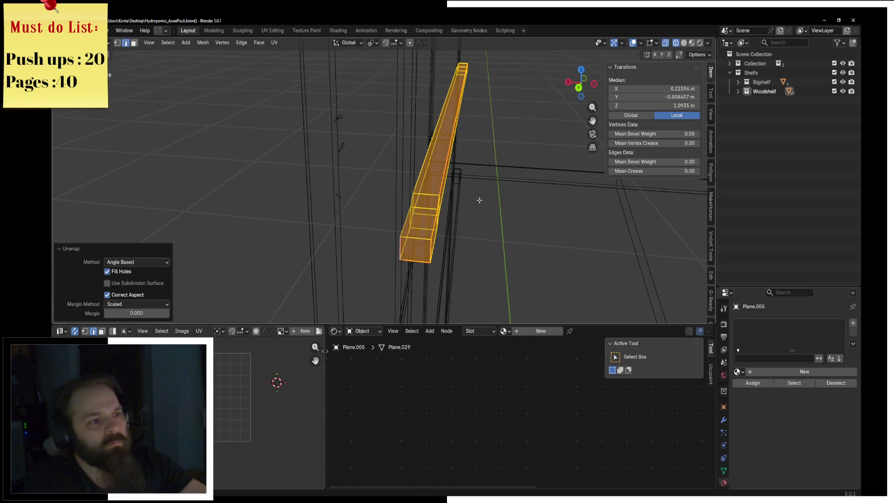
# Step: Reveal the hidden shelf part and leave Edit Mode
pyautogui.hotkey('alt', 'h')
pyautogui.press('Tab')
pyautogui.press('z')
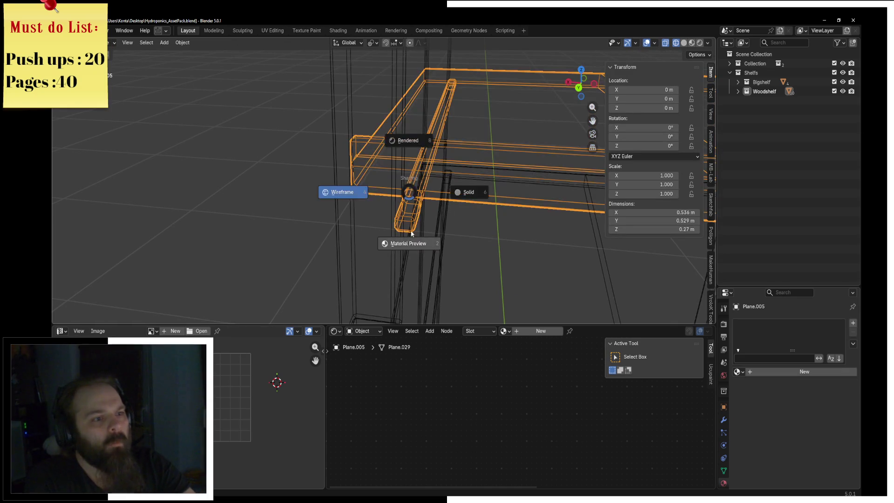
# Step: With material preview shading, add a material slot and assign Wood048 to the shelf box faces
pyautogui.click(410, 237)
pyautogui.hotkey('ctrl', 'Tab')
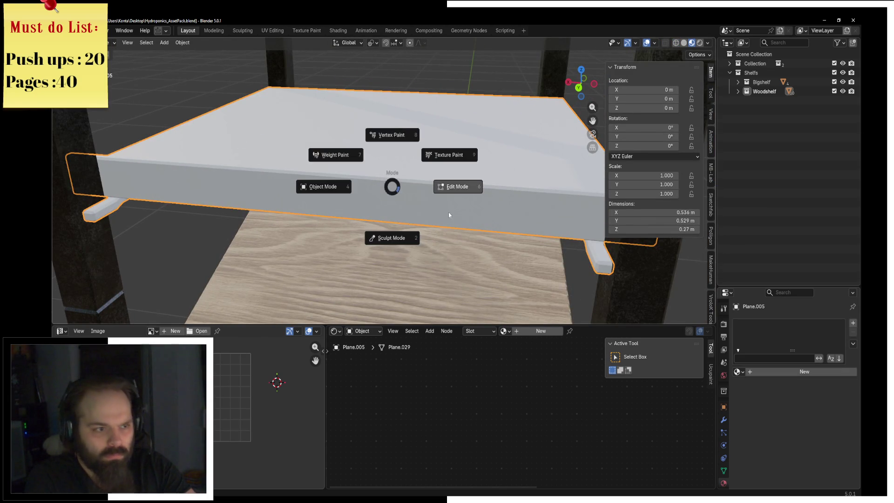
pyautogui.click(487, 199)
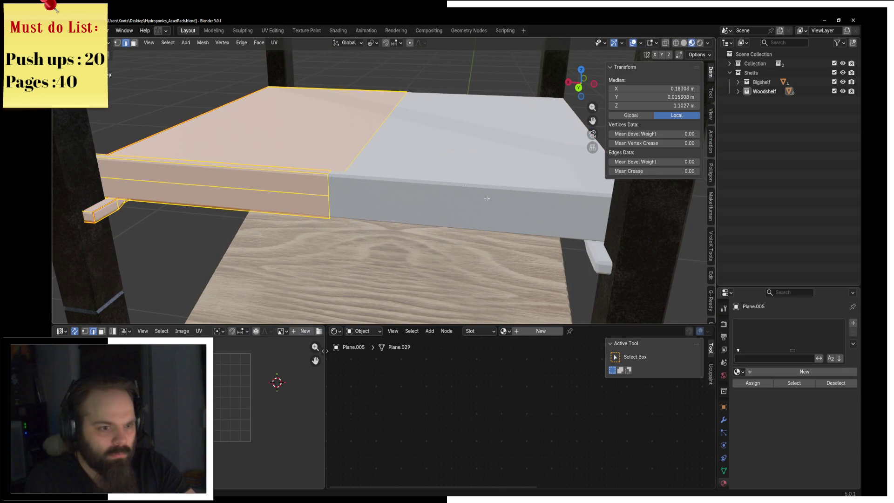
pyautogui.click(854, 322)
pyautogui.click(737, 371)
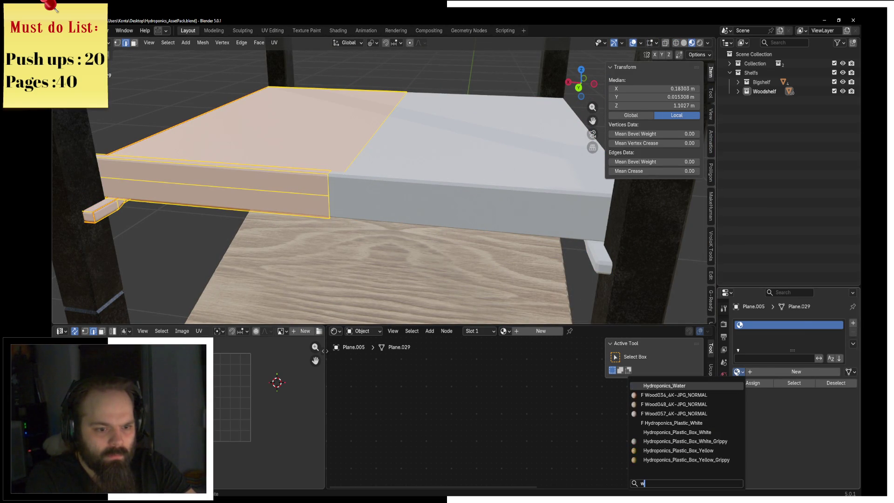
pyautogui.click(684, 400)
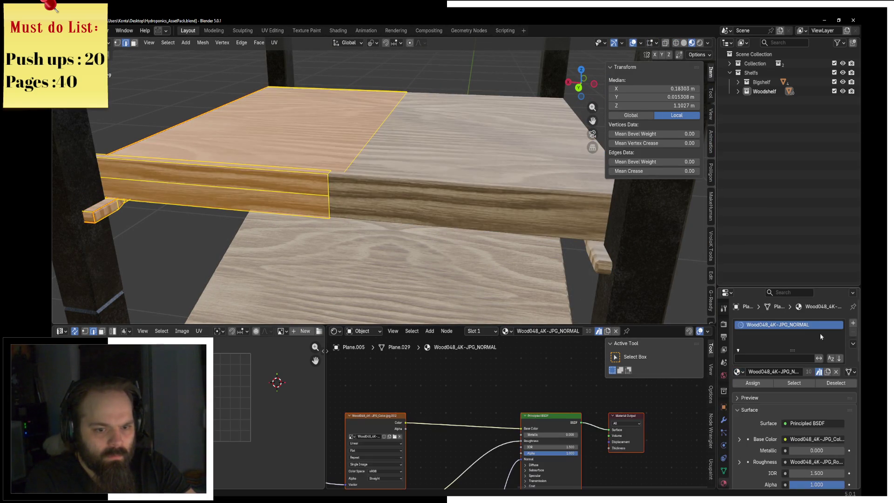
# Step: Add a Hydroponics_Metal_Black slot and assign it to the small linked support piece
pyautogui.click(853, 321)
pyautogui.click(737, 390)
pyautogui.write('metal')
pyautogui.press('Return')
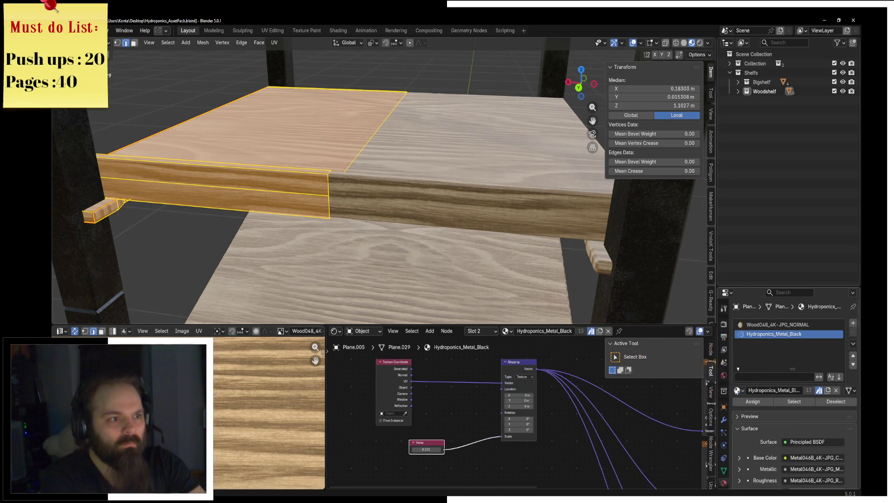
pyautogui.hotkey('alt', 'a')
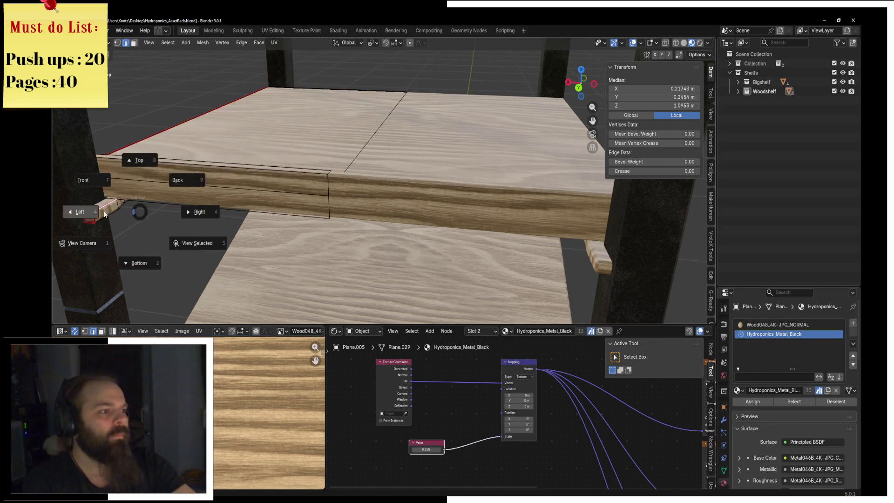
pyautogui.press('l')
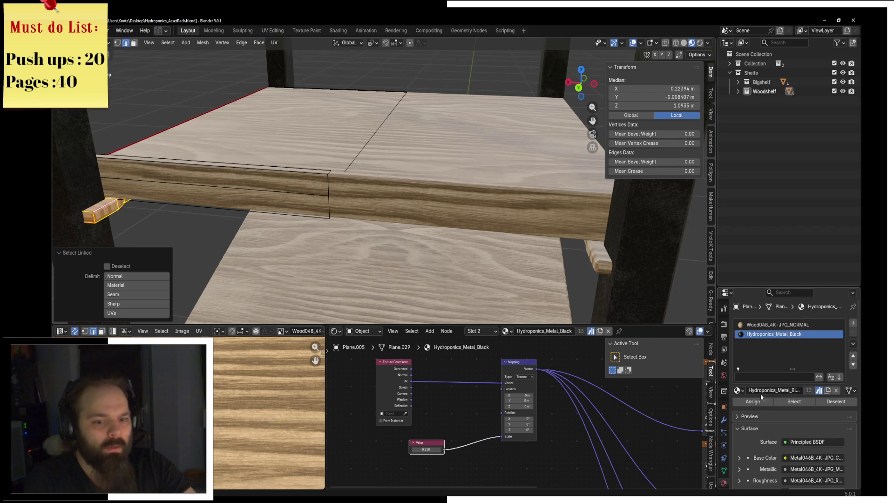
pyautogui.click(752, 401)
pyautogui.scroll(-3, 484, 210)
pyautogui.hotkey('ctrl', 'Tab')
pyautogui.click(454, 220)
pyautogui.scroll(-3, 453, 220)
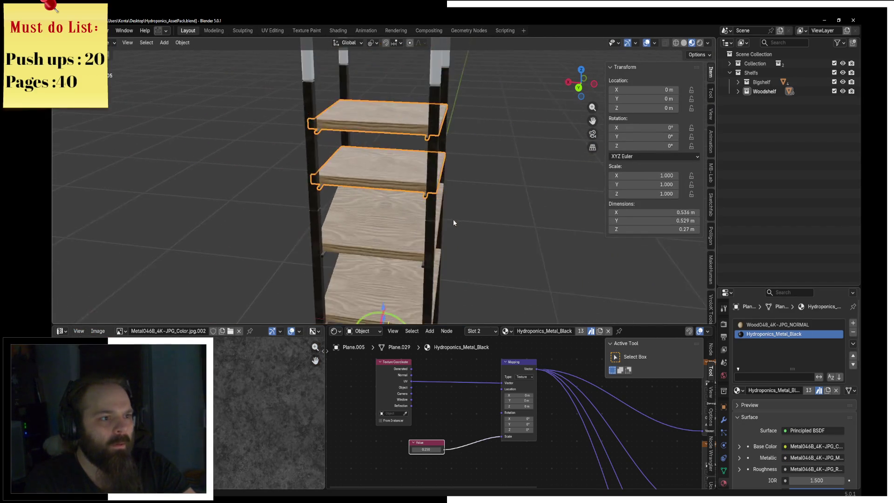
# Step: Give the white upper frame the Hydroponics_Metal_Black material and enter Edit Mode
pyautogui.click(432, 147)
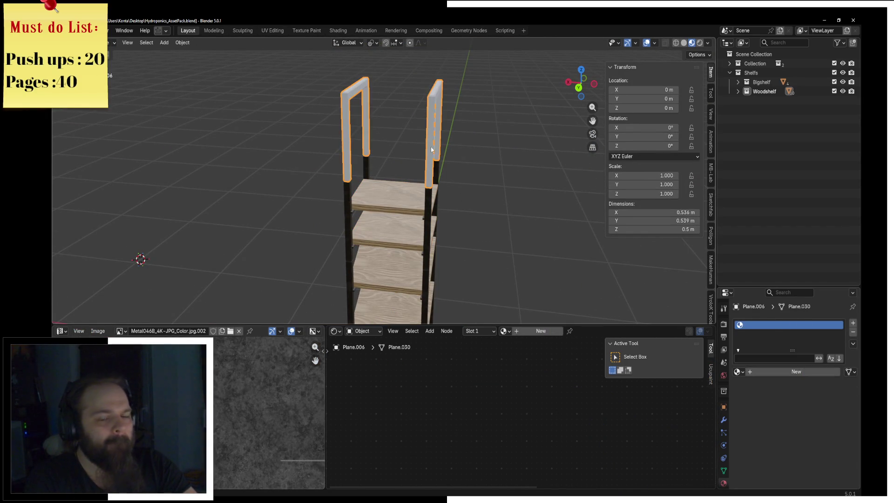
pyautogui.click(738, 372)
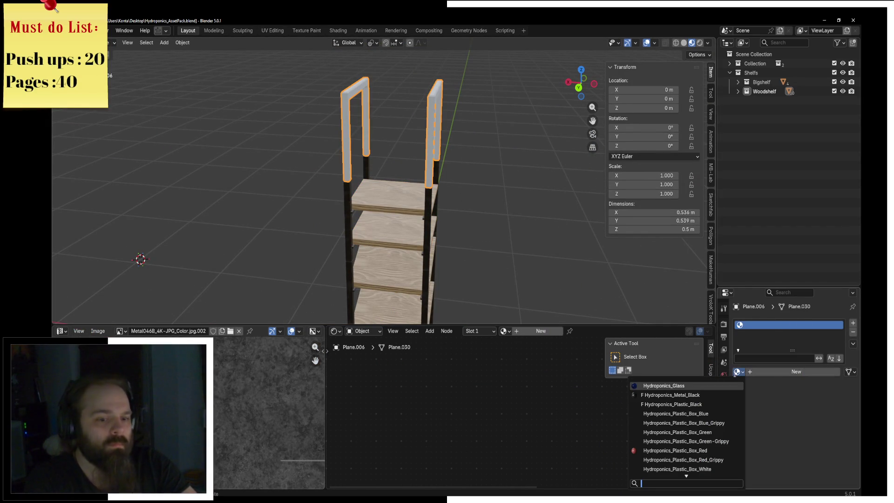
pyautogui.click(723, 394)
pyautogui.moveTo(554, 157)
pyautogui.mouseDown(button='middle')
pyautogui.moveTo(487, 155)
pyautogui.moveTo(354, 209)
pyautogui.moveTo(379, 166)
pyautogui.moveTo(484, 144)
pyautogui.moveTo(459, 213)
pyautogui.moveTo(450, 156)
pyautogui.moveTo(374, 197)
pyautogui.mouseUp(button='middle')
pyautogui.press('Tab')
# Step: Mark a frame corner edge as a seam, select the whole frame and unwrap its UVs
pyautogui.click(395, 167)
pyautogui.scroll(3, 451, 152)
pyautogui.press('F3')
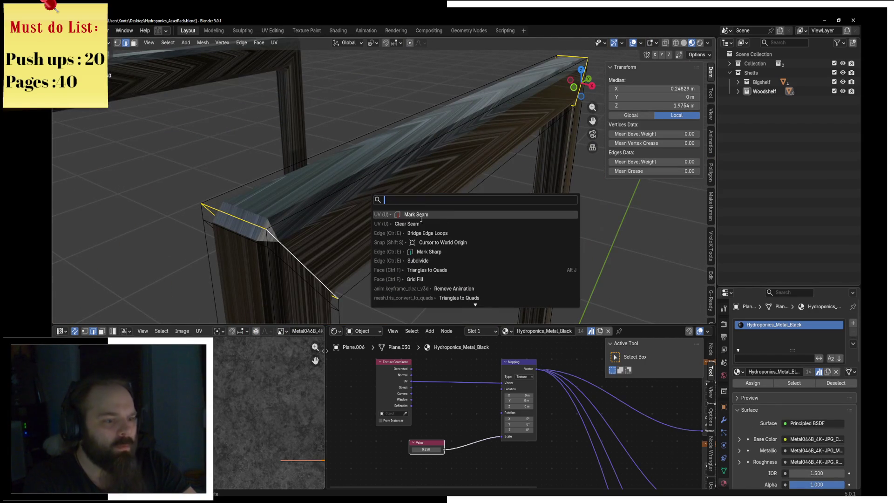
pyautogui.click(453, 217)
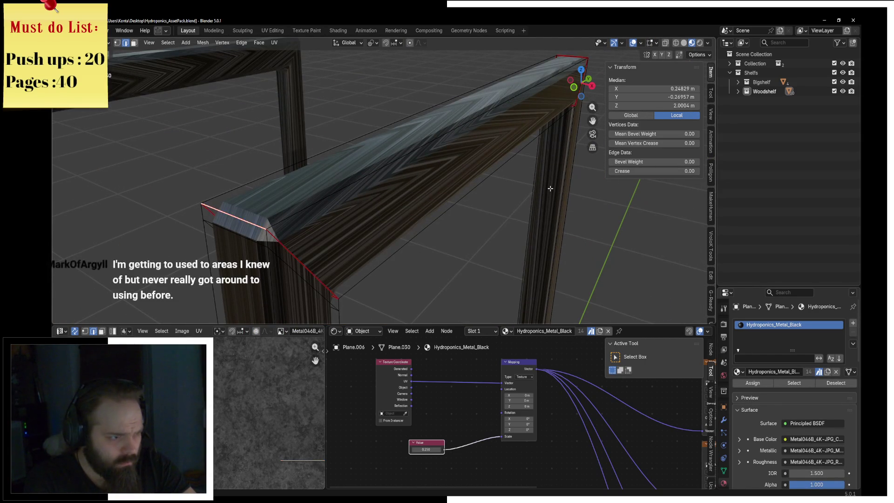
pyautogui.moveTo(452, 219); pyautogui.dragTo(381, 196, button='middle')
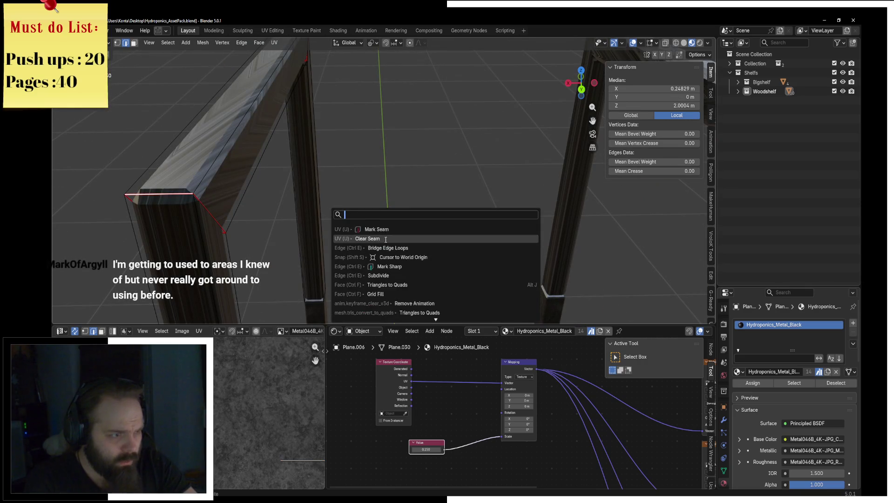
pyautogui.press('Escape')
pyautogui.press('a')
pyautogui.click(273, 42)
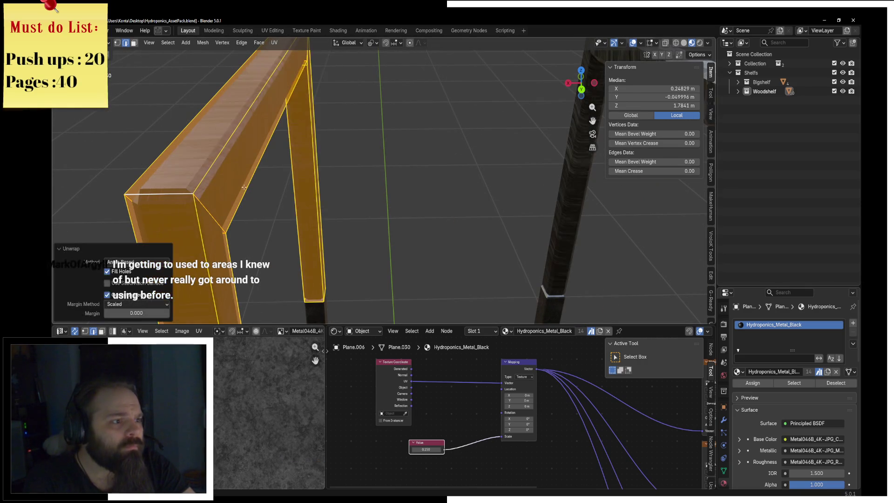
pyautogui.click(269, 143)
# Step: Mark a further seam, re-unwrap the whole frame and return to Object Mode to review the shelf
pyautogui.press('F3')
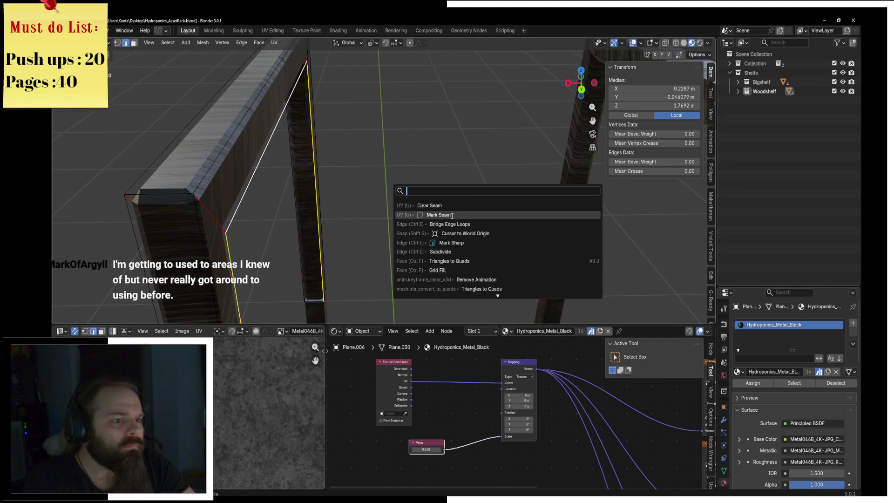
pyautogui.press('Escape')
pyautogui.press('a')
pyautogui.click(278, 47)
pyautogui.click(283, 51)
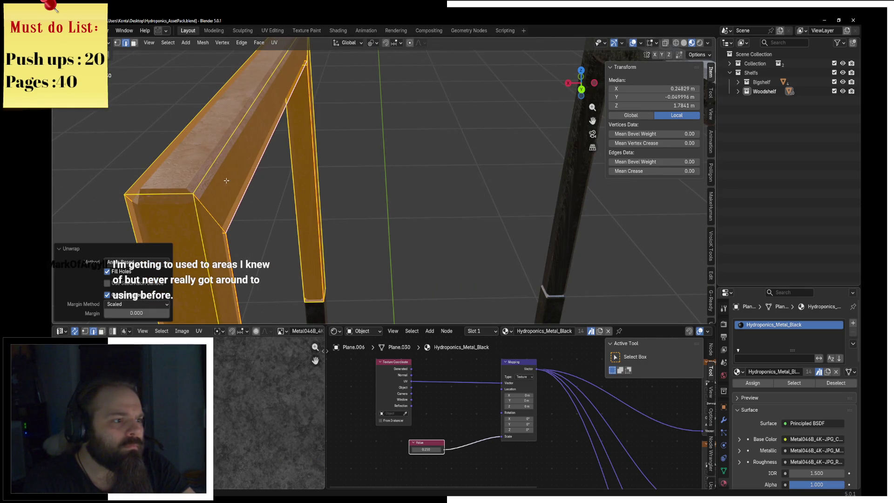
pyautogui.press('Tab')
pyautogui.scroll(-5, 227, 180)
pyautogui.moveTo(226, 181)
pyautogui.mouseDown(button='middle')
pyautogui.moveTo(419, 210)
pyautogui.moveTo(415, 135)
pyautogui.mouseUp(button='middle')
pyautogui.click(463, 211)
pyautogui.click(463, 211)
pyautogui.scroll(3, 474, 145)
pyautogui.moveTo(474, 146); pyautogui.dragTo(659, 147, button='middle')
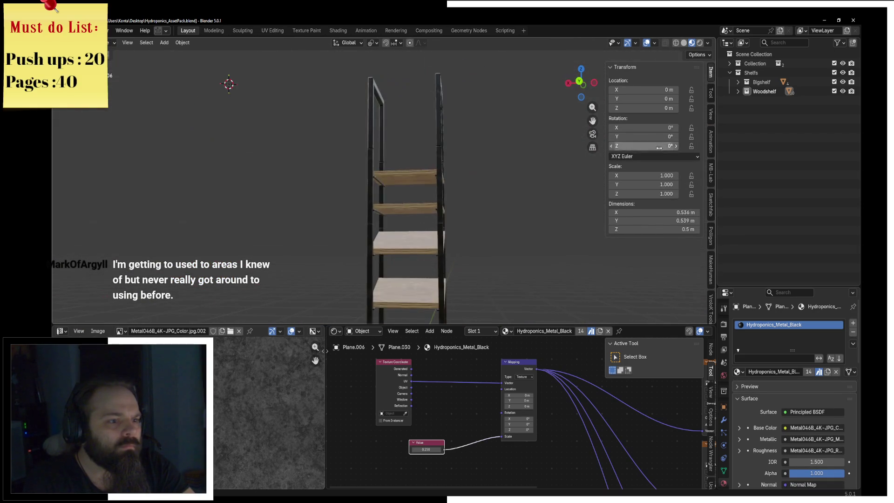
pyautogui.moveTo(472, 191)
pyautogui.mouseDown(button='middle')
pyautogui.moveTo(443, 126)
pyautogui.moveTo(415, 186)
pyautogui.moveTo(425, 164)
pyautogui.mouseUp(button='middle')
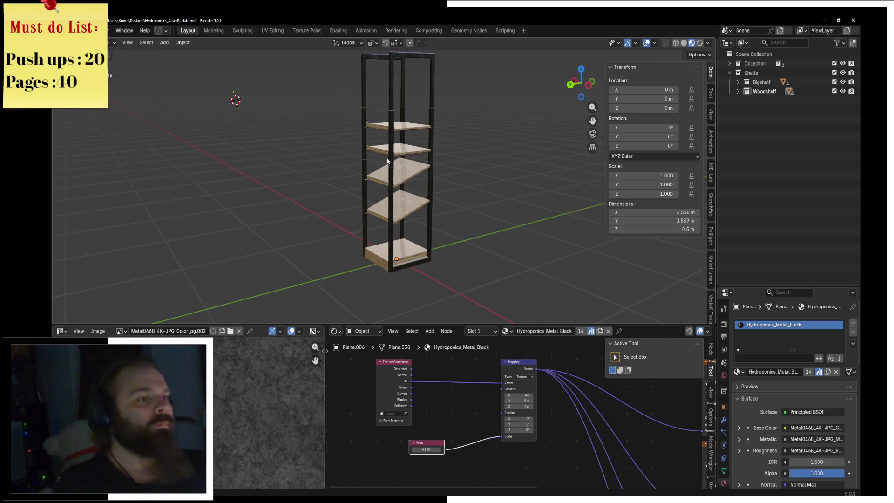
pyautogui.moveTo(528, 105)
pyautogui.mouseDown(button='middle')
pyautogui.moveTo(356, 138)
pyautogui.moveTo(324, 132)
pyautogui.mouseUp(button='middle')
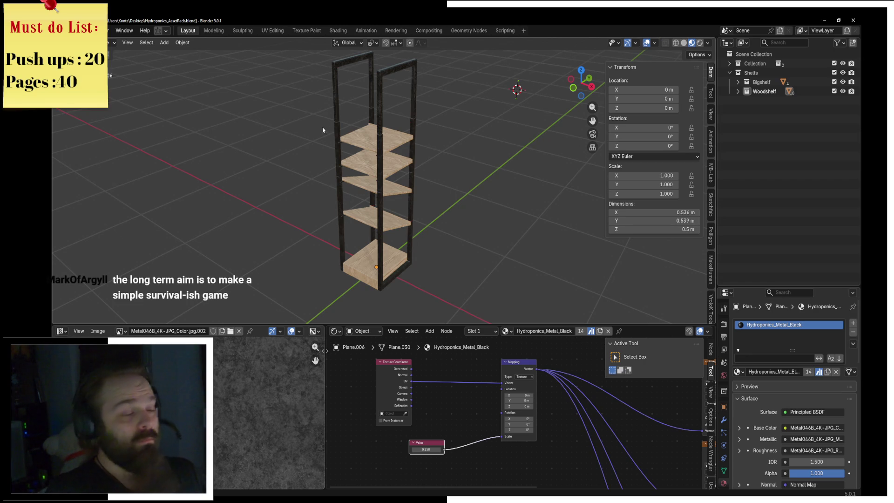
pyautogui.moveTo(325, 132)
pyautogui.mouseDown(button='middle')
pyautogui.moveTo(409, 160)
pyautogui.moveTo(289, 155)
pyautogui.moveTo(377, 133)
pyautogui.mouseUp(button='middle')
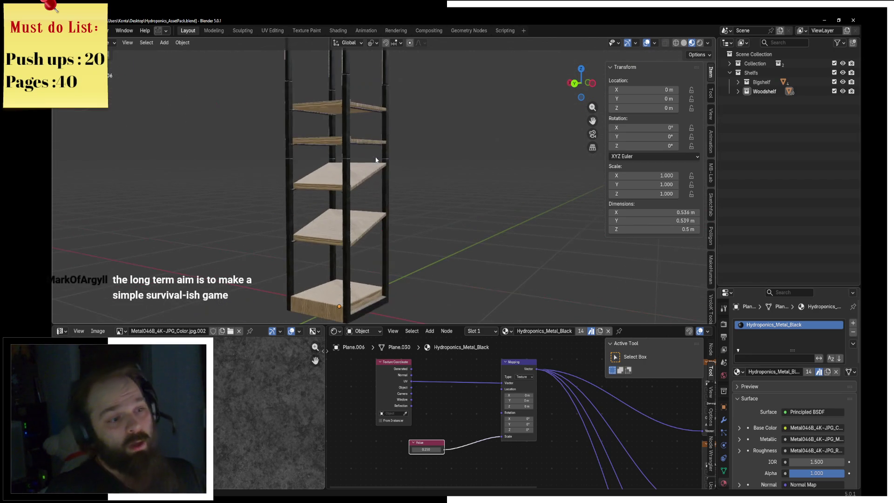
pyautogui.click(377, 133)
pyautogui.scroll(4, 415, 179)
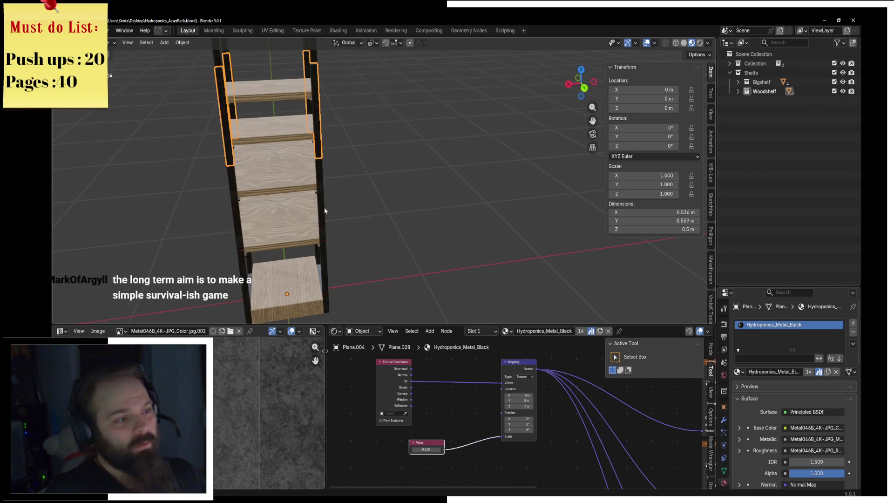
pyautogui.moveTo(416, 179); pyautogui.dragTo(357, 188, button='middle')
pyautogui.scroll(4, 356, 188)
pyautogui.click(339, 166)
pyautogui.hotkey('ctrl', 'Tab')
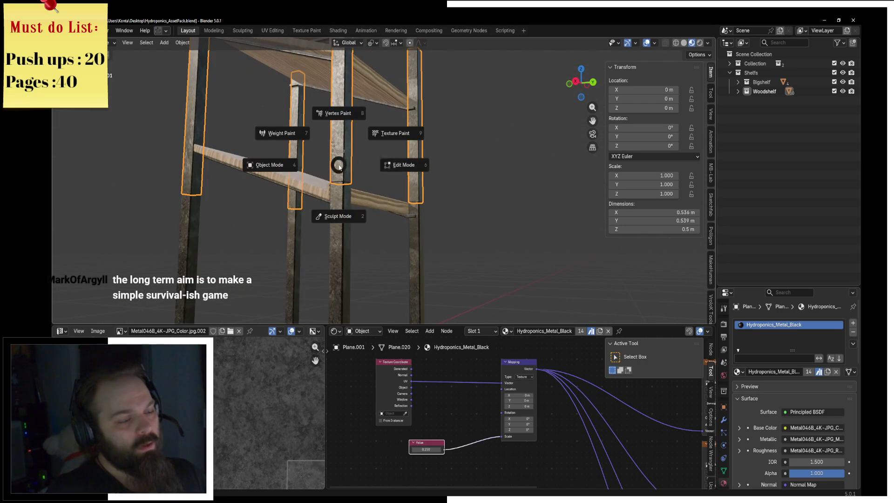
# Step: Enter Edit Mode on the uprights with a cleared selection and wireframe shading
pyautogui.click(402, 166)
pyautogui.scroll(3, 364, 182)
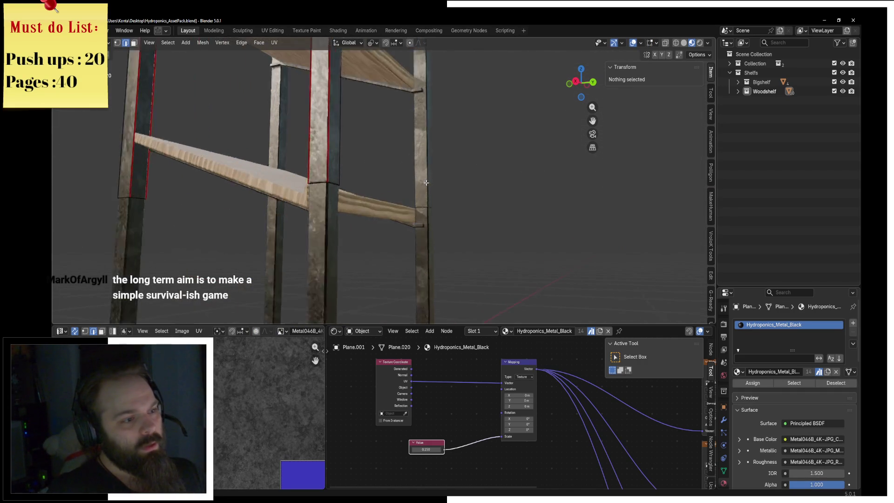
pyautogui.scroll(3, 323, 203)
pyautogui.click(260, 187)
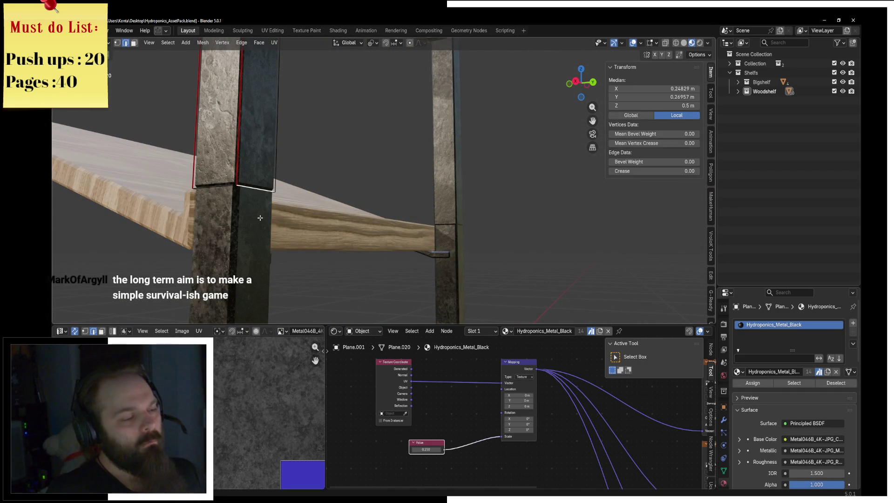
pyautogui.hotkey('ctrl', 'Tab')
pyautogui.click(237, 226)
pyautogui.hotkey('ctrl', 'Tab')
pyautogui.click(308, 280)
pyautogui.hotkey('alt', 'a')
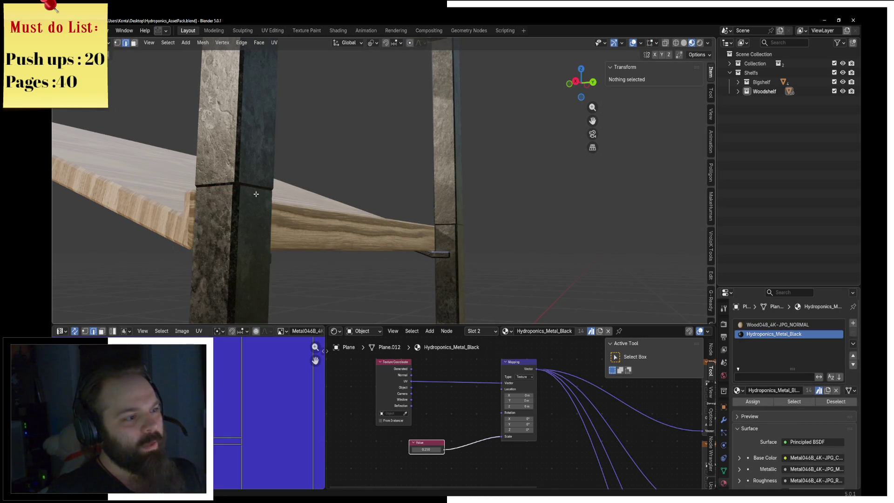
pyautogui.press('z')
pyautogui.click(212, 202)
# Step: Select one upright's top edge loop, extend to its linked geometry and UV unwrap it
pyautogui.click(429, 210)
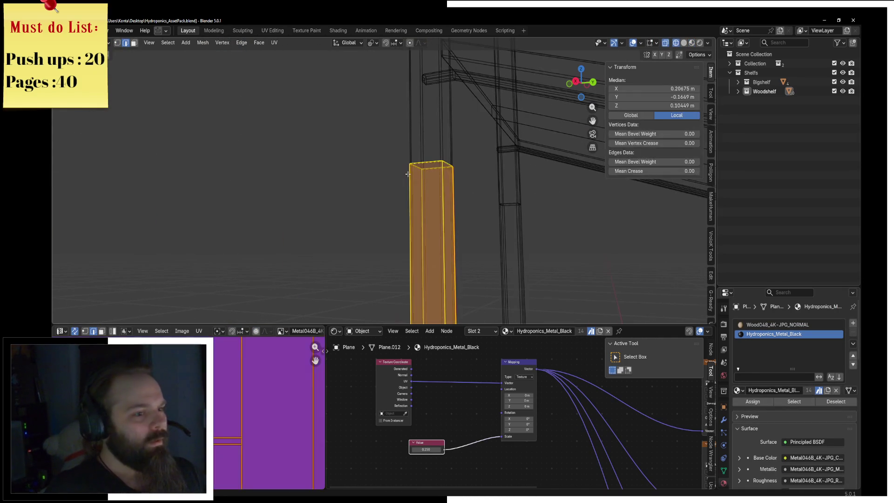
pyautogui.keyDown('alt'); pyautogui.click(433, 168); pyautogui.keyUp('alt')
pyautogui.moveTo(527, 166)
pyautogui.mouseDown(button='middle')
pyautogui.moveTo(549, 219)
pyautogui.moveTo(454, 144)
pyautogui.moveTo(351, 194)
pyautogui.mouseUp(button='middle')
pyautogui.keyDown('alt'); pyautogui.click(296, 222); pyautogui.keyUp('alt')
pyautogui.press('F3')
pyautogui.write('linked')
pyautogui.press('Return')
pyautogui.click(275, 42)
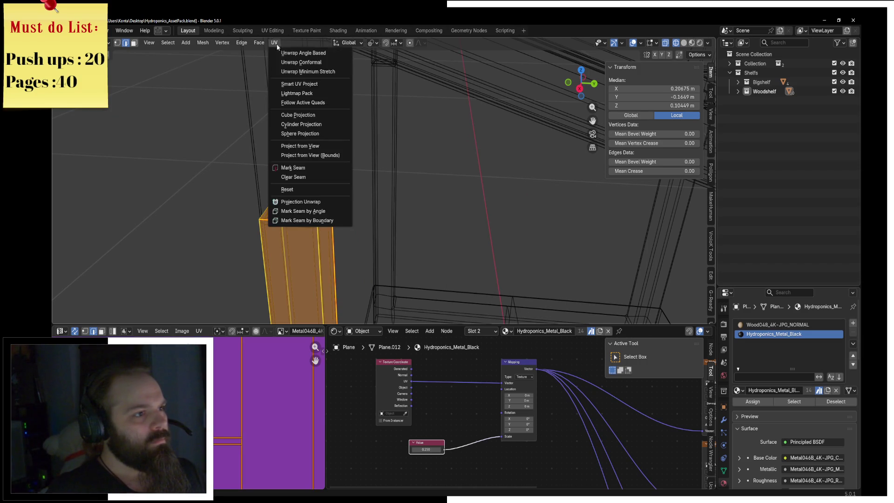
pyautogui.click(294, 54)
# Step: Check the unwrapped upright, restore shading and return to Object Mode
pyautogui.moveTo(245, 274)
pyautogui.mouseDown(button='middle')
pyautogui.moveTo(396, 176)
pyautogui.moveTo(394, 189)
pyautogui.mouseUp(button='middle')
pyautogui.press('z')
pyautogui.press('Escape')
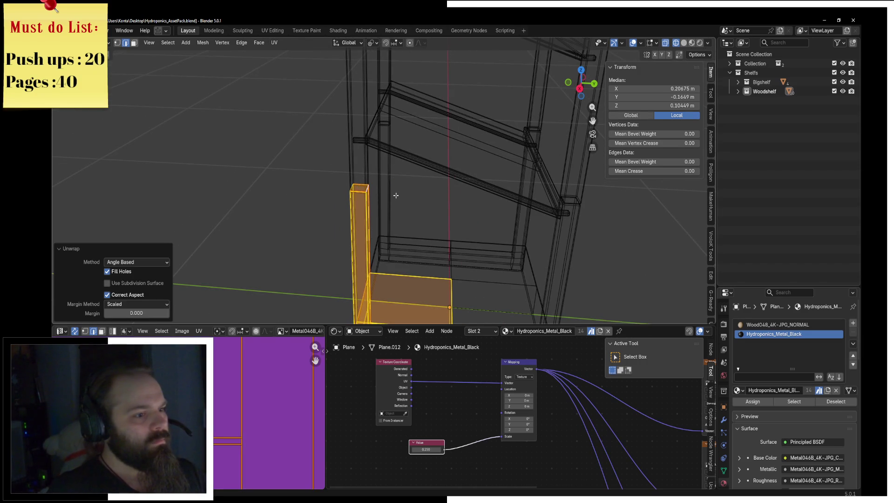
pyautogui.press('z')
pyautogui.press('Tab')
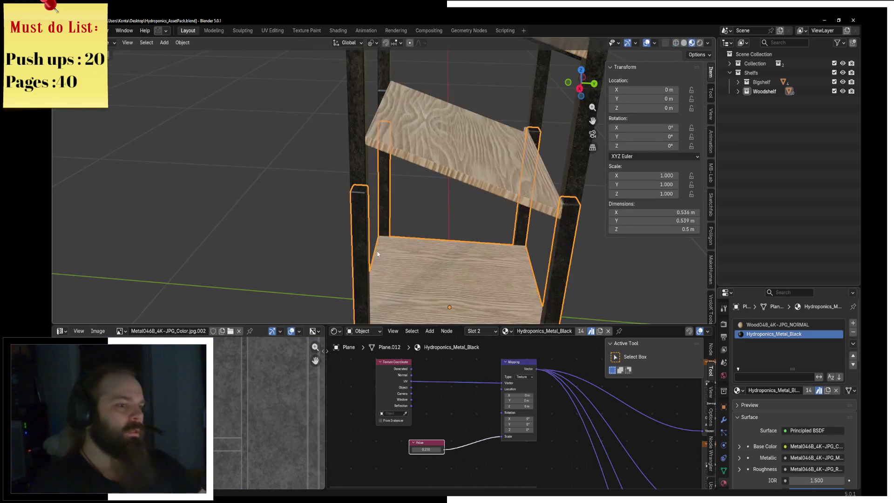
pyautogui.scroll(-3, 523, 205)
pyautogui.scroll(-2, 550, 205)
# Step: Enter Edit Mode on the shelf and select the connected wood box faces to inspect them
pyautogui.moveTo(545, 206)
pyautogui.mouseDown(button='middle')
pyautogui.moveTo(506, 199)
pyautogui.moveTo(452, 160)
pyautogui.moveTo(555, 205)
pyautogui.moveTo(318, 207)
pyautogui.mouseUp(button='middle')
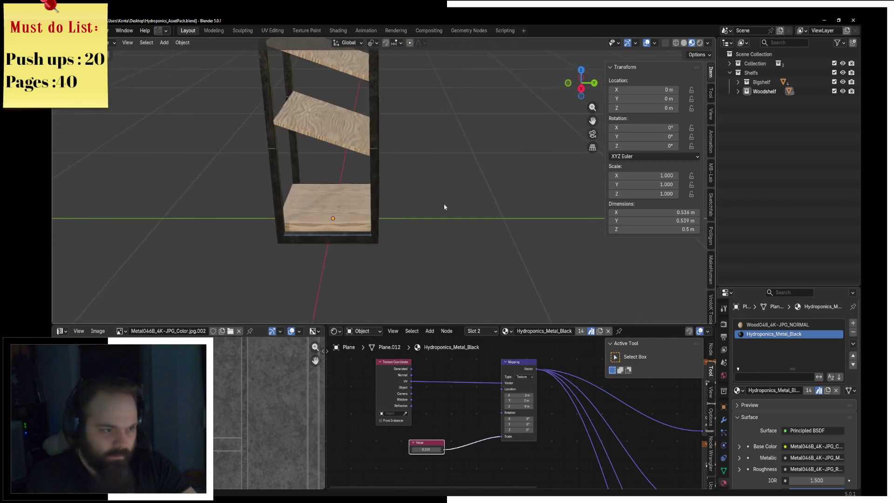
pyautogui.click(317, 207)
pyautogui.hotkey('ctrl', 'Tab')
pyautogui.click(383, 207)
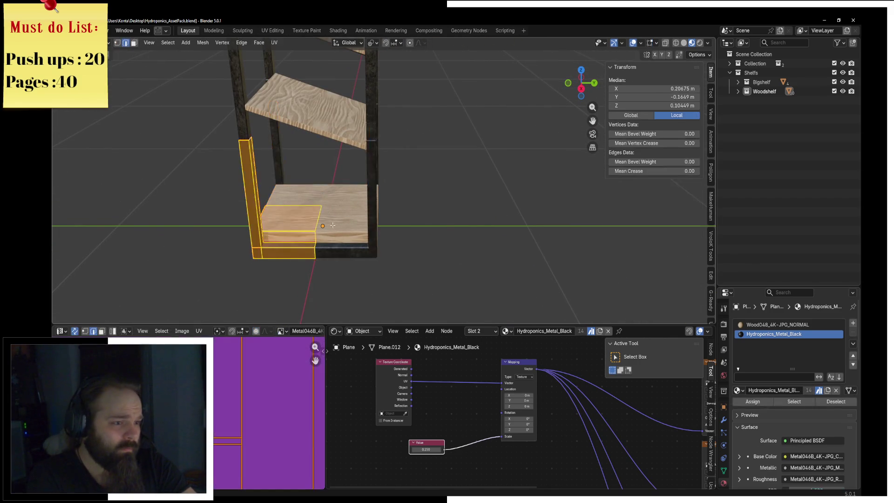
pyautogui.scroll(2, 345, 234)
pyautogui.hotkey('alt', 'a')
pyautogui.press('l')
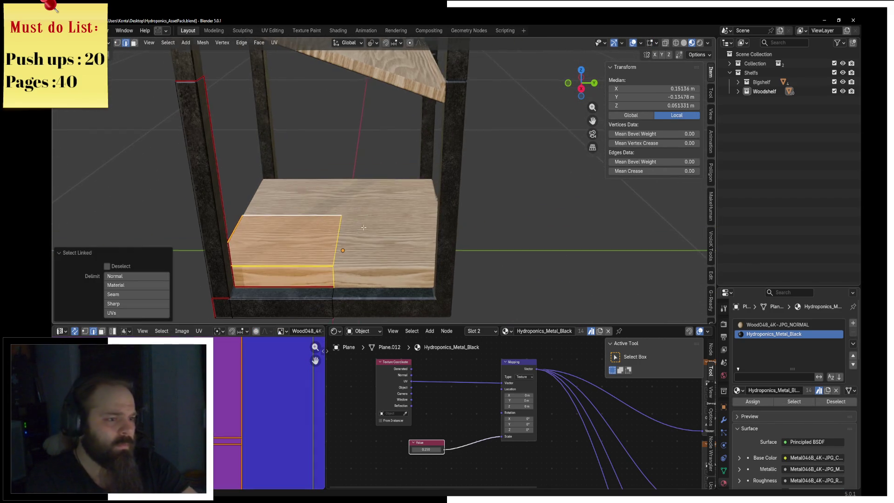
pyautogui.moveTo(345, 233); pyautogui.dragTo(517, 179, button='middle')
pyautogui.scroll(3, 517, 179)
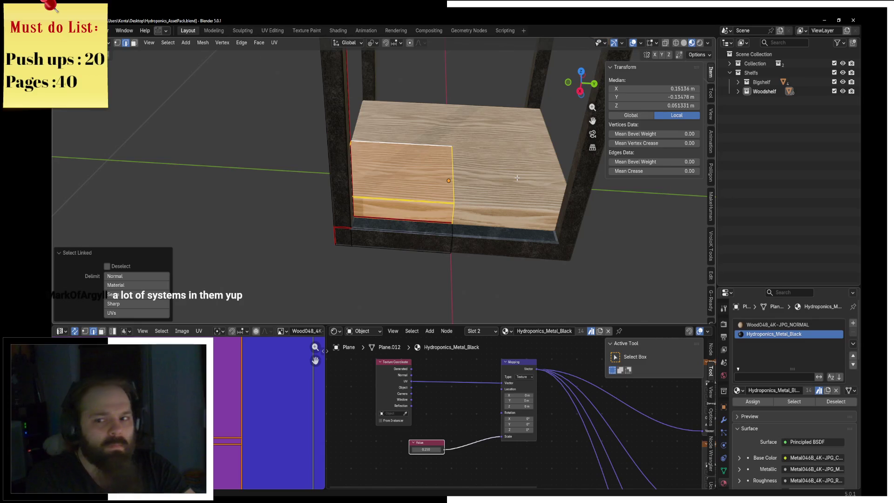
# Step: Return to Object Mode and switch to the browser with the reference shelf images
pyautogui.hotkey('ctrl', 'Tab')
pyautogui.click(494, 180)
pyautogui.scroll(-4, 493, 180)
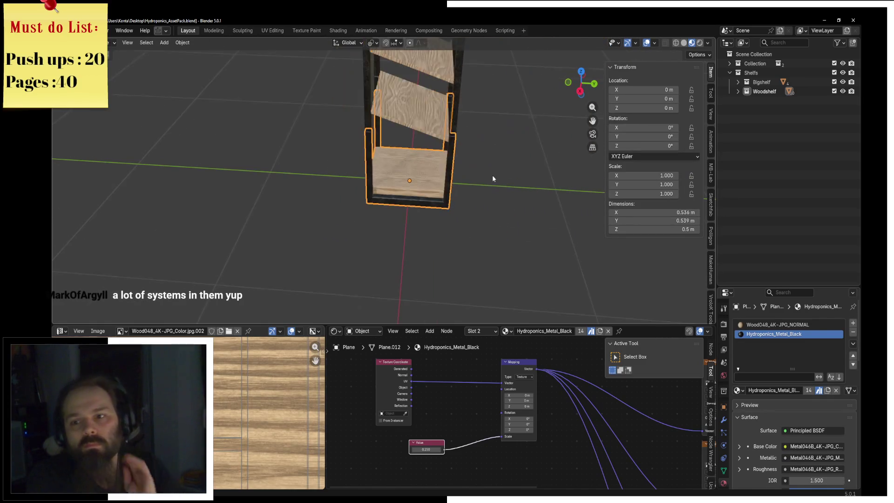
pyautogui.scroll(-3, 492, 175)
pyautogui.moveTo(483, 173)
pyautogui.mouseDown(button='middle')
pyautogui.moveTo(418, 177)
pyautogui.moveTo(386, 168)
pyautogui.moveTo(377, 139)
pyautogui.mouseUp(button='middle')
pyautogui.hotkey('alt', 'Tab')
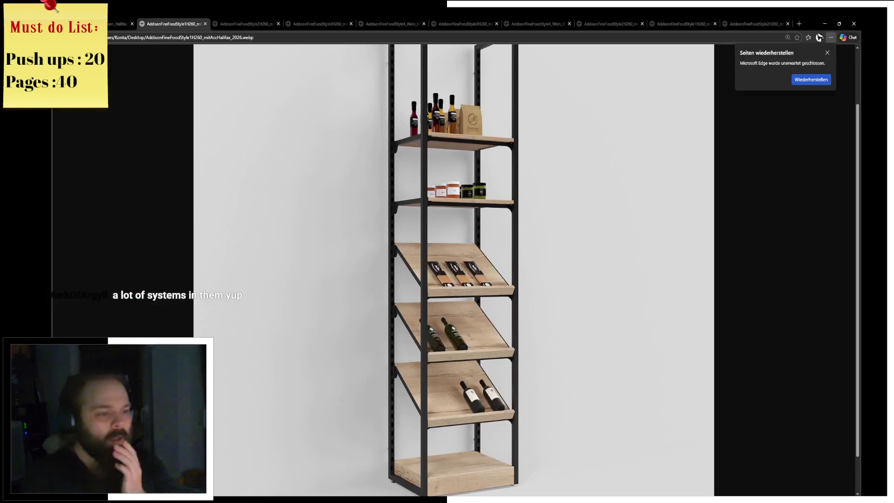
# Step: Close the single-bay shelf reference tab and view the wine shelf and next renders
pyautogui.middleClick(153, 20)
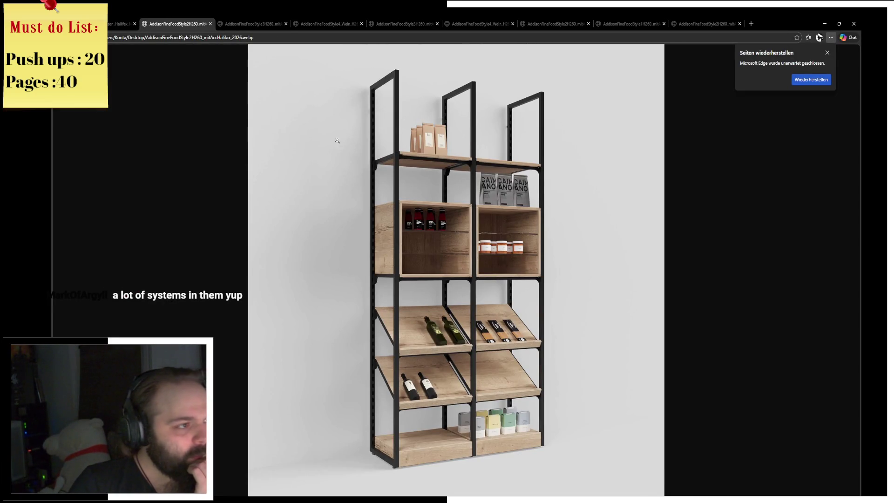
pyautogui.hotkey('ctrl', 'Tab')
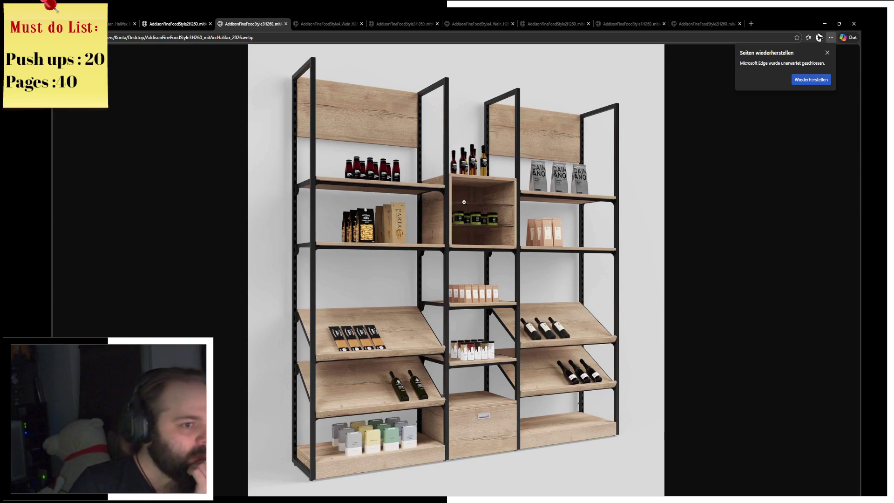
pyautogui.click(320, 21)
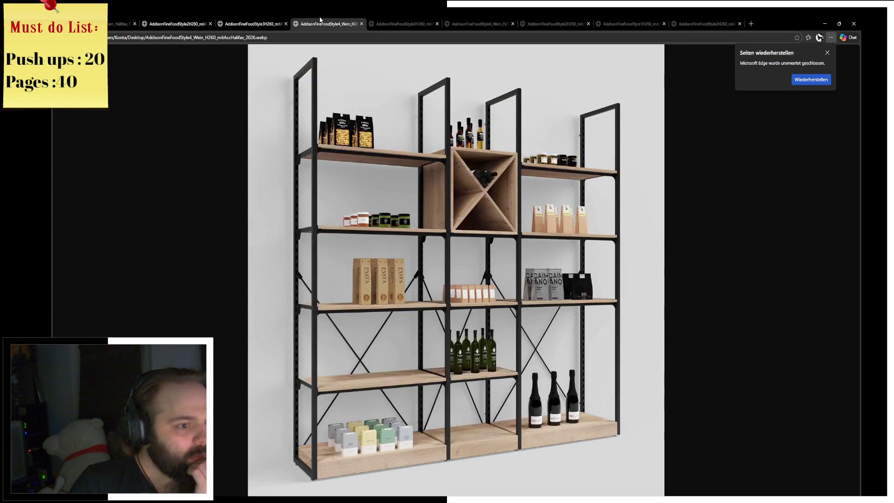
pyautogui.click(392, 22)
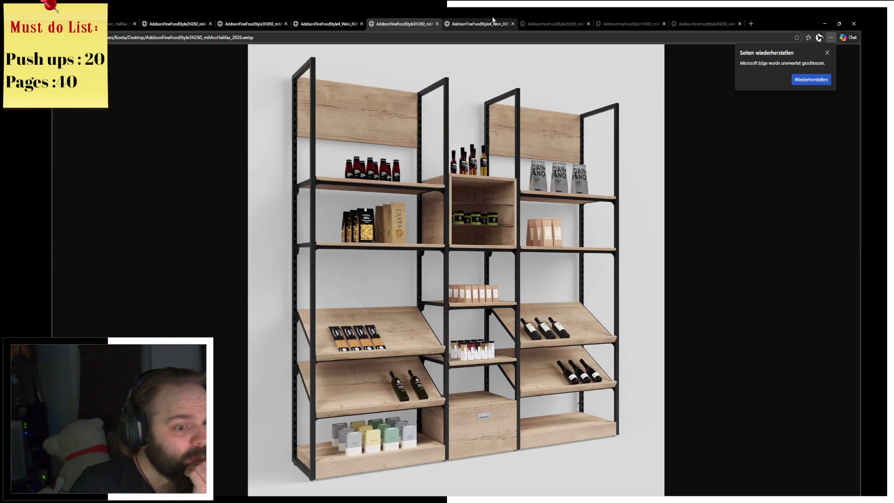
# Step: Flip between the wine shelf, two-bay shelf and other reference render tabs to compare them
pyautogui.click(493, 23)
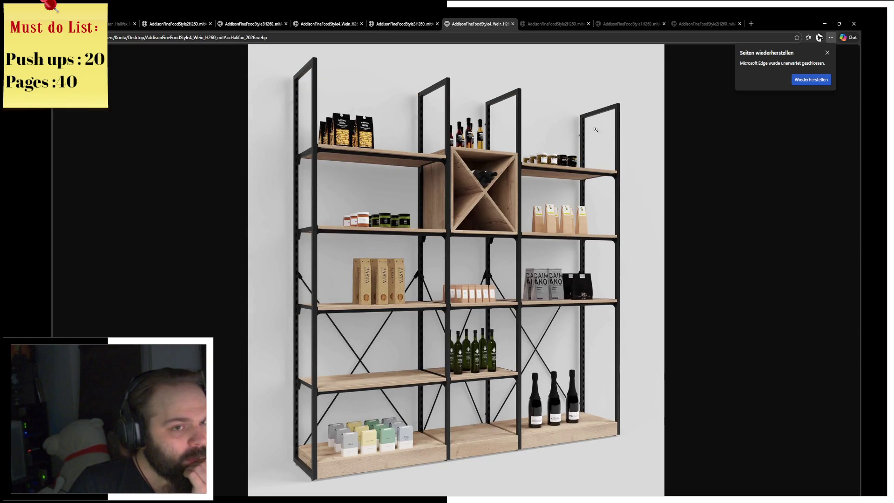
pyautogui.click(545, 22)
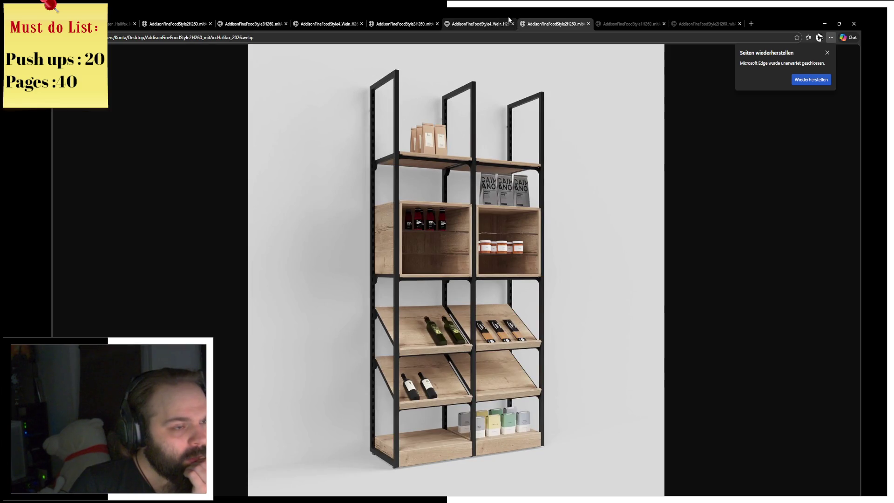
pyautogui.click(490, 23)
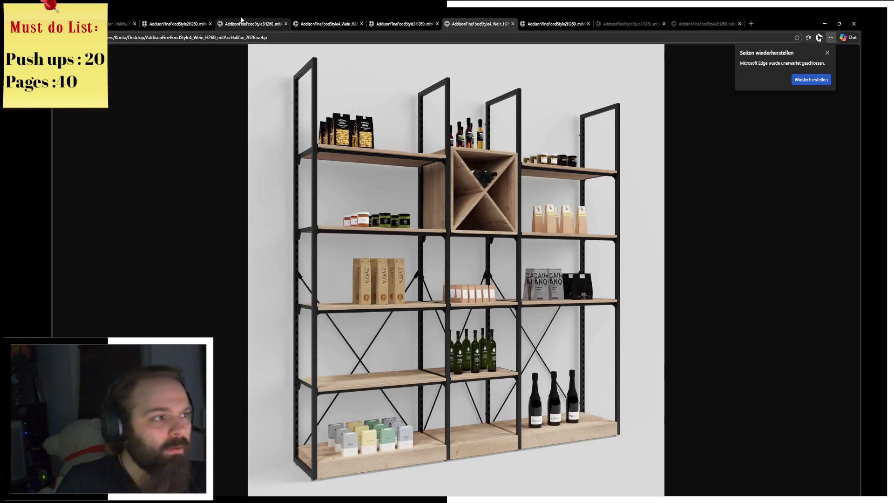
pyautogui.click(234, 23)
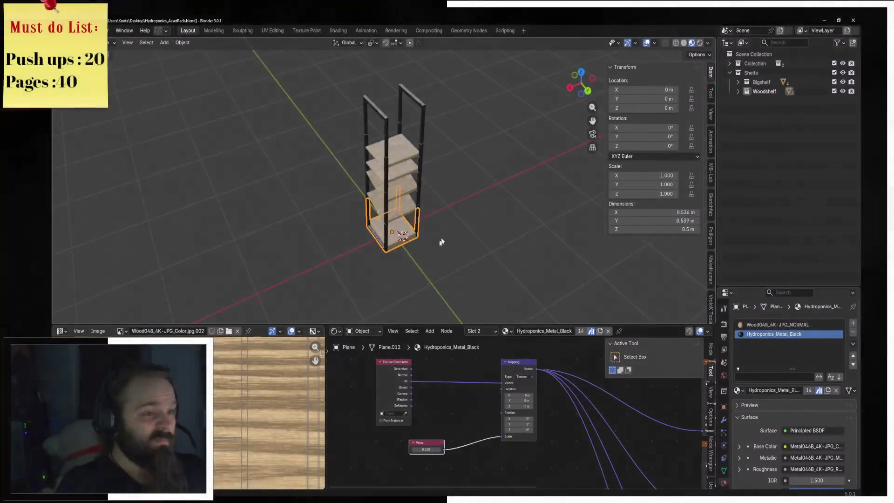
# Step: From a front view of the shelf's upper section, add a new cube to the scene
pyautogui.moveTo(440, 242); pyautogui.dragTo(413, 205, button='middle')
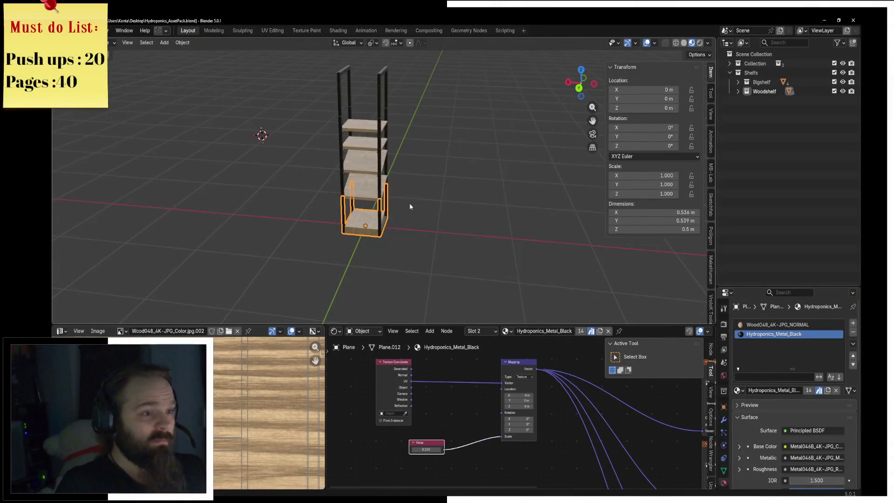
pyautogui.scroll(2, 412, 205)
pyautogui.scroll(2, 437, 175)
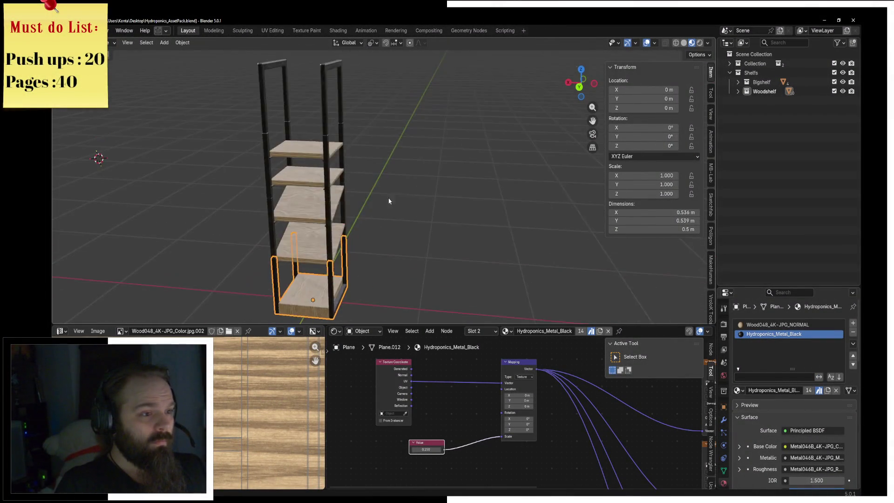
pyautogui.moveTo(438, 175); pyautogui.dragTo(417, 240, button='middle')
pyautogui.click(375, 188)
pyautogui.moveTo(376, 188)
pyautogui.mouseDown(button='middle')
pyautogui.moveTo(428, 182)
pyautogui.moveTo(419, 180)
pyautogui.mouseUp(button='middle')
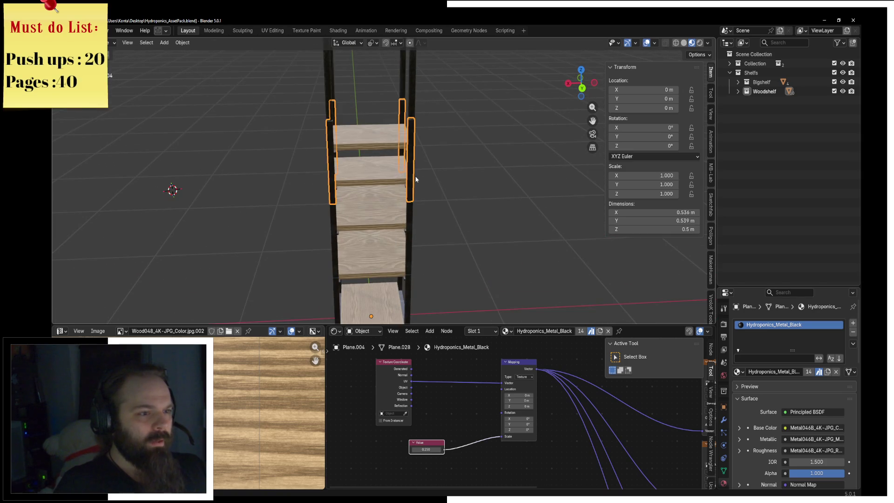
pyautogui.press('KP_1')
pyautogui.keyDown('shift'); pyautogui.moveTo(455, 124); pyautogui.dragTo(421, 168, button='middle'); pyautogui.keyUp('shift')
pyautogui.hotkey('shift', 'a')
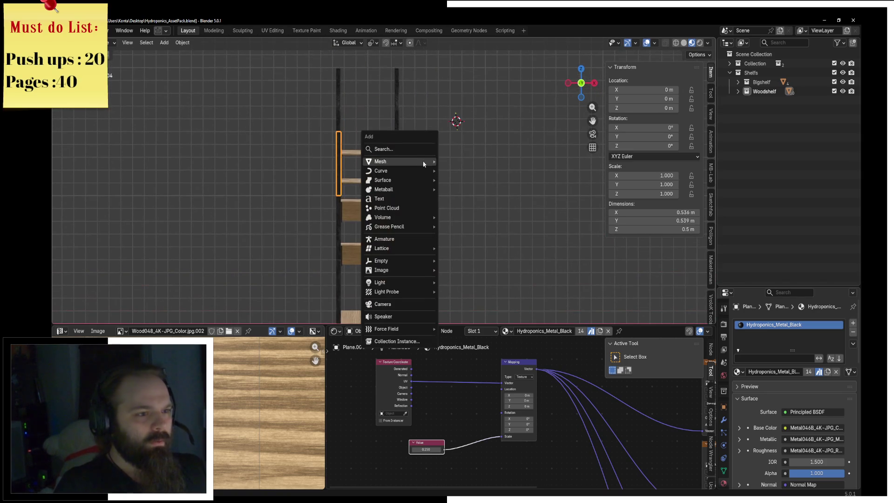
pyautogui.click(471, 177)
# Step: Drop the cube down along Z and scale it to about a quarter of its size
pyautogui.press('g')
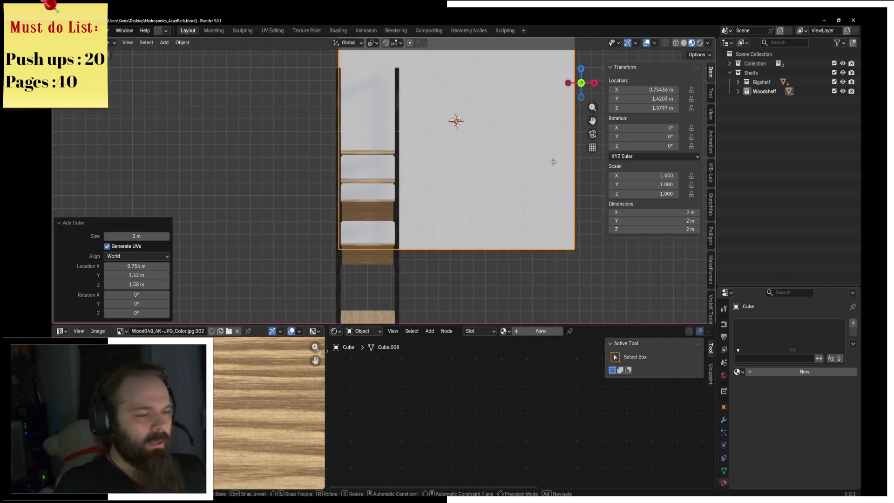
pyautogui.press('z')
pyautogui.click(461, 225)
pyautogui.press('g')
pyautogui.press('z')
pyautogui.click(519, 214)
pyautogui.press('s')
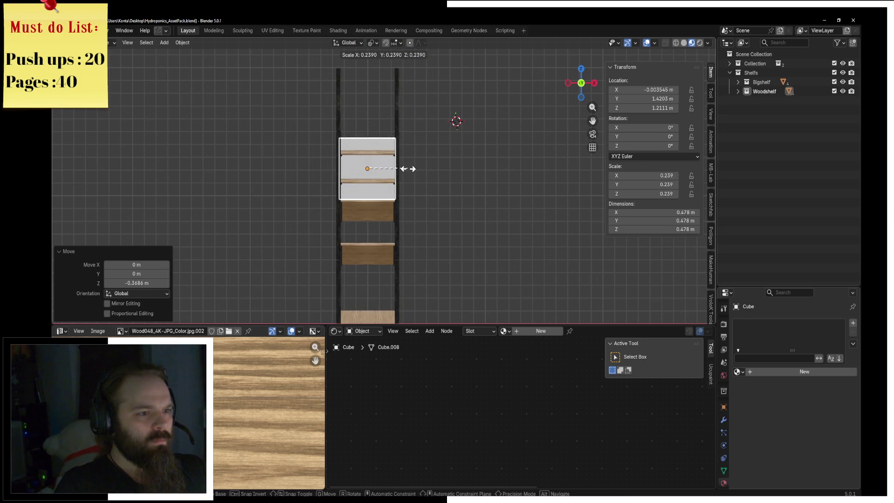
pyautogui.click(410, 172)
# Step: Raise the cube between the shelves and push it along Y into the frame
pyautogui.click(403, 166)
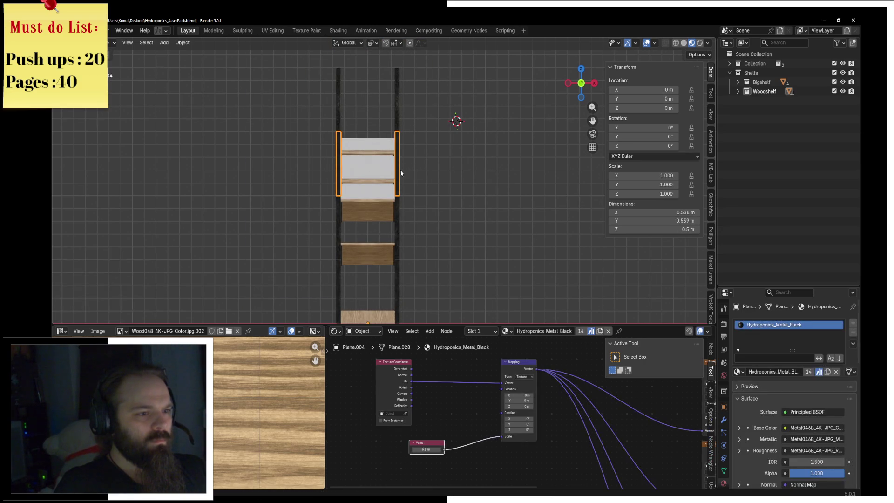
pyautogui.scroll(2, 403, 165)
pyautogui.click(377, 197)
pyautogui.press('g')
pyautogui.press('z')
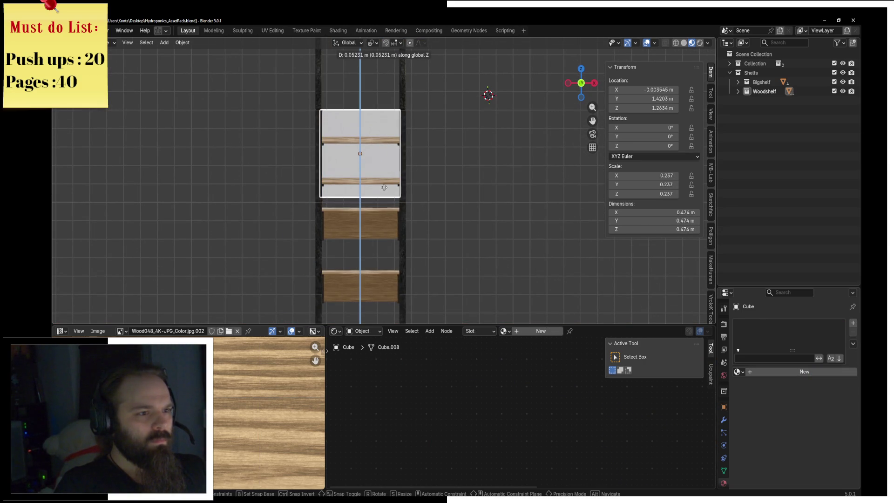
pyautogui.click(385, 188)
pyautogui.moveTo(384, 188); pyautogui.dragTo(389, 186, button='middle')
pyautogui.scroll(-3, 389, 186)
pyautogui.press('g')
pyautogui.press('y')
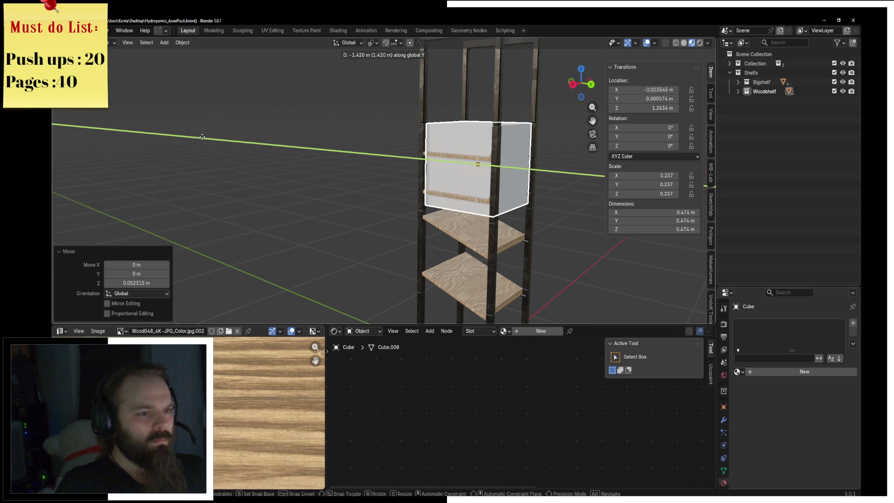
pyautogui.click(202, 137)
pyautogui.moveTo(201, 137)
pyautogui.mouseDown(button='middle')
pyautogui.moveTo(427, 195)
pyautogui.moveTo(410, 182)
pyautogui.mouseUp(button='middle')
pyautogui.press('KP_1')
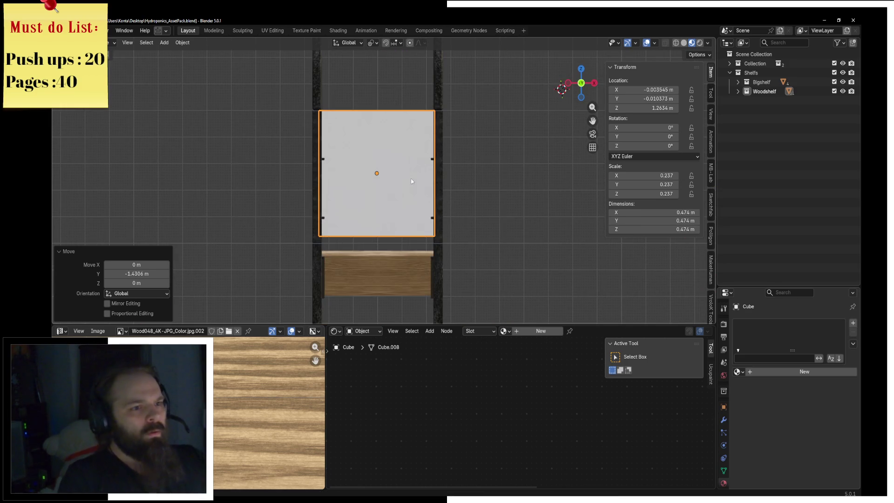
# Step: In edit mode, extrude the cube's front face in place and shrink it into a smaller inner face
pyautogui.hotkey('ctrl', 'Tab')
pyautogui.click(482, 180)
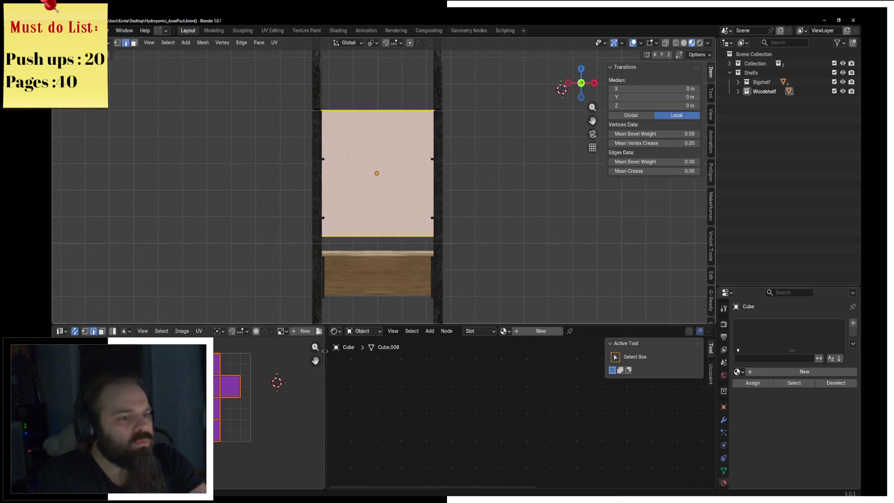
pyautogui.click(134, 43)
pyautogui.click(401, 170)
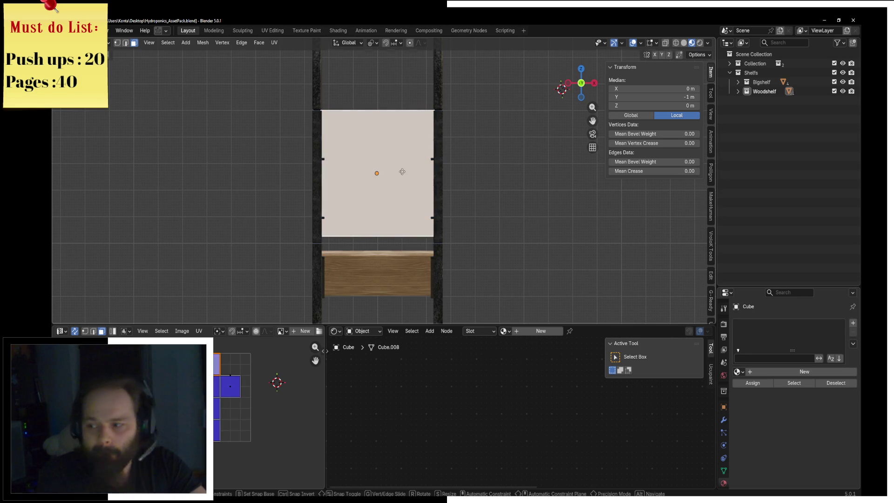
pyautogui.press('e')
pyautogui.press('Escape')
pyautogui.press('s')
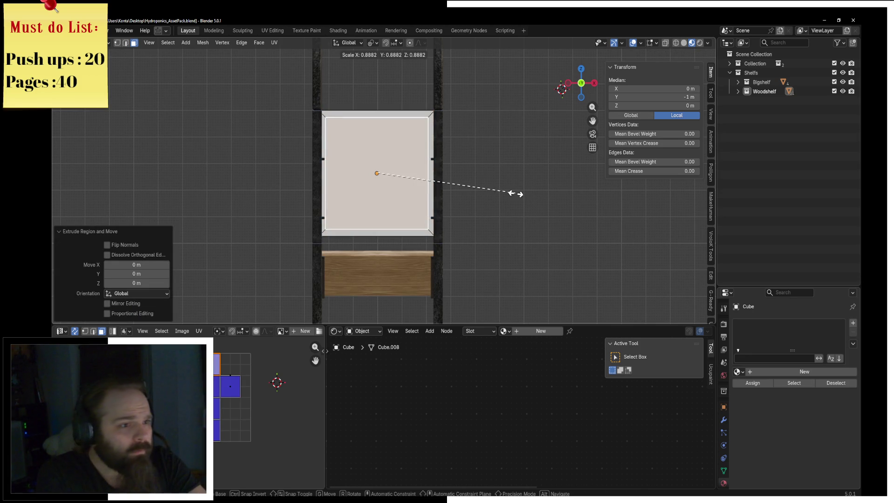
pyautogui.click(523, 194)
# Step: Extrude the inner face back into the cube to hollow it into an open box
pyautogui.moveTo(523, 194); pyautogui.dragTo(368, 185, button='middle')
pyautogui.press('KP_5')
pyautogui.press('e')
pyautogui.click(339, 186)
pyautogui.press('z')
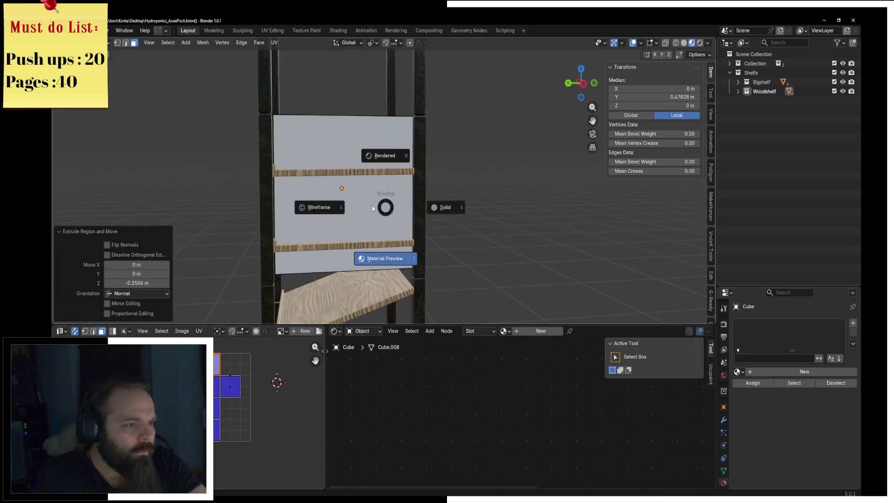
pyautogui.click(330, 208)
# Step: From the side view, slide the recessed face along Y into its final depth
pyautogui.press('KP_1')
pyautogui.press('KP_3')
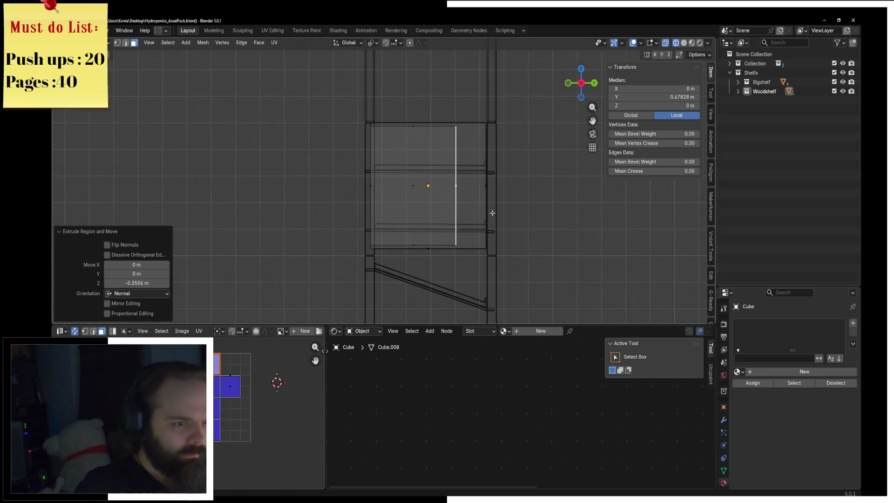
pyautogui.press('g')
pyautogui.press('y')
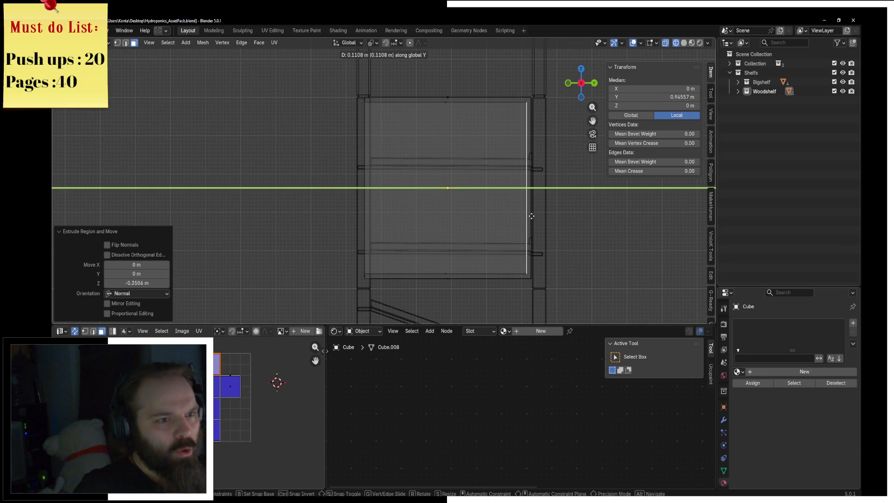
pyautogui.click(531, 213)
pyautogui.moveTo(450, 213)
pyautogui.mouseDown(button='middle')
pyautogui.moveTo(529, 214)
pyautogui.moveTo(508, 219)
pyautogui.moveTo(449, 199)
pyautogui.moveTo(512, 196)
pyautogui.mouseUp(button='middle')
pyautogui.hotkey('shift', 'z')
# Step: Scale the box by 0.98 and nudge it along X so it fits inside the frame
pyautogui.press('KP_1')
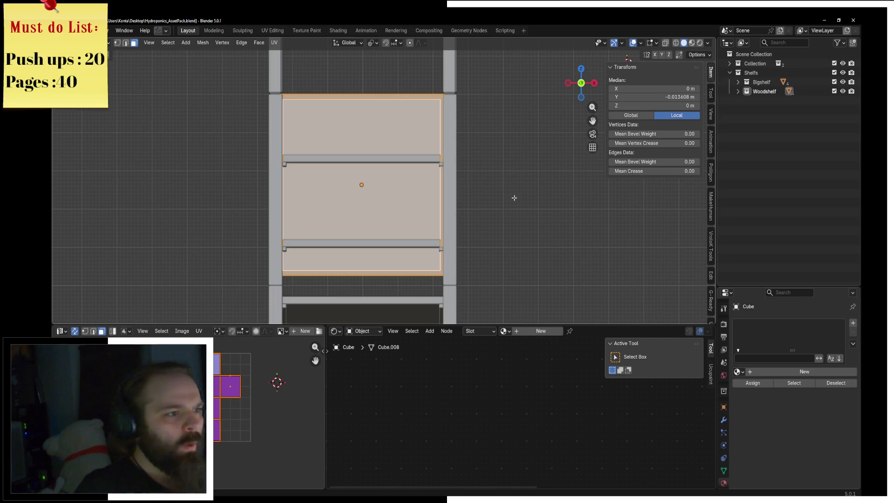
pyautogui.press('s')
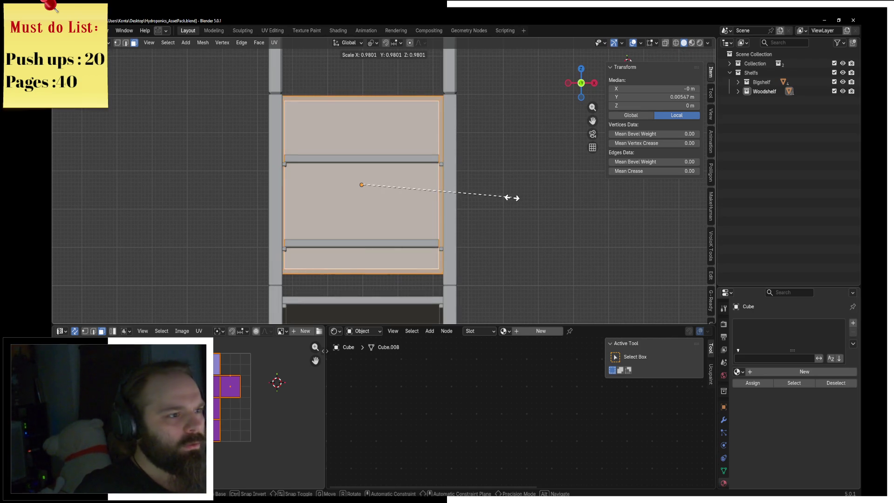
pyautogui.click(510, 197)
pyautogui.press('g')
pyautogui.press('x')
pyautogui.click(511, 198)
pyautogui.moveTo(512, 200)
pyautogui.mouseDown(button='middle')
pyautogui.moveTo(450, 209)
pyautogui.moveTo(517, 214)
pyautogui.mouseUp(button='middle')
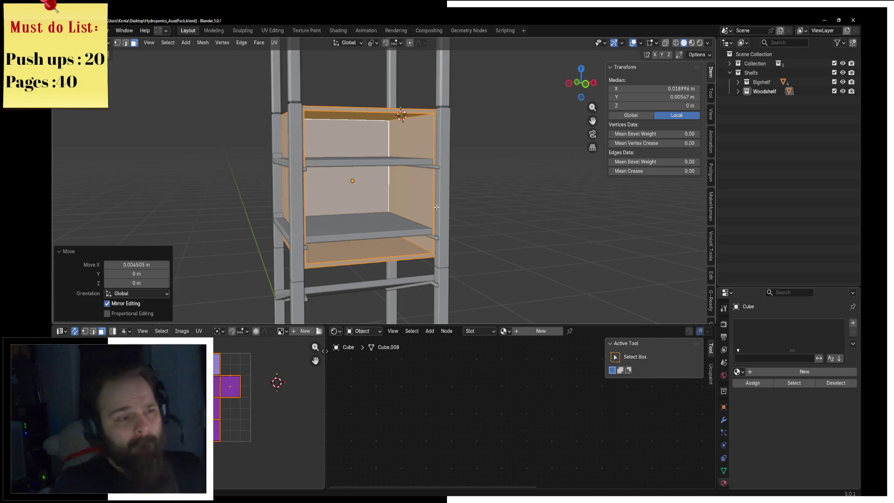
pyautogui.moveTo(452, 206)
pyautogui.mouseDown(button='middle')
pyautogui.moveTo(363, 161)
pyautogui.moveTo(344, 125)
pyautogui.mouseUp(button='middle')
# Step: Select a box edge and mark it as a seam via the F3 search
pyautogui.press('2')
pyautogui.click(344, 125)
pyautogui.click(391, 104)
pyautogui.moveTo(391, 105)
pyautogui.mouseDown(button='middle')
pyautogui.moveTo(379, 103)
pyautogui.moveTo(289, 219)
pyautogui.moveTo(460, 216)
pyautogui.mouseUp(button='middle')
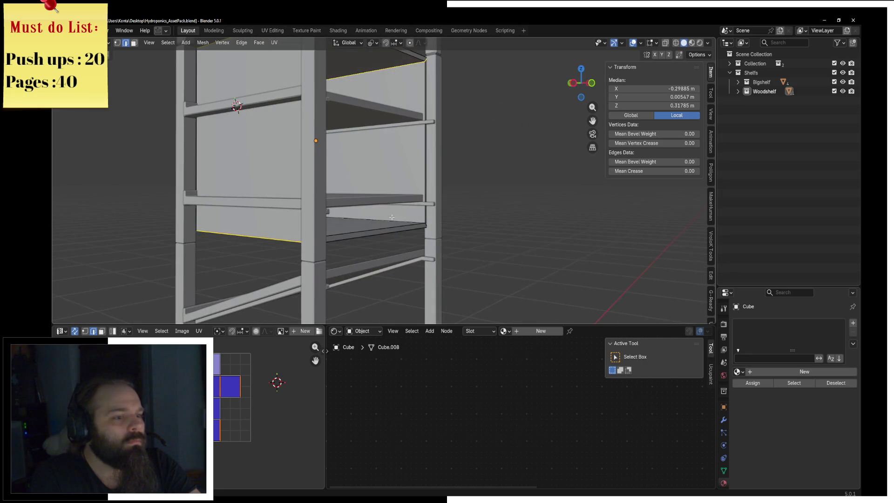
pyautogui.press('F3')
pyautogui.moveTo(480, 224); pyautogui.dragTo(376, 169, button='middle')
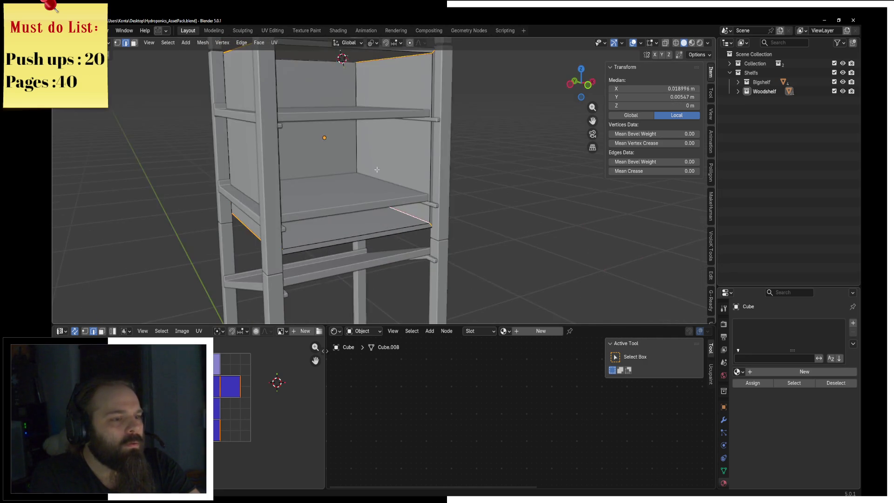
pyautogui.moveTo(365, 135); pyautogui.dragTo(297, 133, button='middle')
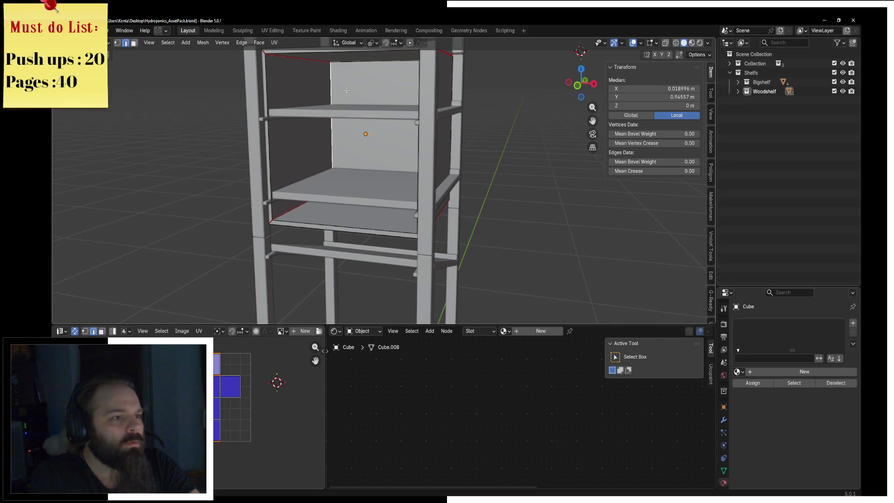
pyautogui.rightClick(409, 172)
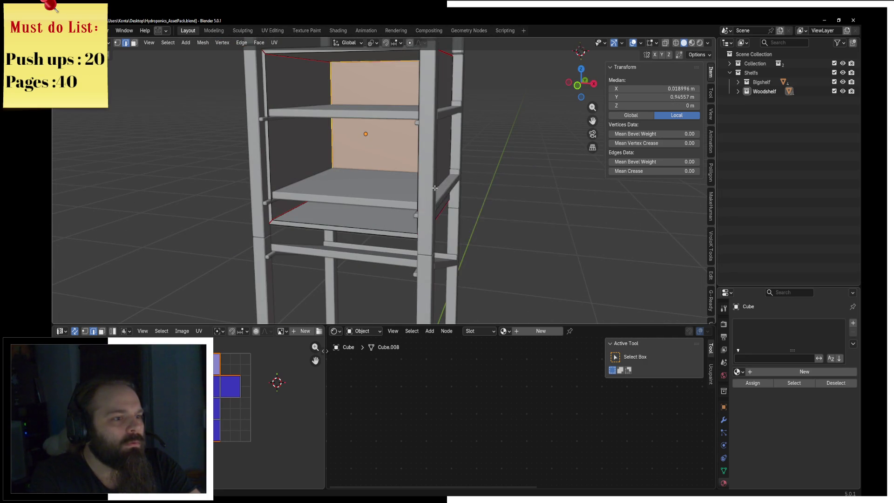
# Step: Select all of the box's faces and UV unwrap them
pyautogui.moveTo(409, 171); pyautogui.dragTo(489, 153, button='middle')
pyautogui.press('a')
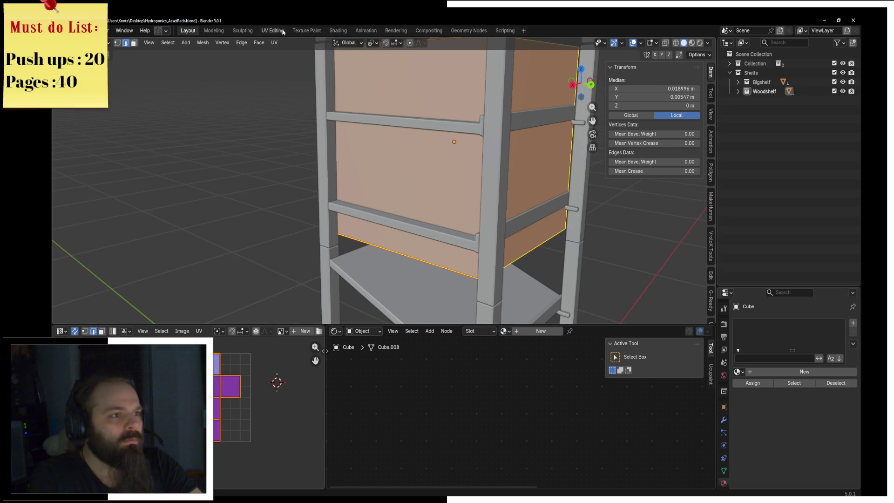
pyautogui.click(274, 42)
pyautogui.click(307, 53)
pyautogui.scroll(2, 269, 412)
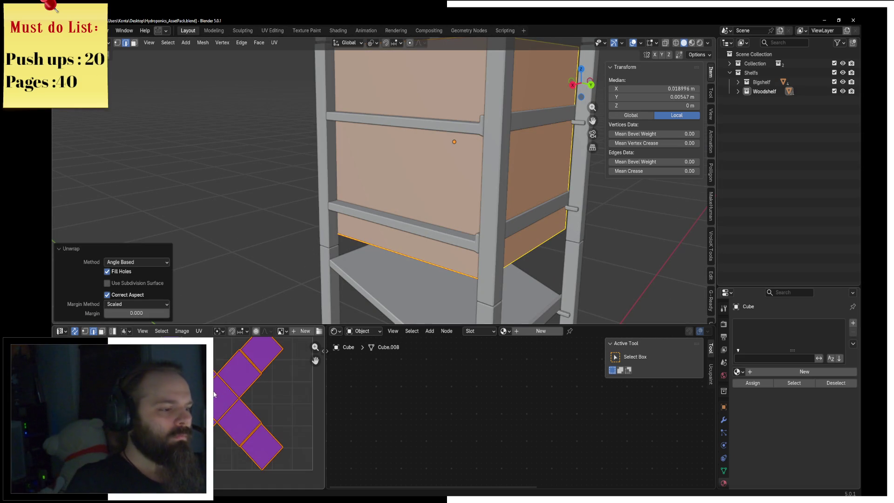
pyautogui.scroll(2, 269, 412)
pyautogui.hotkey('alt', 'a')
pyautogui.scroll(-2, 295, 413)
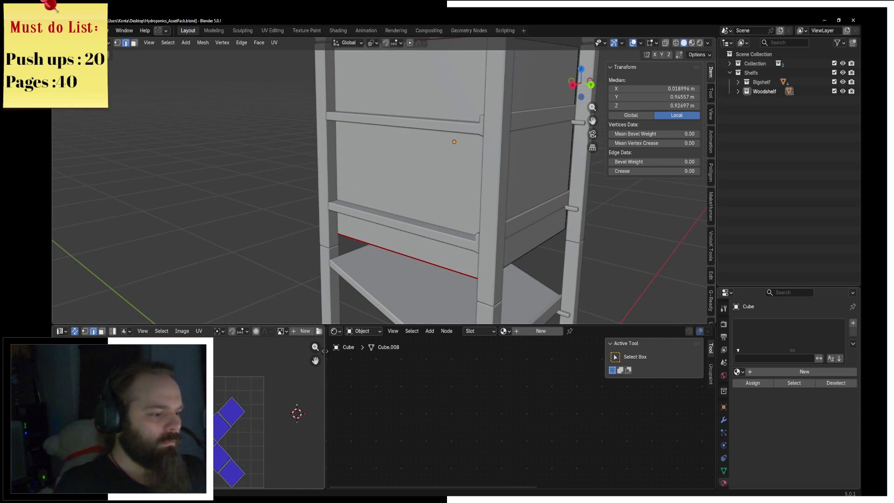
# Step: Select the whole box and isolate it in local view
pyautogui.moveTo(454, 139); pyautogui.dragTo(505, 132, button='middle')
pyautogui.press('a')
pyautogui.press('KP_Divide')
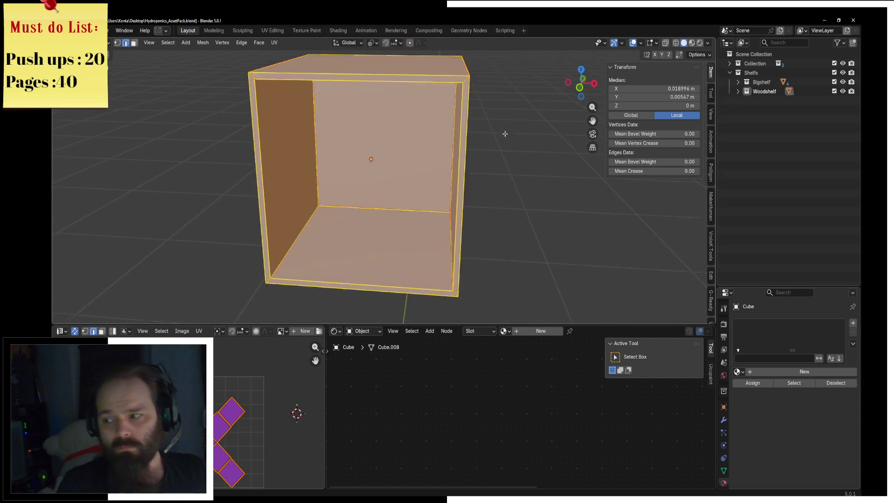
# Step: Select an inner corner edge and rip it via the Ctrl+V edge menu, leaving it in place
pyautogui.moveTo(423, 120)
pyautogui.mouseDown(button='middle')
pyautogui.moveTo(493, 124)
pyautogui.moveTo(280, 124)
pyautogui.mouseUp(button='middle')
pyautogui.hotkey('alt', 'a')
pyautogui.moveTo(370, 145); pyautogui.dragTo(351, 98, button='middle')
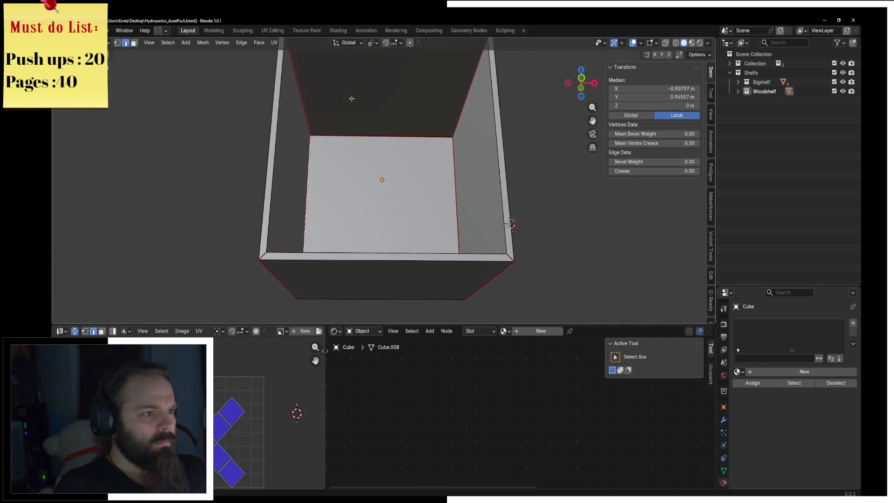
pyautogui.moveTo(332, 162); pyautogui.dragTo(350, 169, button='middle')
pyautogui.click(308, 261)
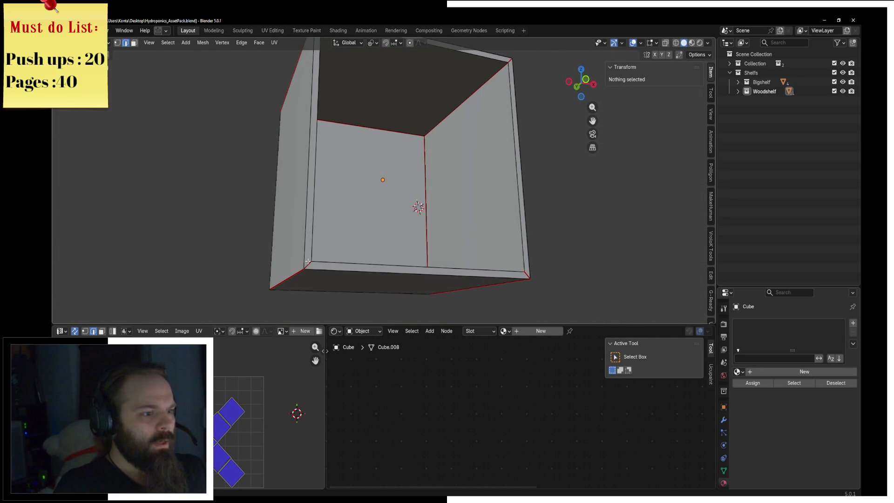
pyautogui.moveTo(307, 262); pyautogui.dragTo(372, 176, button='middle')
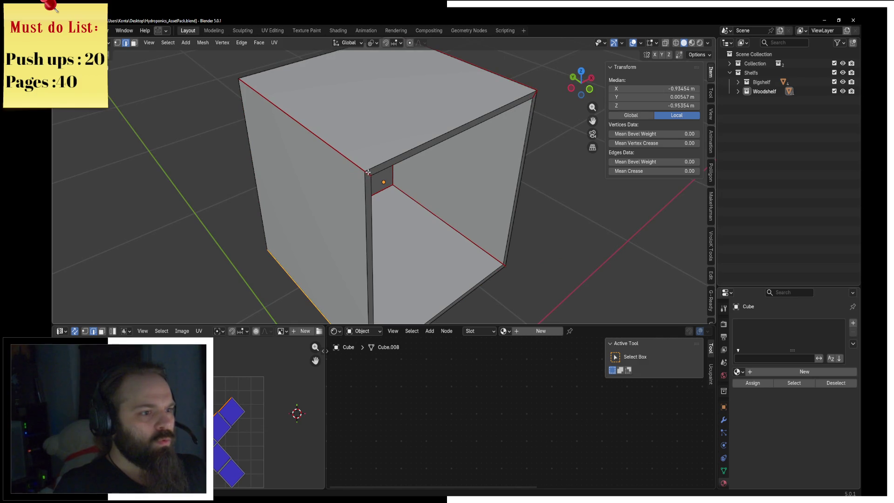
pyautogui.press('KP_1')
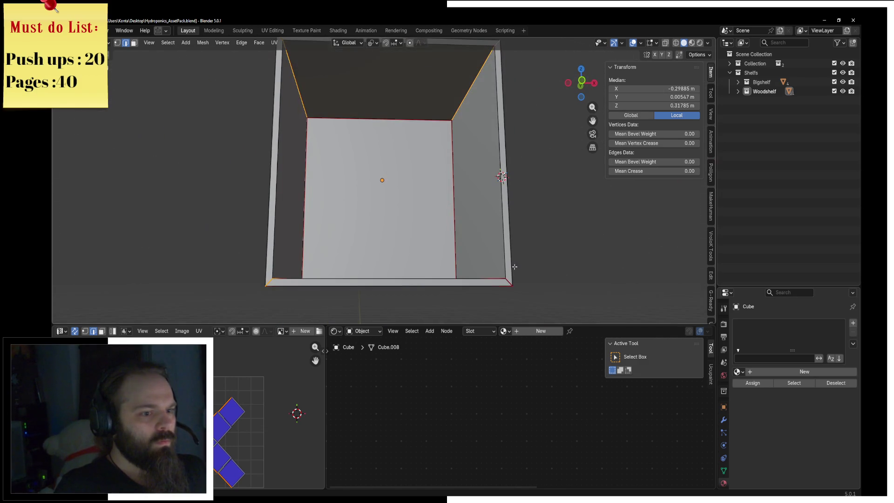
pyautogui.hotkey('ctrl', 'v')
pyautogui.click(619, 369)
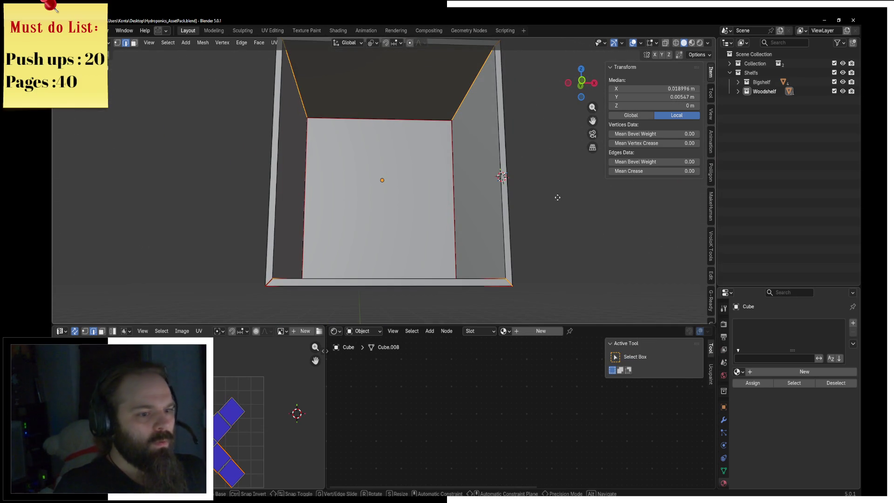
pyautogui.click(475, 186)
# Step: Rip two more corner edges with V, cancelling the move each time
pyautogui.moveTo(475, 186)
pyautogui.mouseDown(button='middle')
pyautogui.moveTo(467, 183)
pyautogui.moveTo(487, 210)
pyautogui.mouseUp(button='middle')
pyautogui.click(466, 184)
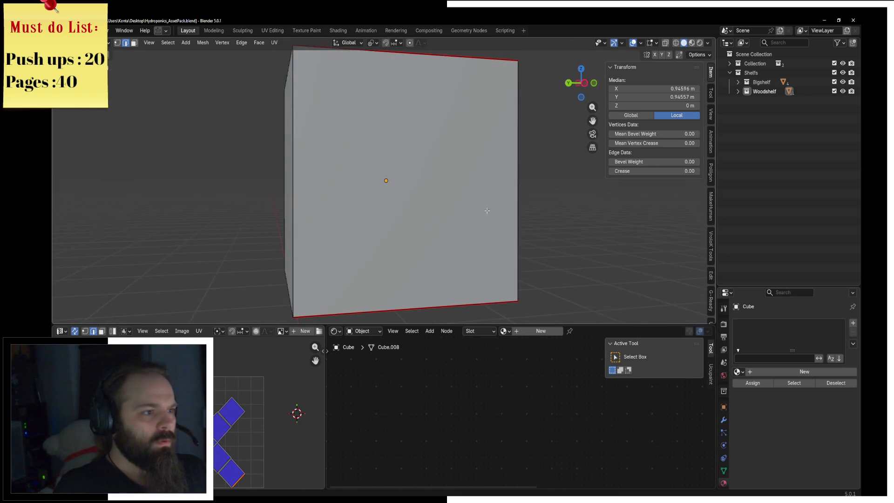
pyautogui.moveTo(298, 205); pyautogui.dragTo(310, 105, button='middle')
pyautogui.press('v')
pyautogui.press('Escape')
pyautogui.press('v')
pyautogui.press('Escape')
# Step: Switch to face select and pick the box's inner left wall
pyautogui.moveTo(302, 212)
pyautogui.mouseDown(button='middle')
pyautogui.moveTo(303, 102)
pyautogui.moveTo(339, 163)
pyautogui.mouseUp(button='middle')
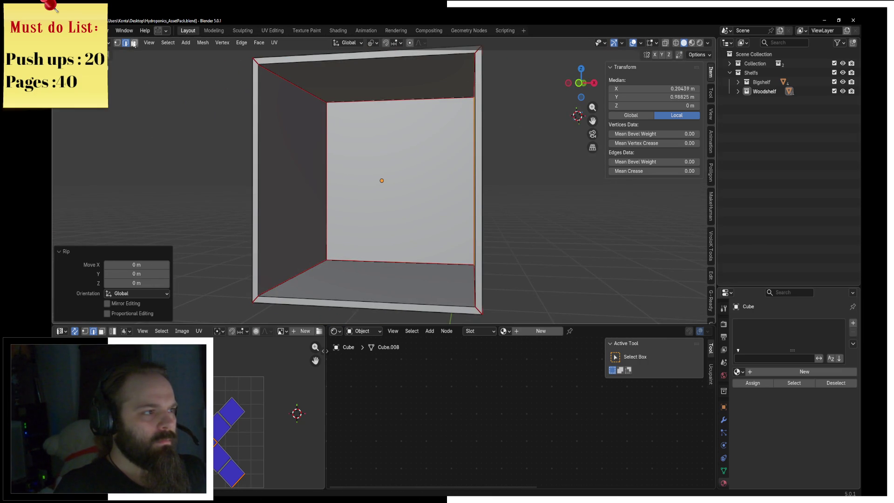
pyautogui.press('3')
pyautogui.click(250, 141)
pyautogui.moveTo(401, 163); pyautogui.dragTo(490, 168, button='middle')
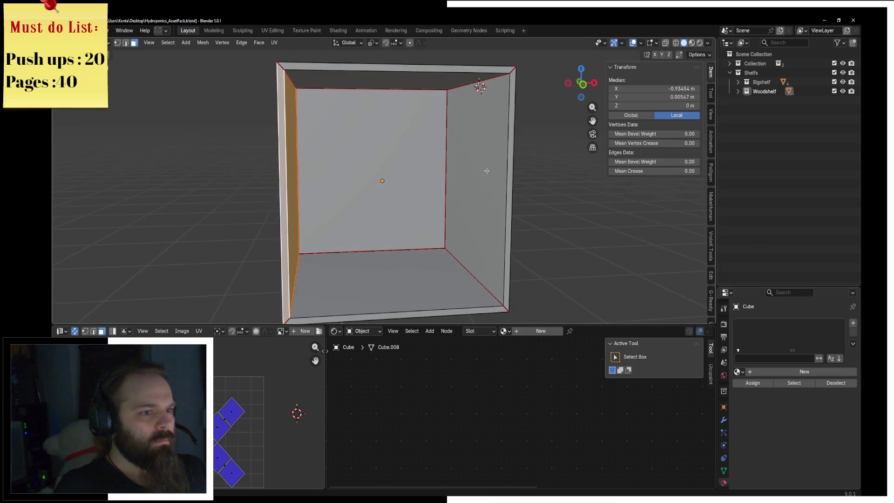
# Step: Add the right wall to the selection and separate both side walls into their own object
pyautogui.keyDown('shift'); pyautogui.click(502, 170); pyautogui.keyUp('shift')
pyautogui.press('p')
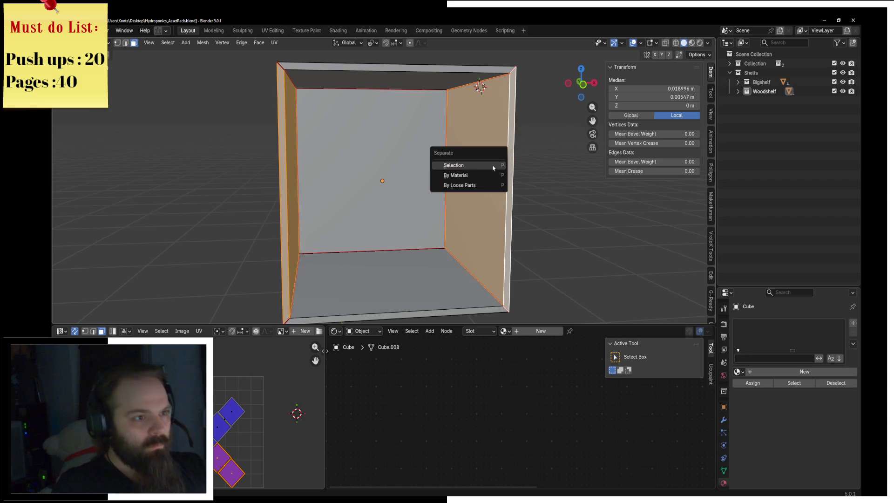
pyautogui.click(492, 162)
# Step: Make the separated piece Cube.002 active and enter edit mode on it
pyautogui.click(378, 168)
pyautogui.keyDown('shift'); pyautogui.click(376, 72); pyautogui.keyUp('shift')
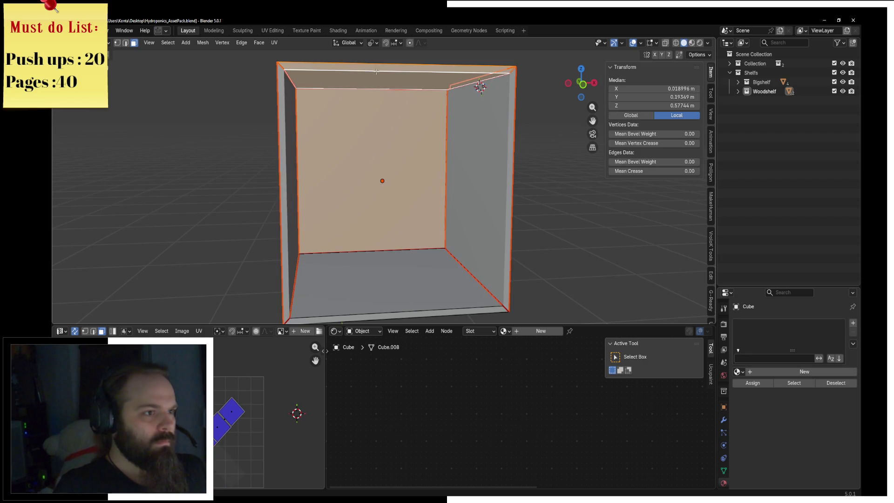
pyautogui.keyDown('shift'); pyautogui.click(397, 302); pyautogui.keyUp('shift')
pyautogui.press('Tab')
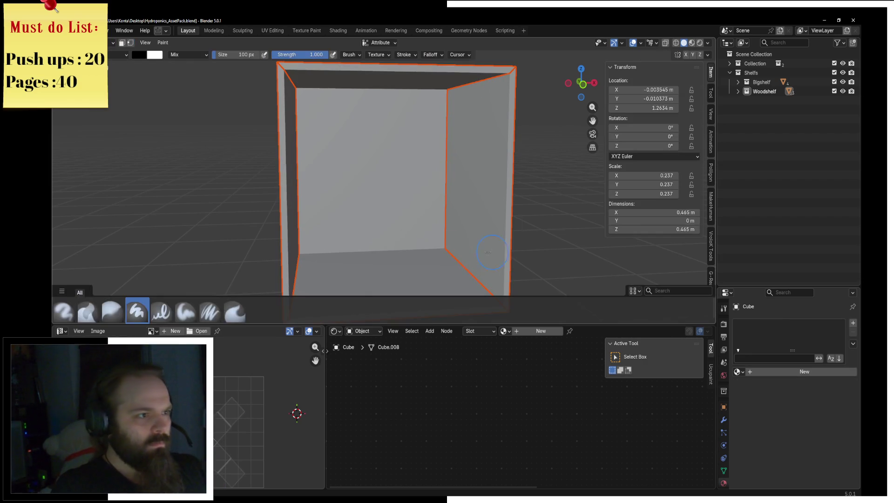
pyautogui.click(380, 246)
pyautogui.hotkey('ctrl', 'Tab')
pyautogui.click(429, 194)
# Step: Select only the back wall and separate it into its own object
pyautogui.press('a')
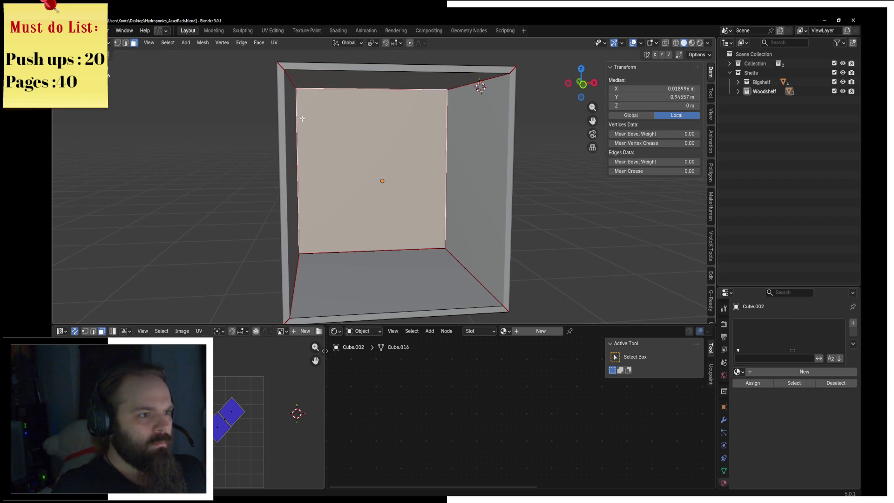
pyautogui.moveTo(378, 175); pyautogui.dragTo(323, 180, button='middle')
pyautogui.hotkey('alt', 'a')
pyautogui.scroll(3, 323, 179)
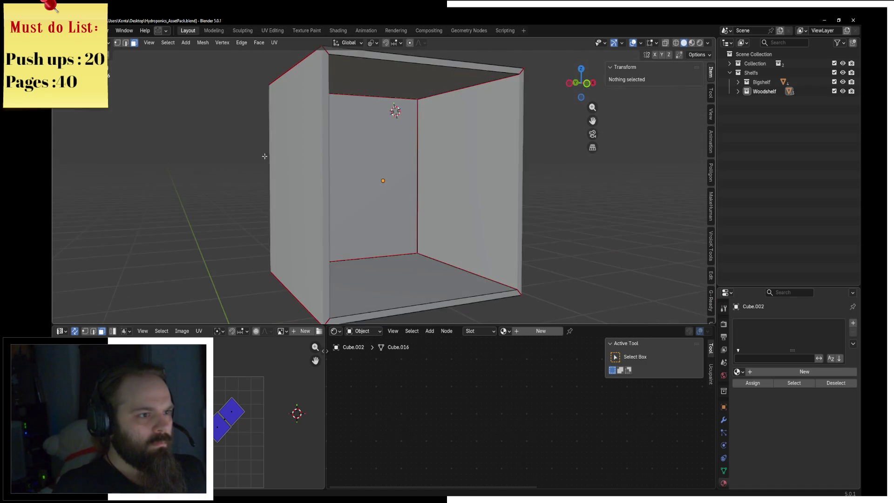
pyautogui.click(326, 172)
pyautogui.hotkey('ctrl', 'Tab')
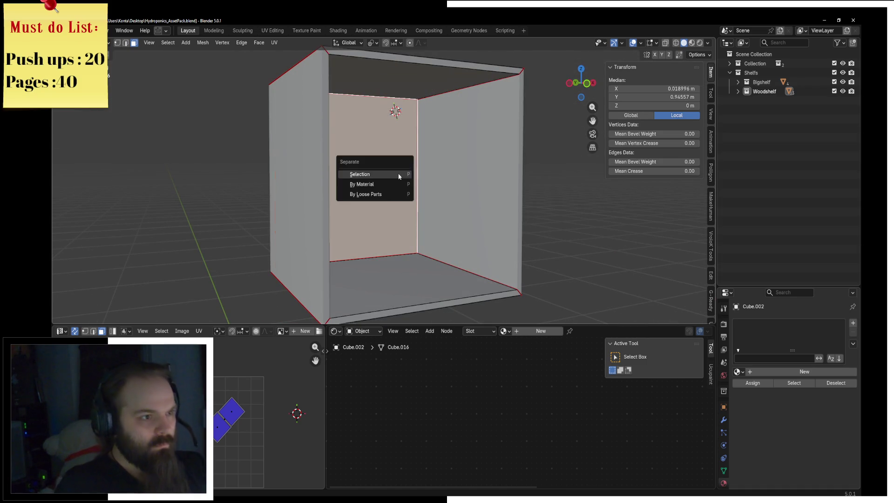
pyautogui.press('Escape')
pyautogui.hotkey('ctrl', 'Tab')
pyautogui.click(363, 175)
# Step: Edit the remaining box piece, select its walls and cancel a tentative move
pyautogui.hotkey('ctrl', 'Tab')
pyautogui.click(335, 165)
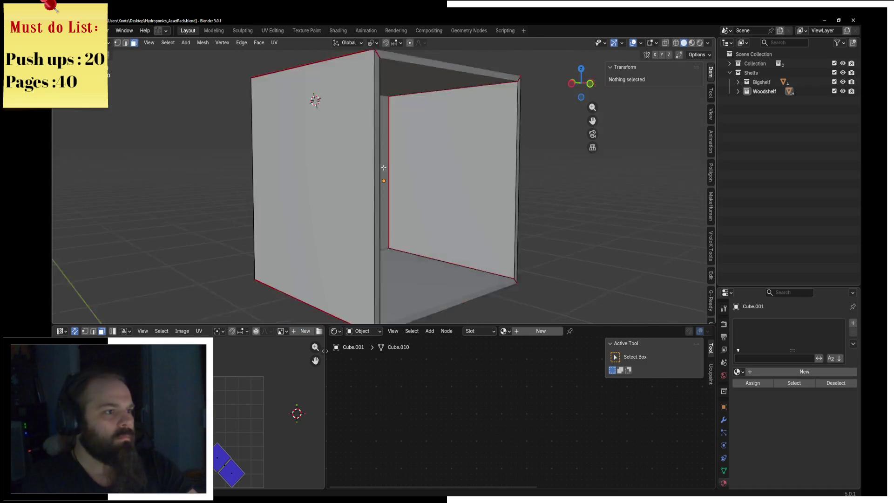
pyautogui.scroll(-2, 374, 169)
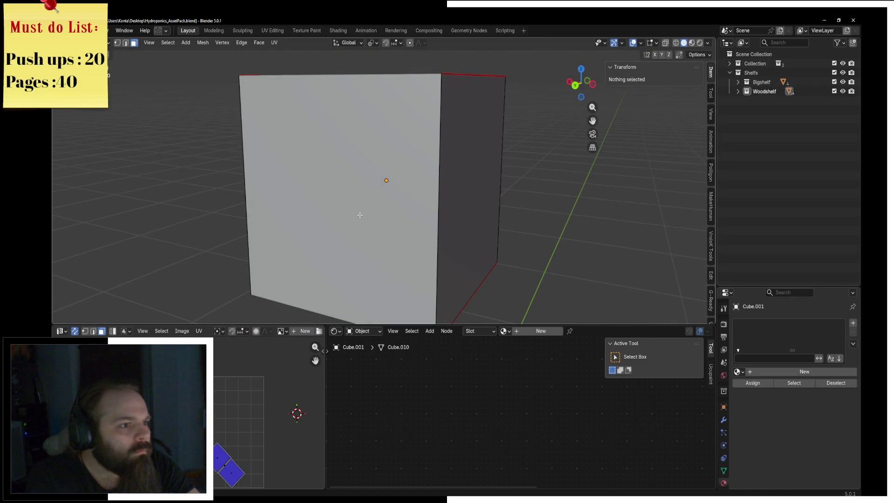
pyautogui.scroll(-2, 360, 214)
pyautogui.press('a')
pyautogui.scroll(2, 359, 215)
pyautogui.press('g')
pyautogui.press('Escape')
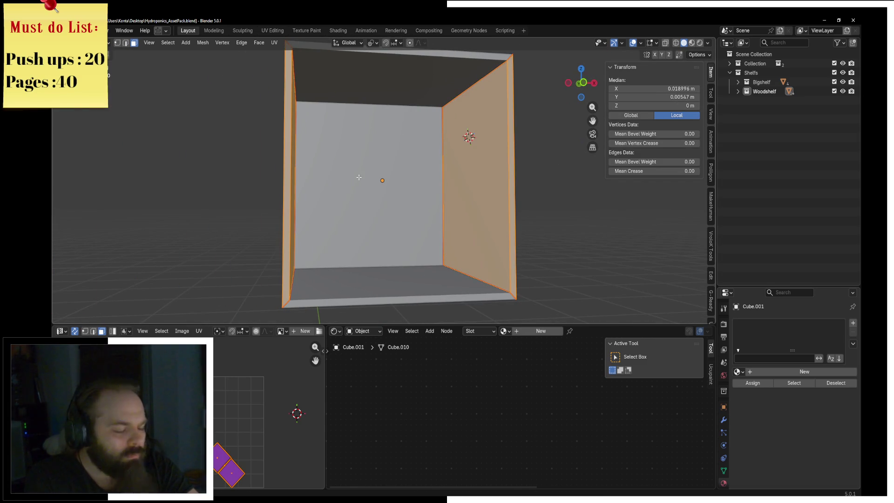
# Step: In edge select, pick a top edge and the left vertical edge of the box
pyautogui.click(125, 43)
pyautogui.click(477, 87)
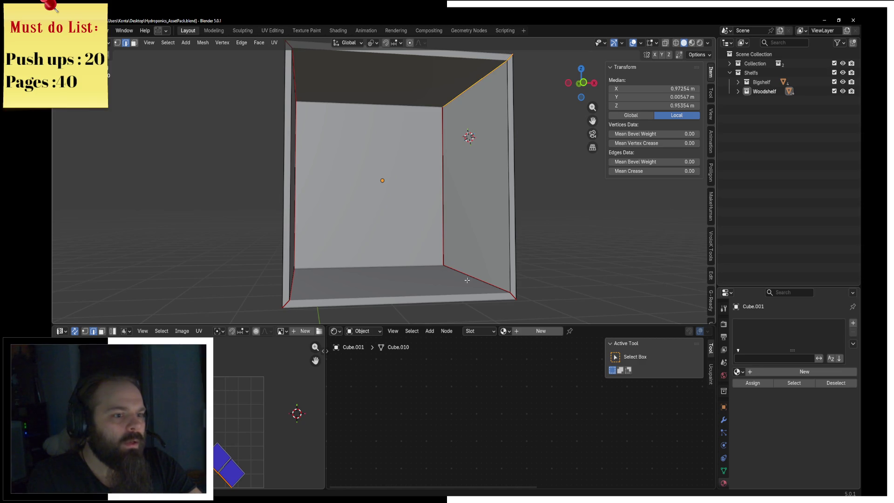
pyautogui.moveTo(521, 312)
pyautogui.mouseDown(button='middle')
pyautogui.moveTo(507, 281)
pyautogui.moveTo(293, 294)
pyautogui.moveTo(315, 245)
pyautogui.moveTo(335, 227)
pyautogui.moveTo(323, 192)
pyautogui.moveTo(370, 212)
pyautogui.mouseUp(button='middle')
pyautogui.click(277, 292)
pyautogui.moveTo(365, 263); pyautogui.dragTo(383, 191, button='middle')
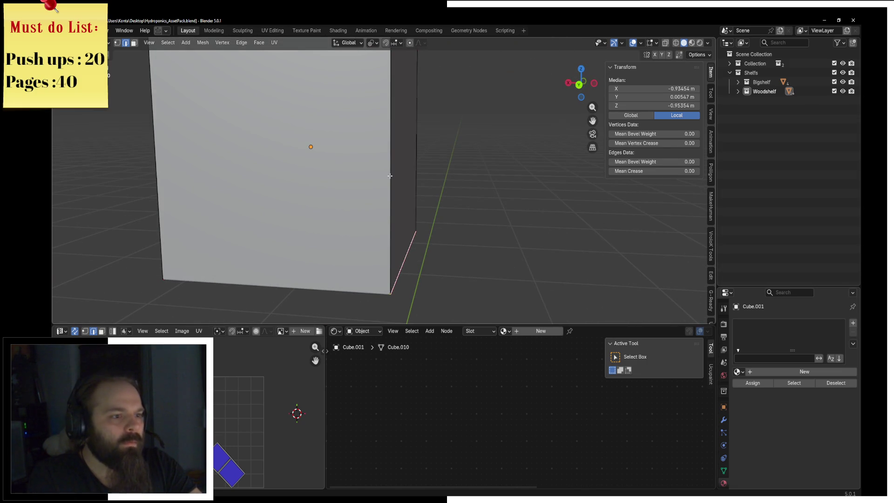
# Step: Split the front wall off as its own object, hide it and resume editing the box
pyautogui.press('Tab')
pyautogui.hotkey('shift', 'd')
pyautogui.press('Escape')
pyautogui.hotkey('ctrl', 'z')
pyautogui.hotkey('ctrl', 'z')
pyautogui.hotkey('ctrl', 'Tab')
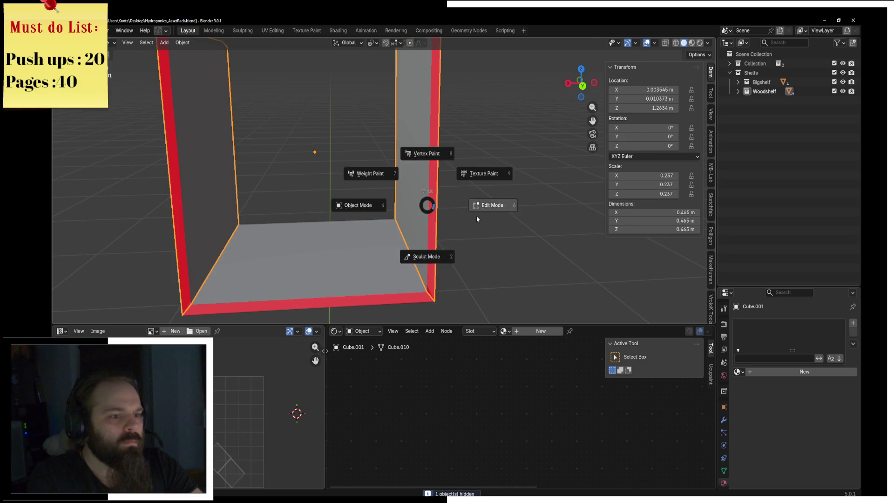
pyautogui.click(477, 219)
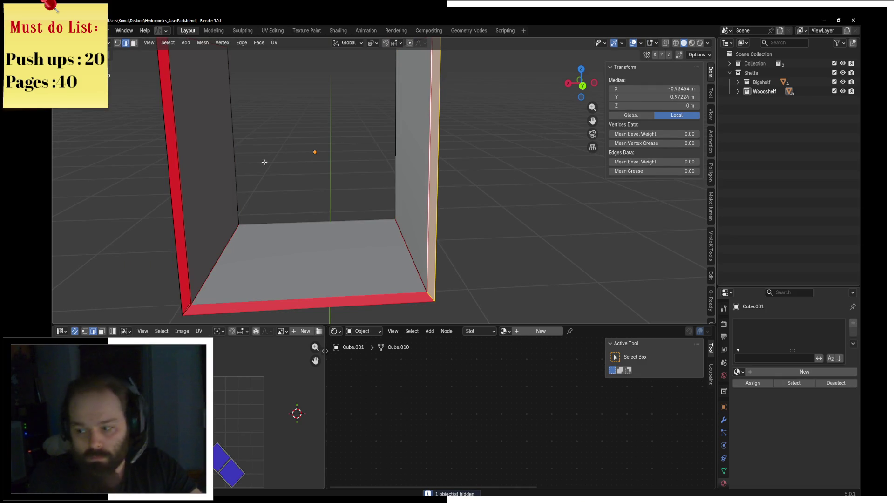
# Step: Switch to the bottom plate object, select its front edge, then select the side frame in object mode
pyautogui.click(157, 145)
pyautogui.hotkey('ctrl', 'Tab')
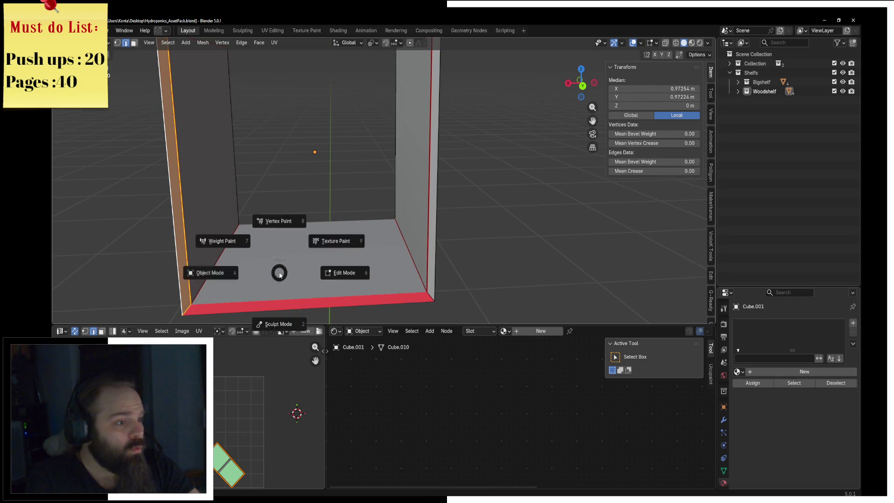
pyautogui.click(231, 276)
pyautogui.hotkey('ctrl', 'Tab')
pyautogui.click(360, 277)
pyautogui.click(359, 300)
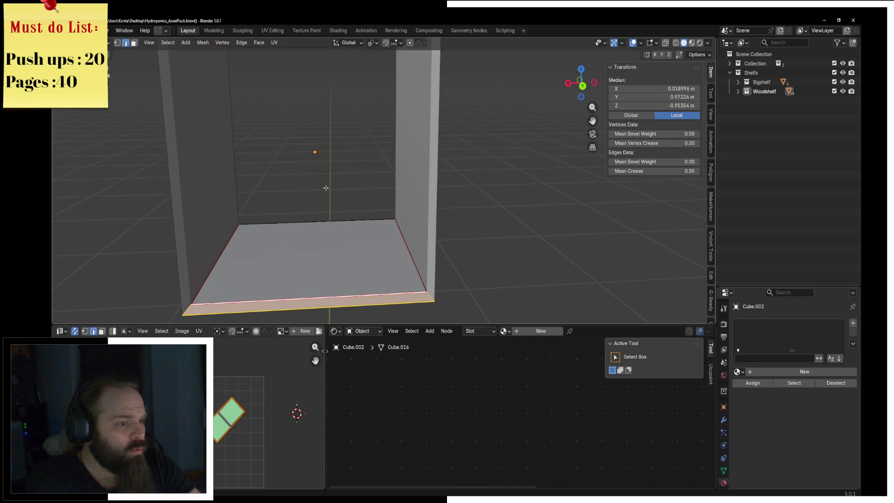
pyautogui.moveTo(360, 300); pyautogui.dragTo(294, 146, button='middle')
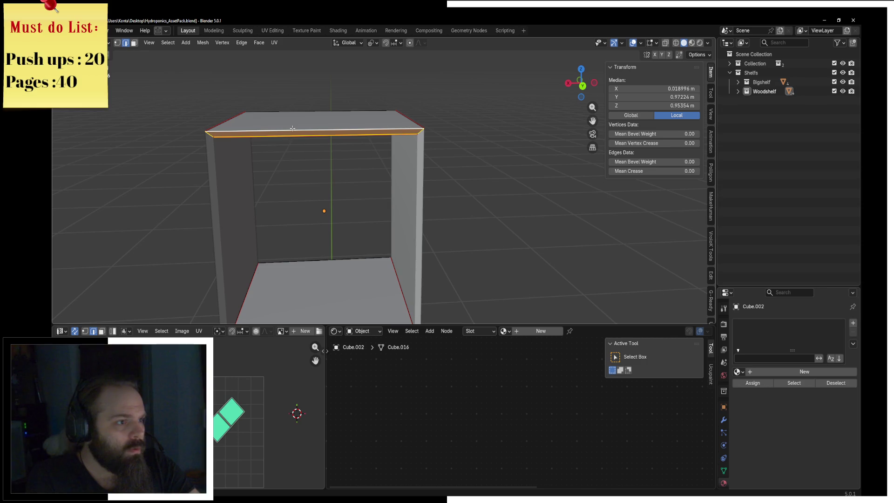
pyautogui.press('Tab')
pyautogui.click(399, 155)
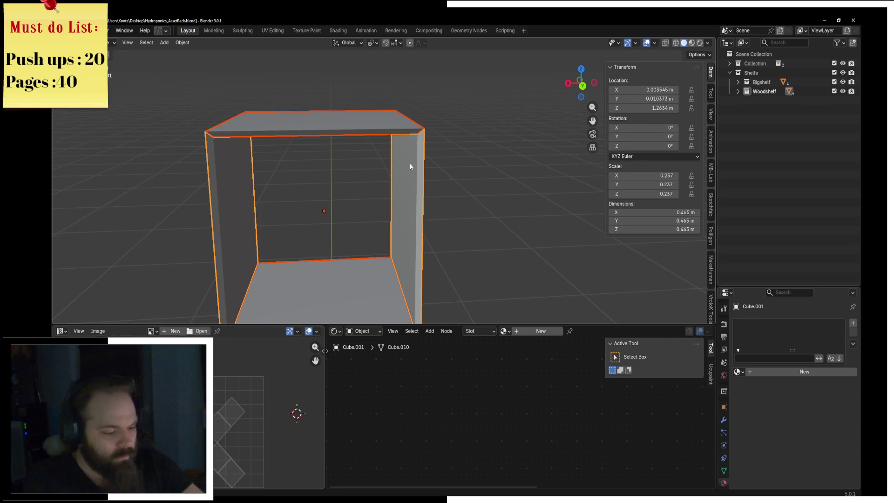
# Step: Add a Bevel modifier to the side frame Cube.001
pyautogui.click(724, 419)
pyautogui.click(752, 323)
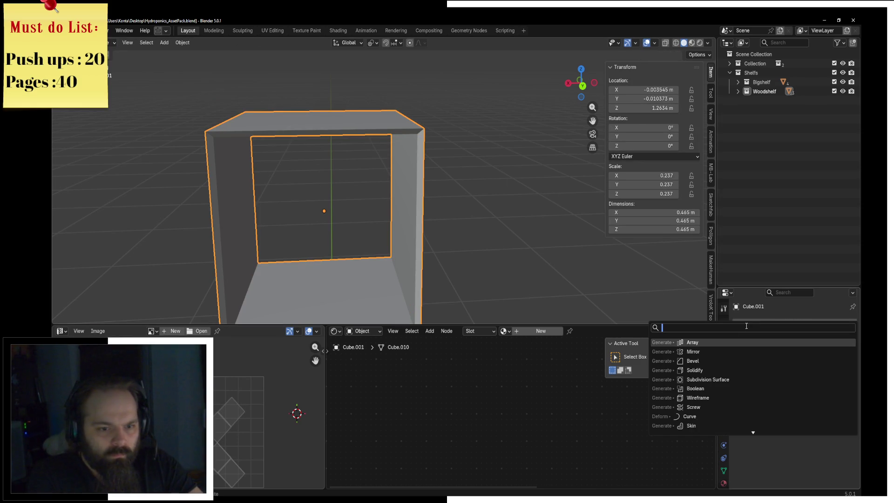
pyautogui.click(726, 361)
# Step: Inspect the side frame's underside and top-left corner edges in Edit Mode, then return to Object Mode
pyautogui.moveTo(389, 172)
pyautogui.mouseDown(button='middle')
pyautogui.moveTo(519, 172)
pyautogui.moveTo(419, 214)
pyautogui.moveTo(442, 100)
pyautogui.moveTo(465, 160)
pyautogui.moveTo(410, 206)
pyautogui.moveTo(390, 190)
pyautogui.mouseUp(button='middle')
pyautogui.press('Tab')
pyautogui.click(409, 206)
pyautogui.moveTo(433, 157)
pyautogui.mouseDown(button='middle')
pyautogui.moveTo(425, 133)
pyautogui.moveTo(344, 181)
pyautogui.mouseUp(button='middle')
pyautogui.moveTo(328, 147)
pyautogui.mouseDown(button='middle')
pyautogui.moveTo(336, 76)
pyautogui.moveTo(393, 133)
pyautogui.mouseUp(button='middle')
pyautogui.keyDown('shift'); pyautogui.click(335, 76); pyautogui.keyUp('shift')
pyautogui.hotkey('ctrl', 'Tab')
pyautogui.click(343, 149)
# Step: Join the two panel pieces including Cube.003 into one object and isolate it for mesh editing
pyautogui.moveTo(342, 148)
pyautogui.mouseDown(button='middle')
pyautogui.moveTo(291, 130)
pyautogui.moveTo(468, 163)
pyautogui.mouseUp(button='middle')
pyautogui.keyDown('shift'); pyautogui.click(459, 163); pyautogui.keyUp('shift')
pyautogui.hotkey('ctrl', 'j')
pyautogui.press('KP_Divide')
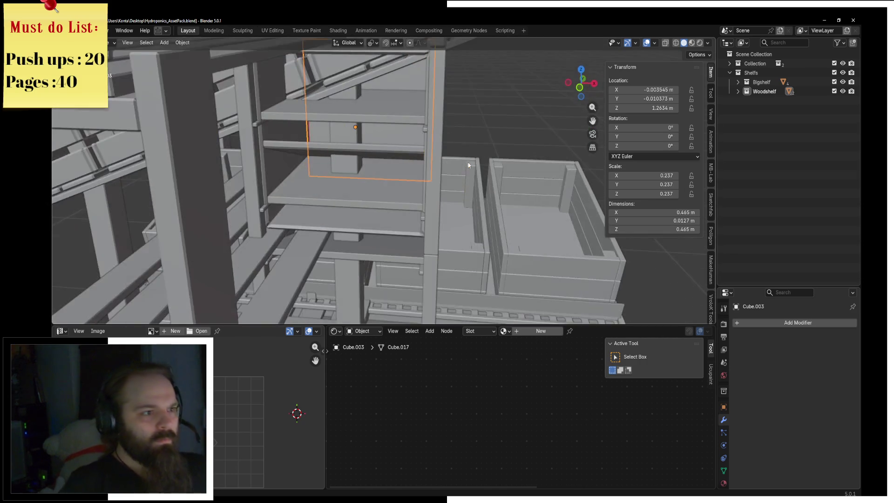
pyautogui.press('KP_Divide')
pyautogui.hotkey('ctrl', 'Tab')
pyautogui.click(524, 161)
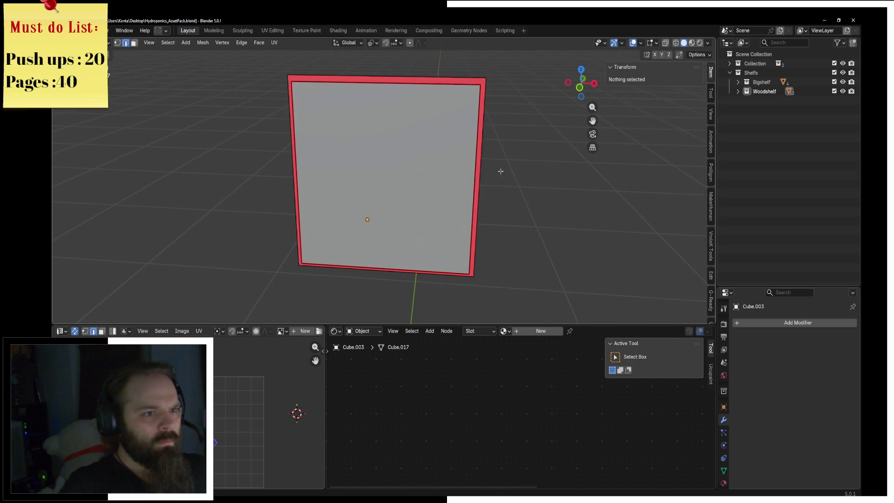
# Step: Delete the joined panel's extra front faces and return to the full shelf scene
pyautogui.click(424, 126)
pyautogui.hotkey('ctrl', 'l')
pyautogui.press('x')
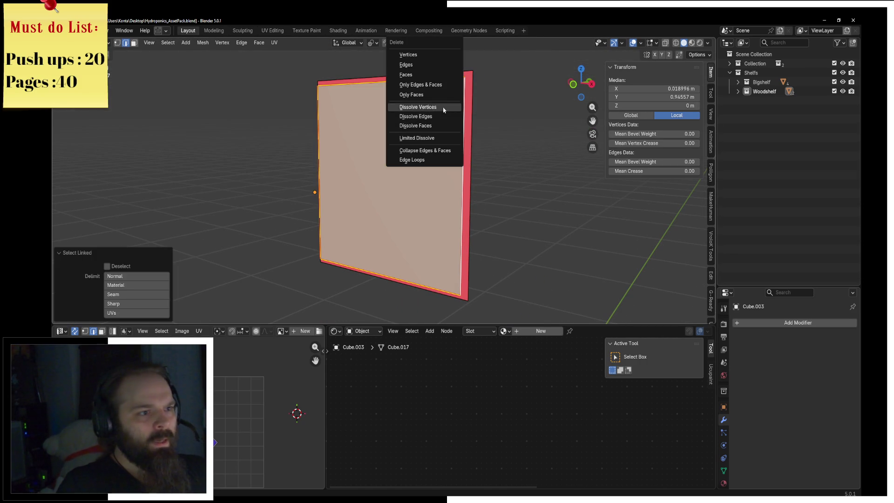
pyautogui.click(430, 77)
pyautogui.press('a')
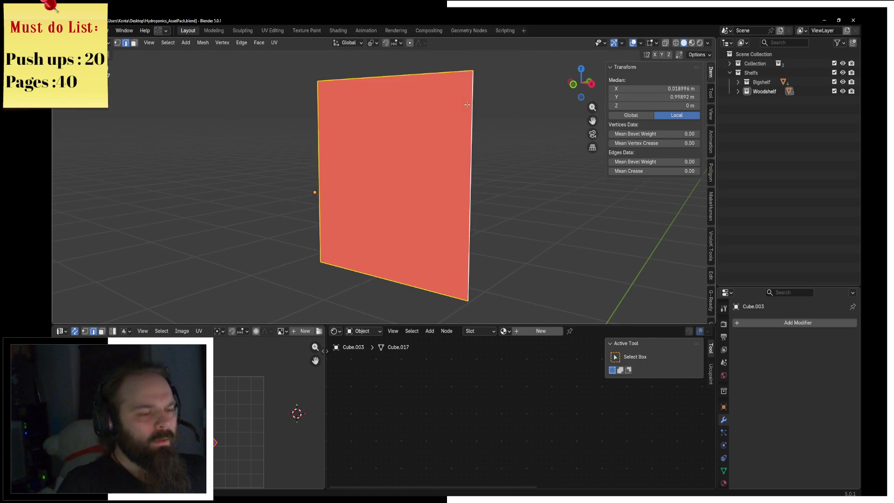
pyautogui.press('KP_Divide')
# Step: Flip the normals of the remaining panel geometry and go back to Object Mode
pyautogui.moveTo(454, 106); pyautogui.dragTo(434, 129, button='middle')
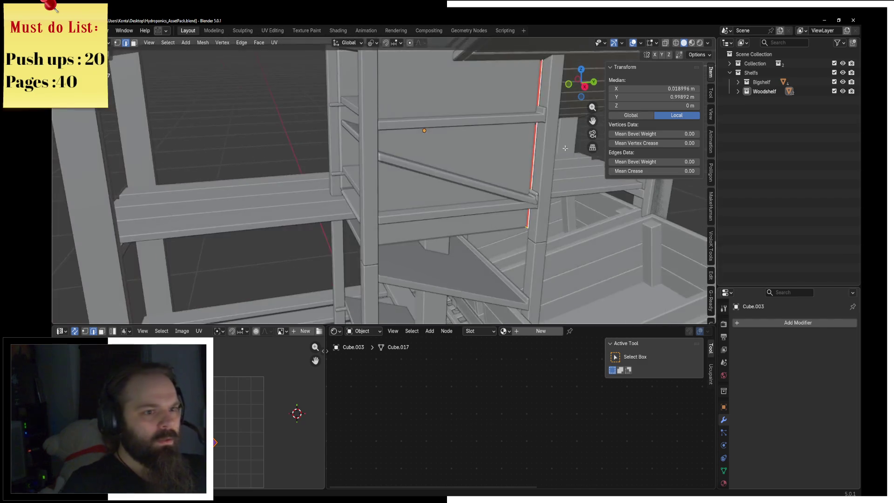
pyautogui.press('l')
pyautogui.hotkey('alt', 'n')
pyautogui.click(431, 134)
pyautogui.hotkey('ctrl', 'Tab')
pyautogui.click(364, 126)
# Step: Select the beveled side frame and show it by itself in local view
pyautogui.click(310, 82)
pyautogui.moveTo(310, 82)
pyautogui.mouseDown(button='middle')
pyautogui.moveTo(311, 110)
pyautogui.moveTo(536, 173)
pyautogui.moveTo(449, 186)
pyautogui.mouseUp(button='middle')
pyautogui.press('KP_Divide')
pyautogui.scroll(-2, 311, 107)
pyautogui.scroll(2, 535, 173)
pyautogui.scroll(2, 519, 185)
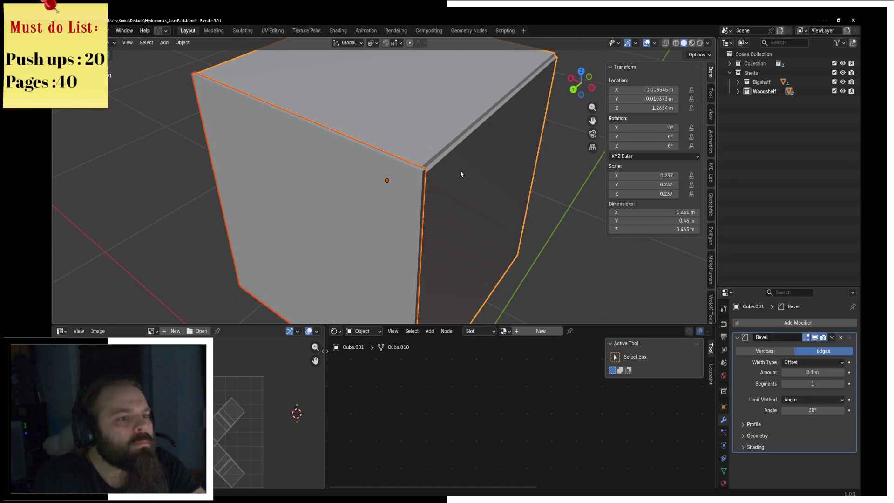
# Step: Nudge the frame's left vertical piece a few millimetres along Y from the top view
pyautogui.press('Tab')
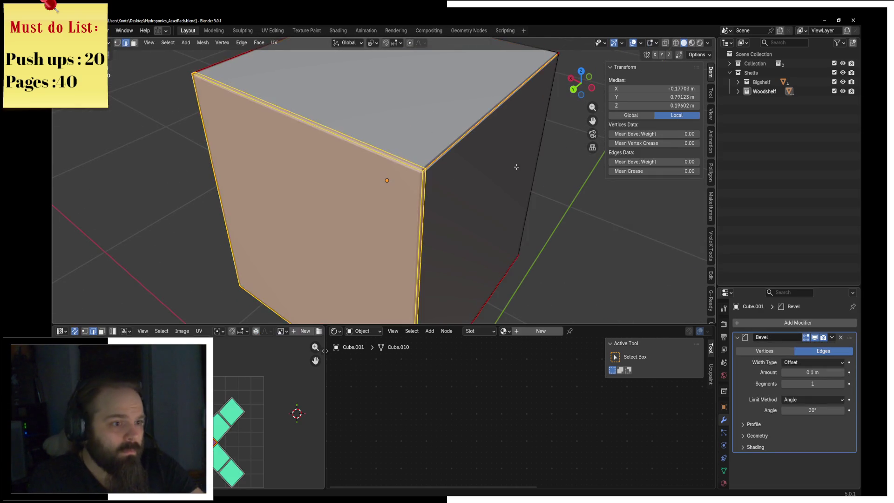
pyautogui.scroll(2, 460, 171)
pyautogui.moveTo(461, 171); pyautogui.dragTo(478, 173, button='middle')
pyautogui.click(263, 189)
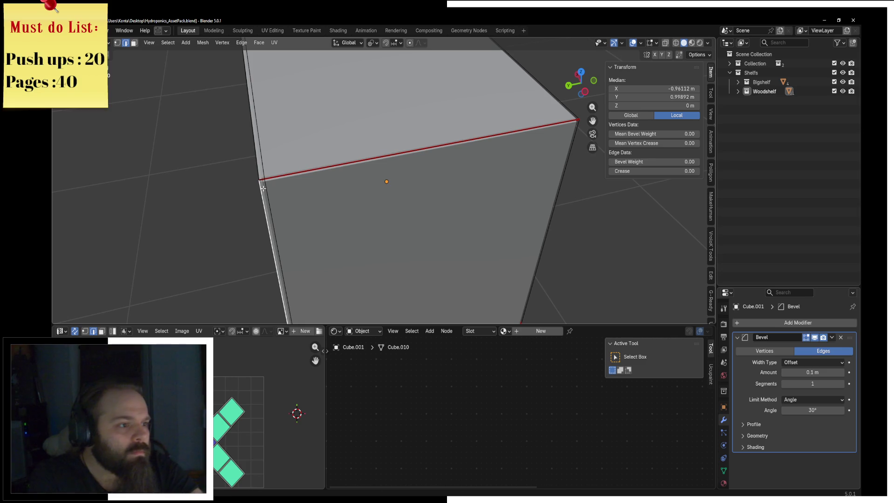
pyautogui.press('l')
pyautogui.press('KP_7')
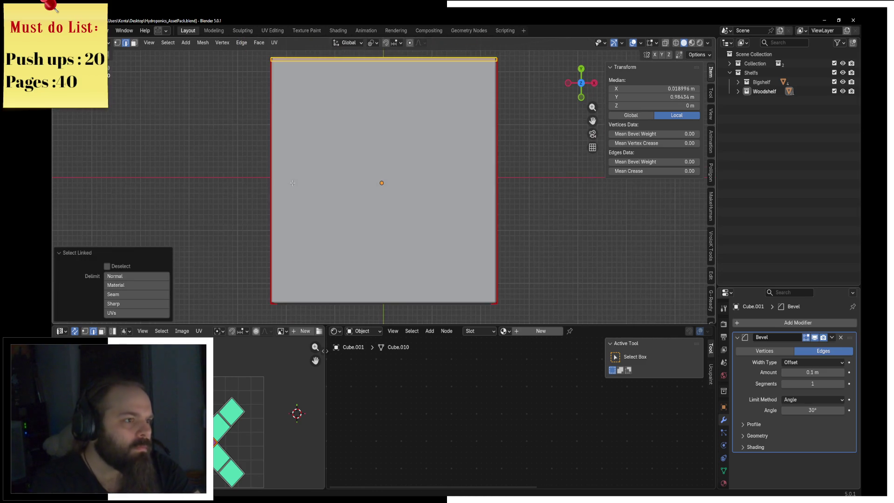
pyautogui.keyDown('shift'); pyautogui.moveTo(350, 221); pyautogui.dragTo(353, 322, button='middle'); pyautogui.keyUp('shift')
pyautogui.scroll(1, 398, 189)
pyautogui.scroll(2, 398, 189)
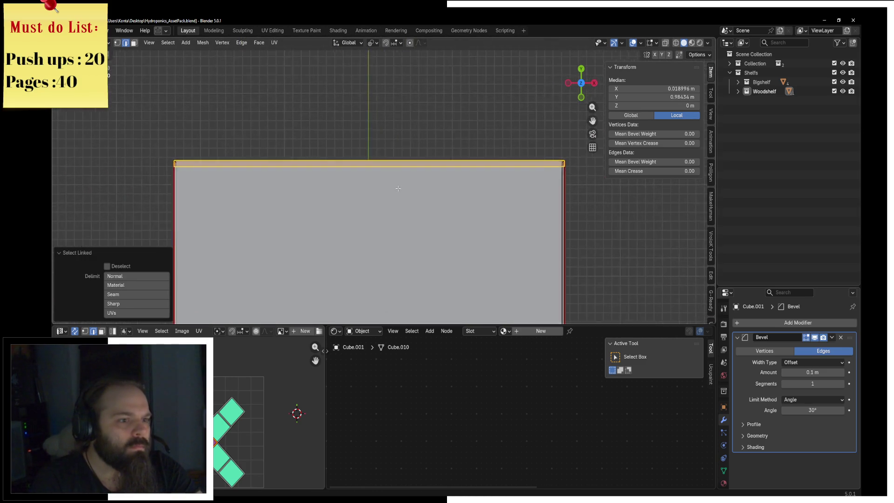
pyautogui.scroll(3, 398, 189)
pyautogui.press('g')
pyautogui.press('y')
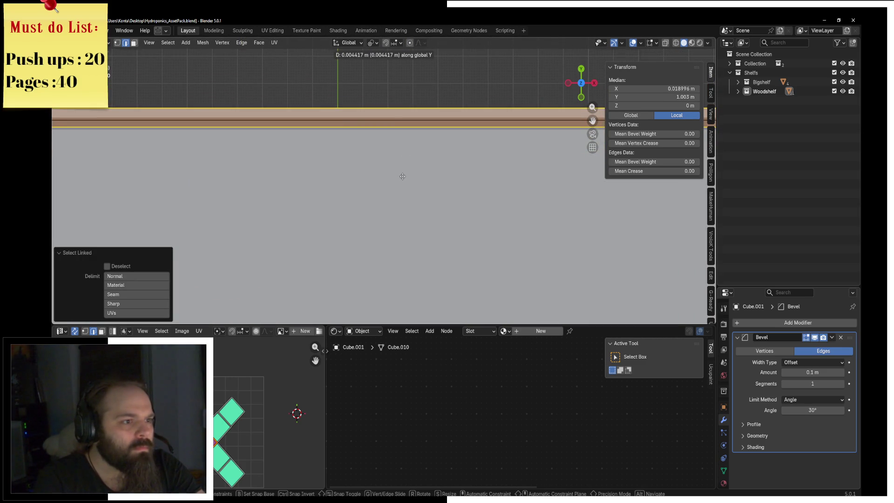
pyautogui.click(392, 125)
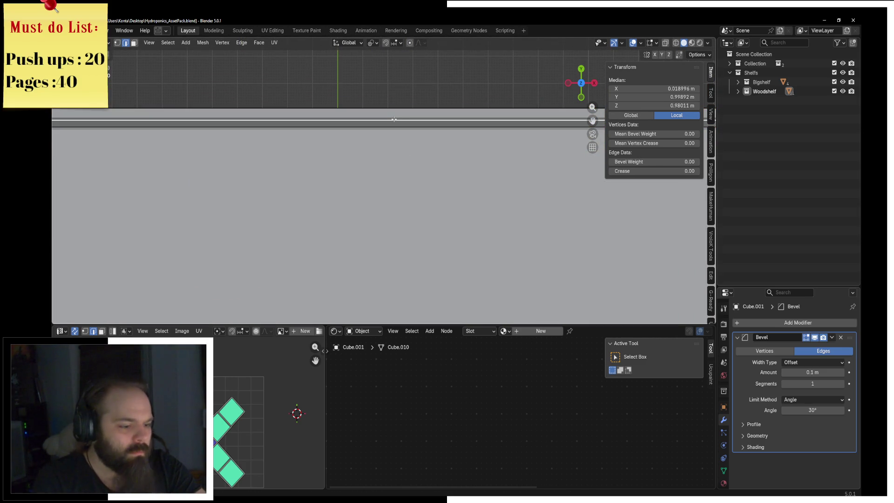
pyautogui.hotkey('ctrl', 'l')
pyautogui.scroll(-2, 391, 133)
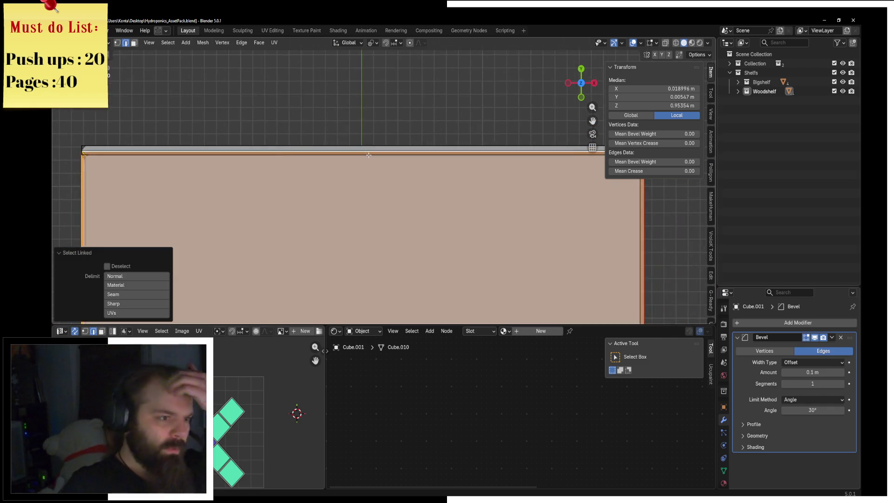
pyautogui.scroll(-2, 369, 155)
# Step: Check the frame in Object Mode, then shift an edge of the shelf top slightly along Y from the top view
pyautogui.moveTo(369, 155); pyautogui.dragTo(418, 138, button='middle')
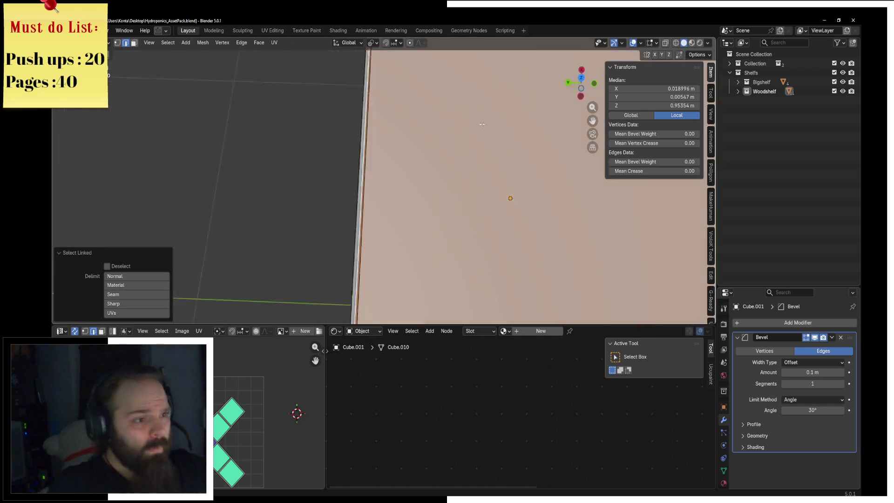
pyautogui.hotkey('ctrl', 'Tab')
pyautogui.click(405, 139)
pyautogui.moveTo(411, 180); pyautogui.dragTo(411, 176, button='middle')
pyautogui.hotkey('ctrl', 'Tab')
pyautogui.click(475, 188)
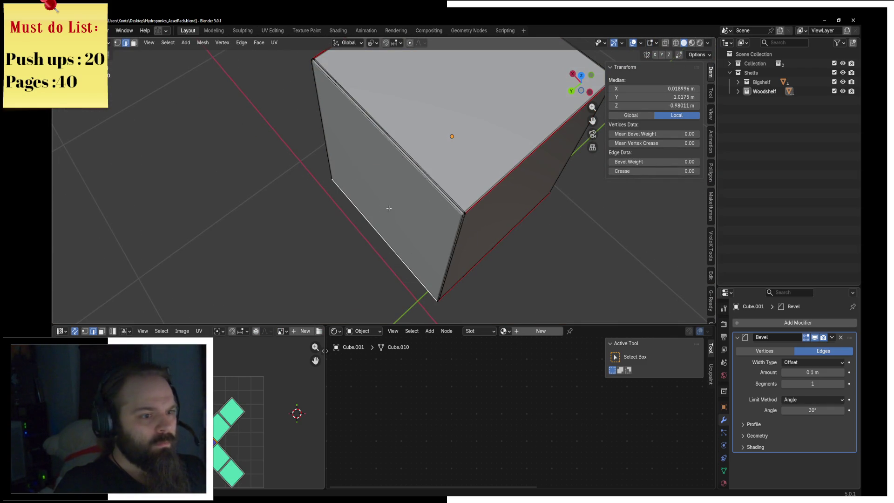
pyautogui.hotkey('ctrl', 'l')
pyautogui.moveTo(389, 208); pyautogui.dragTo(334, 180, button='middle')
pyautogui.press('KP_1')
pyautogui.press('`')
pyautogui.click(301, 135)
pyautogui.click(320, 155)
pyautogui.press('c')
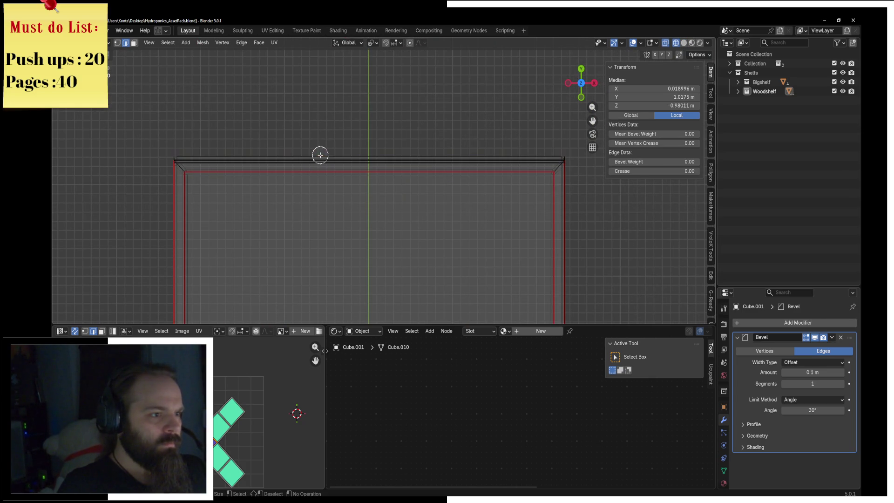
pyautogui.press('Escape')
pyautogui.scroll(5, 326, 148)
pyautogui.press('g')
pyautogui.press('y')
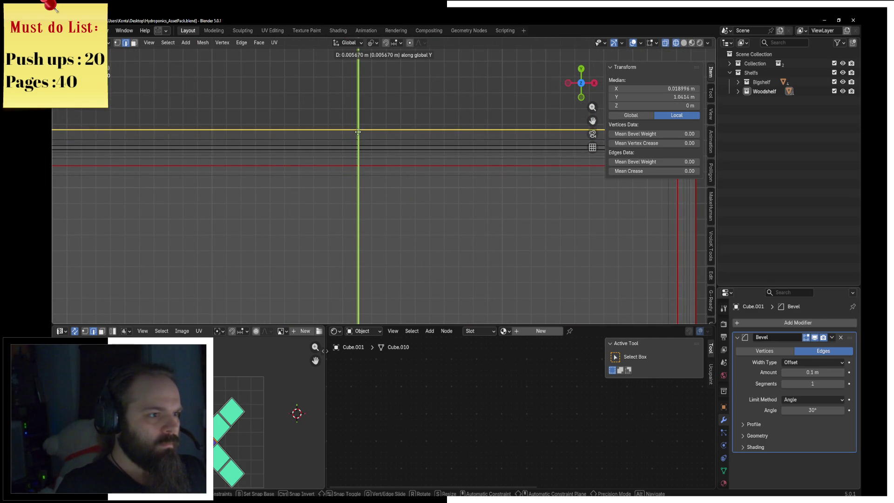
pyautogui.click(357, 133)
# Step: Move the connected shelf face slightly along Y from the front view and return to Object Mode
pyautogui.press('KP_1')
pyautogui.press('l')
pyautogui.scroll(2, 393, 133)
pyautogui.click(395, 132)
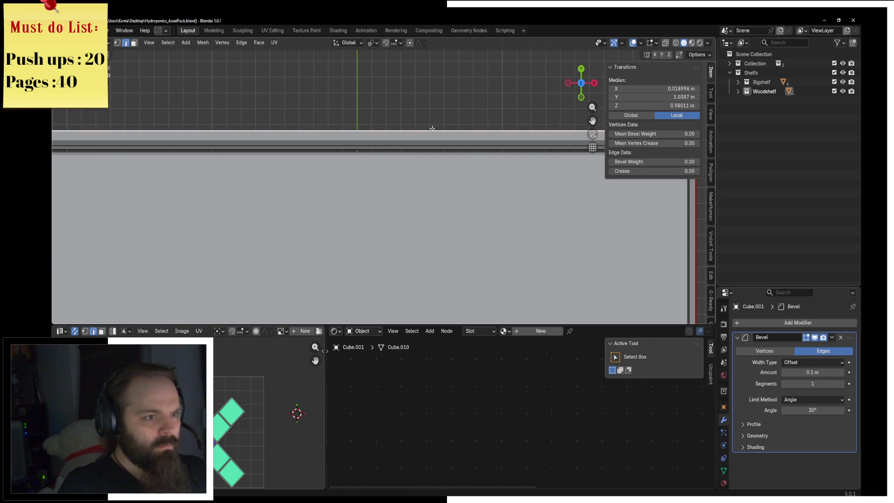
pyautogui.press('l')
pyautogui.press('g')
pyautogui.press('y')
pyautogui.click(449, 122)
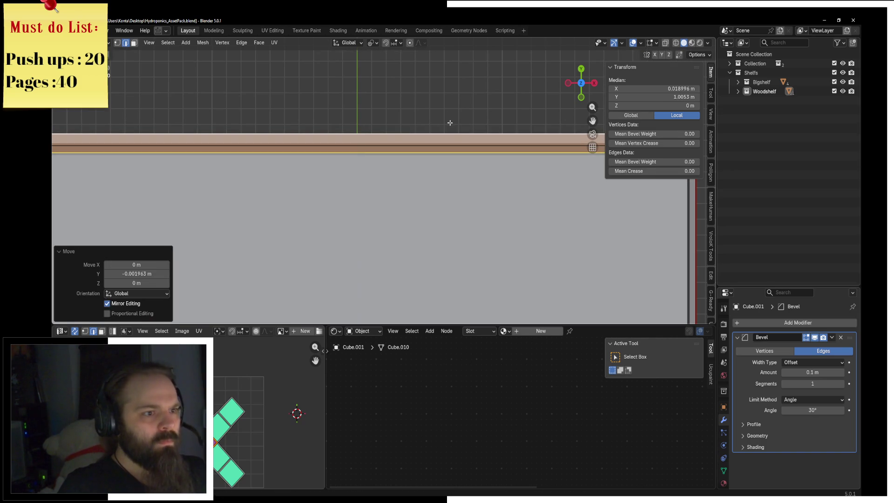
pyautogui.hotkey('ctrl', 'Tab')
pyautogui.click(414, 128)
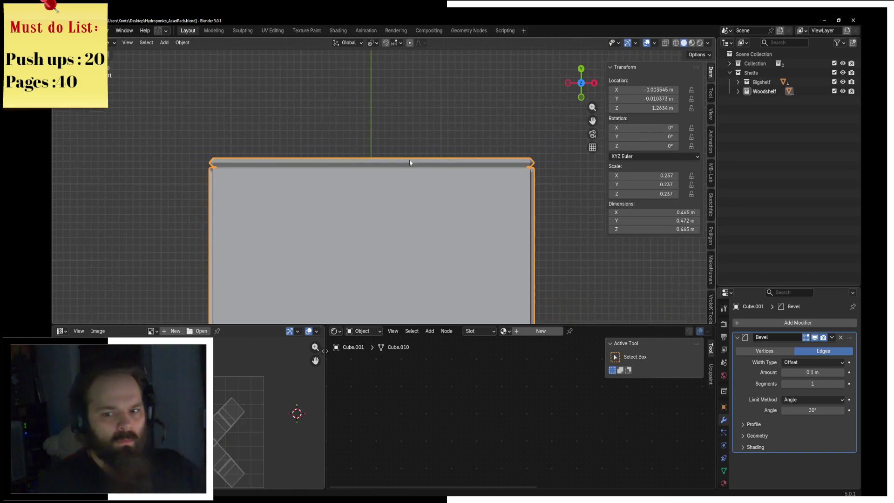
# Step: Add an edge loop near the box's corner and slide it into place
pyautogui.moveTo(409, 160); pyautogui.dragTo(454, 203, button='middle')
pyautogui.scroll(3, 480, 149)
pyautogui.moveTo(479, 150); pyautogui.dragTo(448, 167, button='middle')
pyautogui.hotkey('ctrl', 'Tab')
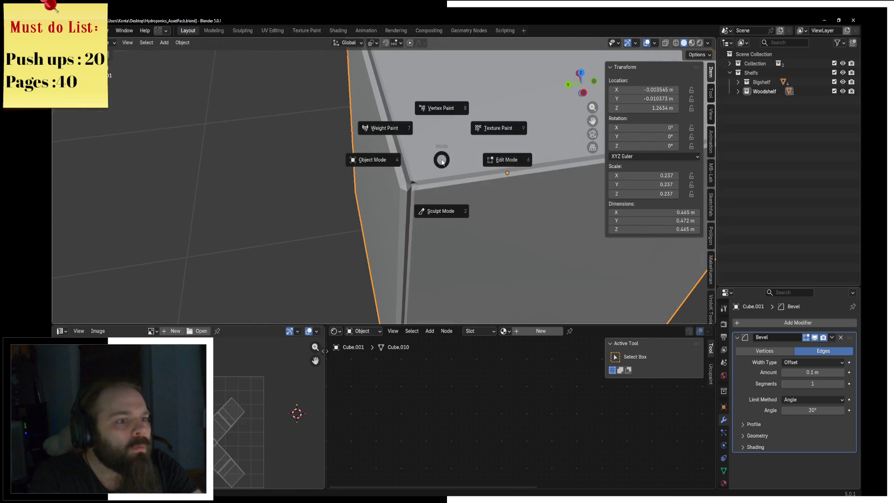
pyautogui.click(503, 158)
pyautogui.moveTo(503, 157); pyautogui.dragTo(443, 188, button='middle')
pyautogui.hotkey('ctrl', 'r')
pyautogui.click(444, 188)
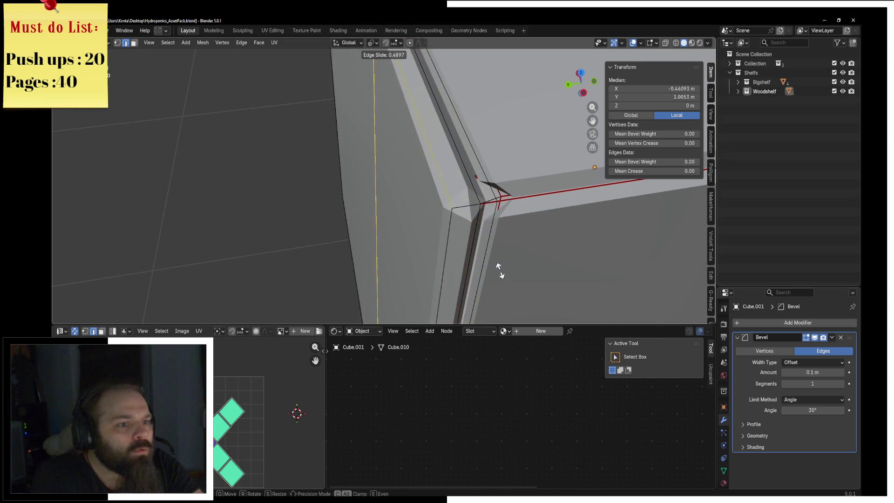
pyautogui.click(507, 87)
pyautogui.hotkey('ctrl', 'Tab')
pyautogui.click(419, 105)
# Step: Shift the thin side slab slightly along Y to close its corner gap
pyautogui.moveTo(453, 116)
pyautogui.mouseDown(button='middle')
pyautogui.moveTo(462, 134)
pyautogui.moveTo(371, 119)
pyautogui.moveTo(365, 127)
pyautogui.moveTo(457, 161)
pyautogui.mouseUp(button='middle')
pyautogui.hotkey('ctrl', 'Tab')
pyautogui.click(419, 118)
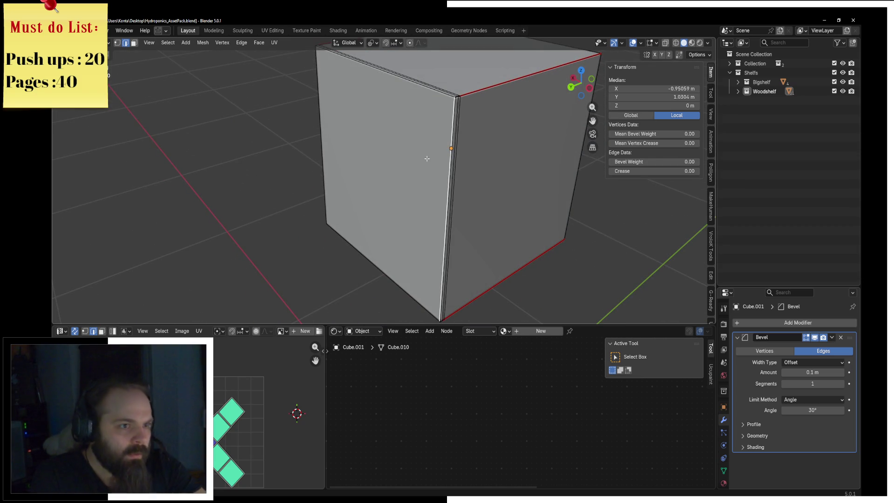
pyautogui.press('l')
pyautogui.moveTo(427, 158)
pyautogui.mouseDown(button='middle')
pyautogui.moveTo(419, 147)
pyautogui.moveTo(443, 189)
pyautogui.moveTo(415, 171)
pyautogui.mouseUp(button='middle')
pyautogui.press('g')
pyautogui.press('y')
pyautogui.click(417, 139)
pyautogui.press('KP_1')
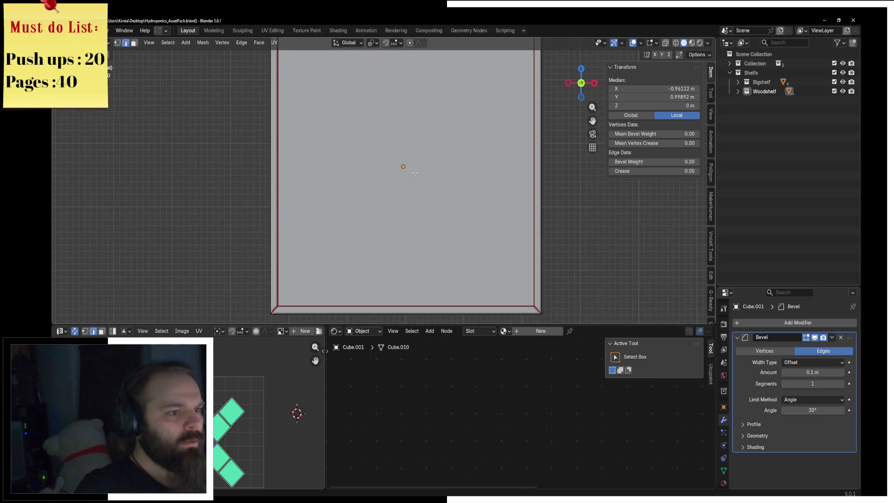
# Step: Box-select the box's right-edge vertices in an orthographic view and change the viewport shading
pyautogui.press('`')
pyautogui.click(479, 171)
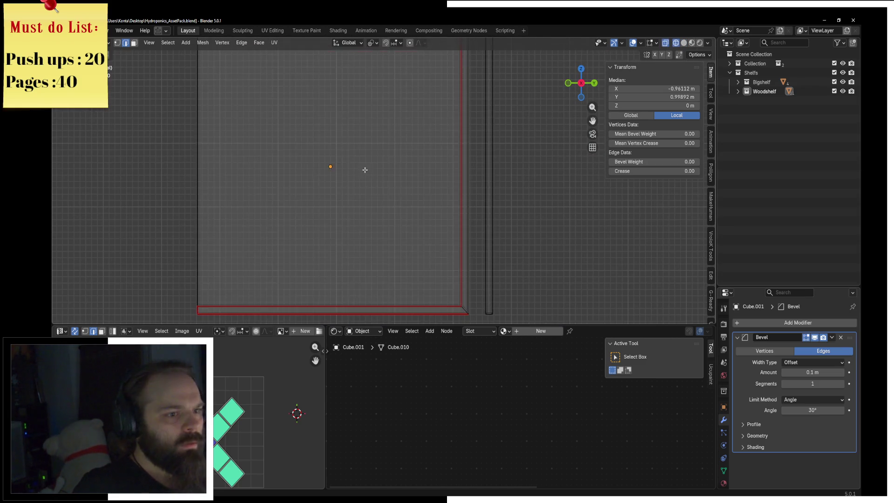
pyautogui.scroll(-2, 345, 59)
pyautogui.moveTo(355, 62); pyautogui.dragTo(393, 317)
pyautogui.scroll(-2, 440, 212)
pyautogui.scroll(4, 374, 183)
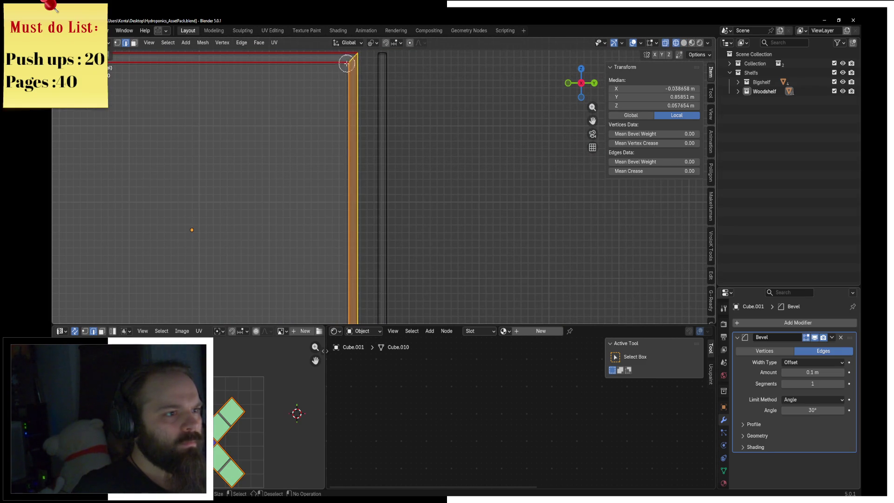
pyautogui.moveTo(347, 63); pyautogui.dragTo(331, 153, button='middle')
pyautogui.hotkey('ctrl', 'b')
pyautogui.press('Escape')
pyautogui.moveTo(410, 162)
pyautogui.mouseDown(button='middle')
pyautogui.moveTo(416, 210)
pyautogui.moveTo(453, 209)
pyautogui.moveTo(445, 227)
pyautogui.mouseUp(button='middle')
pyautogui.press('`')
pyautogui.moveTo(450, 228); pyautogui.dragTo(457, 190, button='middle')
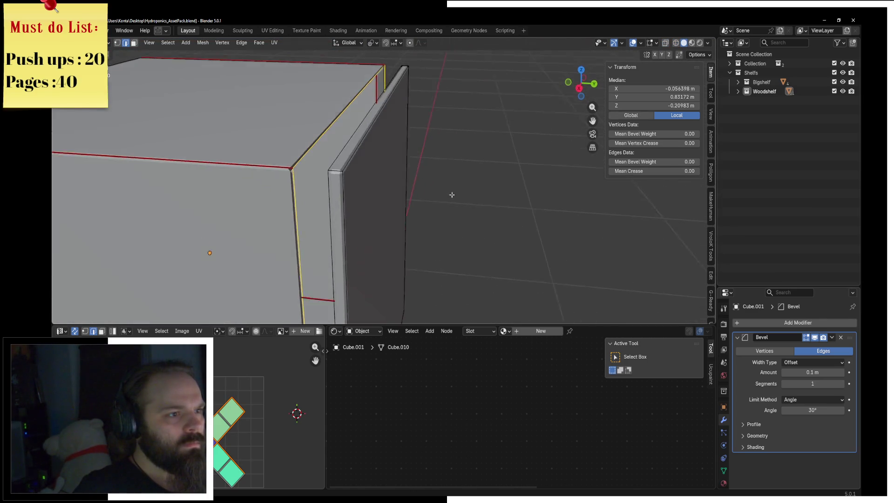
pyautogui.press('KP_1')
pyautogui.press('`')
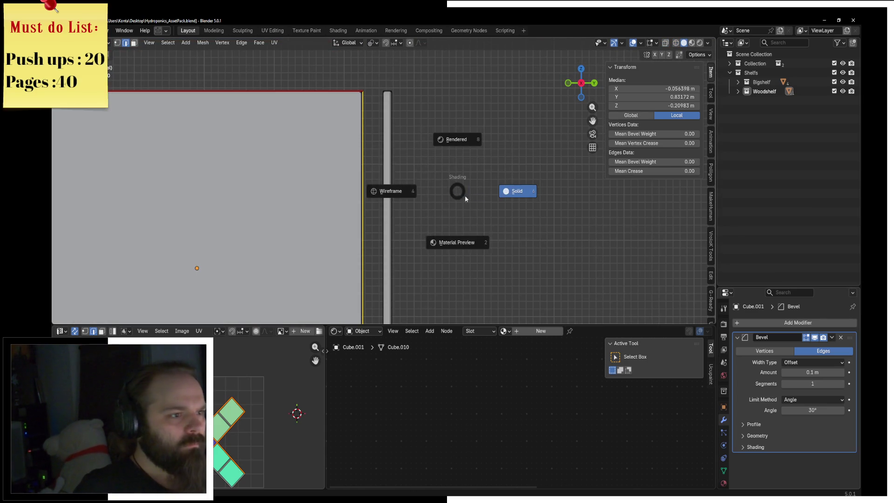
pyautogui.click(413, 187)
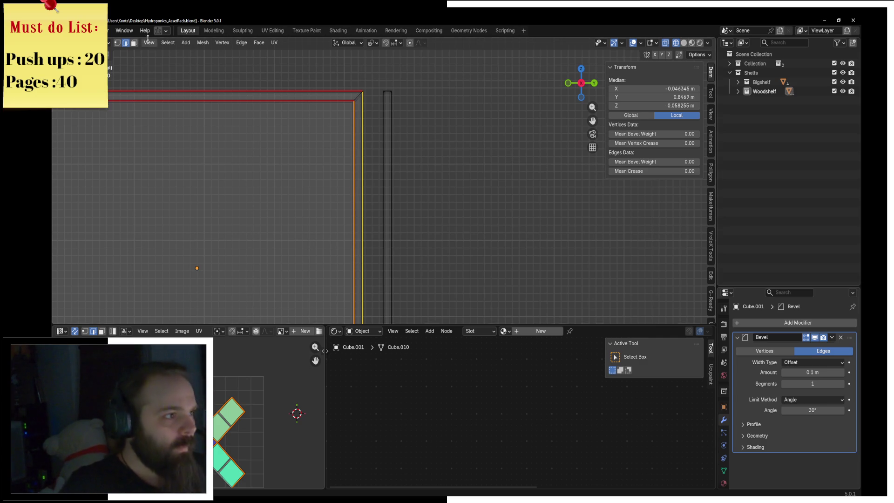
# Step: Flatten the right-edge vertices onto one Y plane by scaling Y to 0, redoing after an undo
pyautogui.press('c')
pyautogui.moveTo(187, 96); pyautogui.dragTo(339, 105)
pyautogui.keyDown('shift'); pyautogui.moveTo(349, 102); pyautogui.dragTo(385, 304, button='middle'); pyautogui.keyUp('shift')
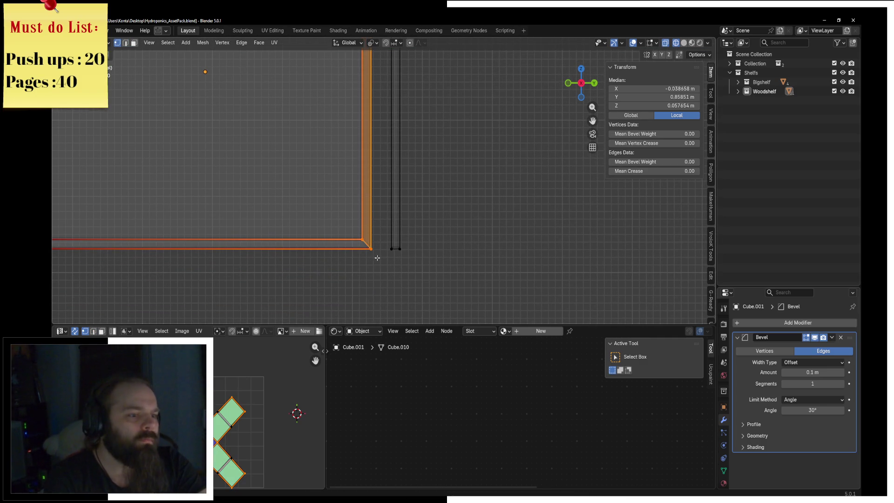
pyautogui.press('0')
pyautogui.press('Return')
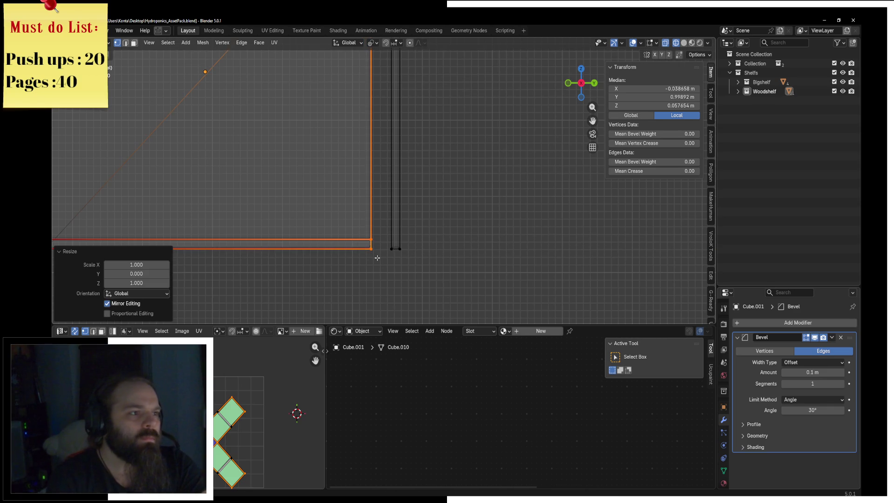
pyautogui.hotkey('ctrl', 'z')
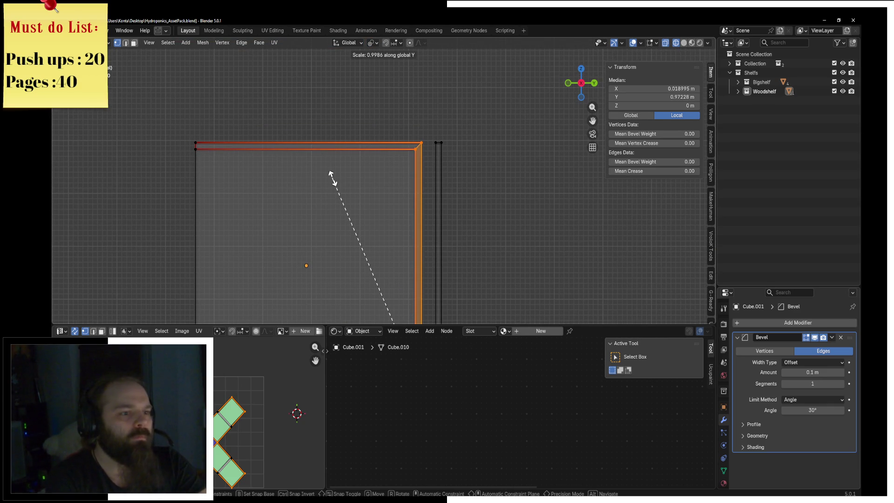
pyautogui.press('0')
pyautogui.press('Return')
# Step: Select the whole side panel and shift it along Y to sit against the box, then return to Object Mode
pyautogui.moveTo(333, 179); pyautogui.dragTo(496, 170, button='middle')
pyautogui.hotkey('ctrl', 'Tab')
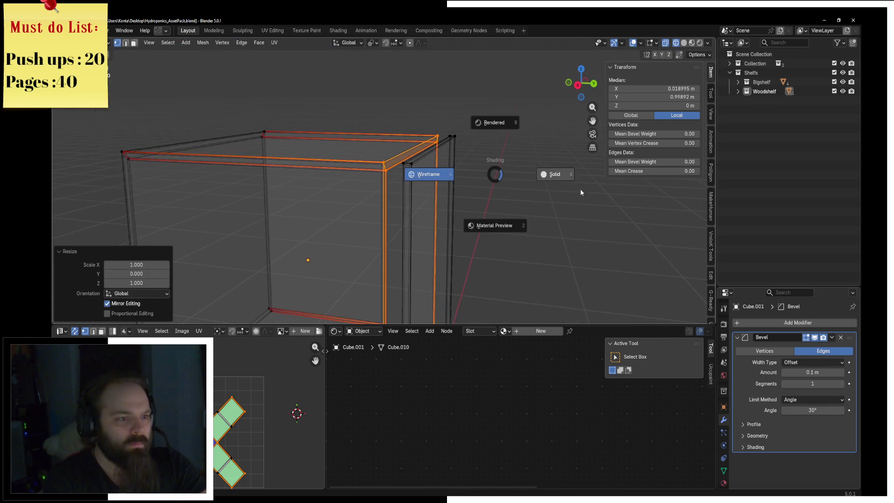
pyautogui.press('Escape')
pyautogui.hotkey('alt', 'z')
pyautogui.hotkey('ctrl', 'Tab')
pyautogui.press('Escape')
pyautogui.hotkey('alt', 'a')
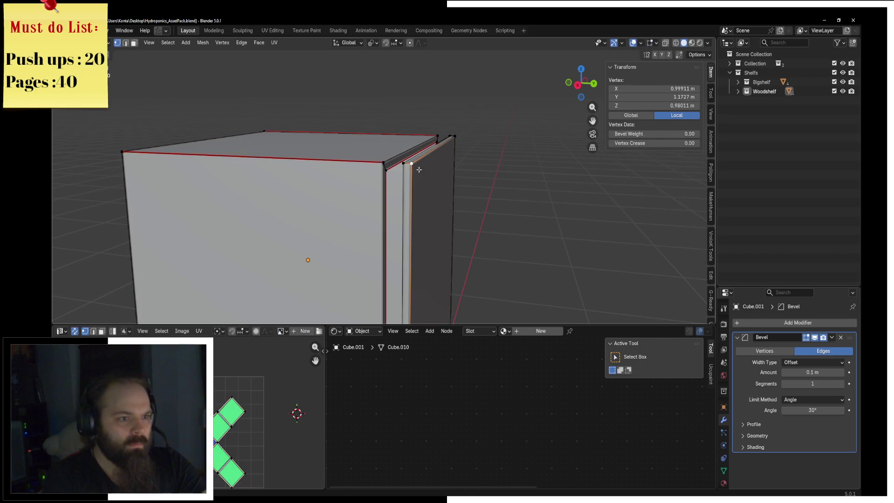
pyautogui.press('l')
pyautogui.moveTo(425, 168); pyautogui.dragTo(408, 175, button='middle')
pyautogui.press('g')
pyautogui.press('y')
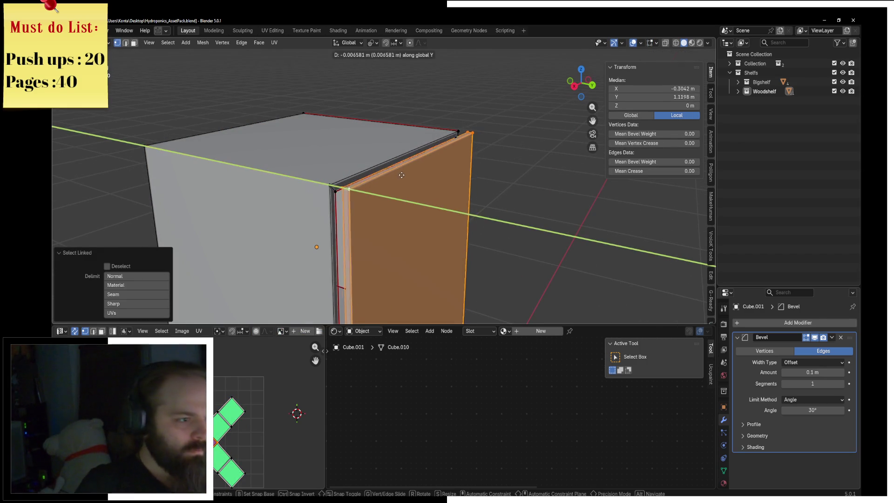
pyautogui.click(390, 174)
pyautogui.hotkey('ctrl', 'Tab')
pyautogui.click(329, 178)
# Step: Re-enter Edit Mode on the box, select a top corner vertex and bring up the command search
pyautogui.moveTo(433, 187); pyautogui.dragTo(492, 230, button='middle')
pyautogui.scroll(3, 441, 200)
pyautogui.scroll(2, 441, 200)
pyautogui.hotkey('ctrl', 'Tab')
pyautogui.click(494, 192)
pyautogui.scroll(-3, 493, 191)
pyautogui.scroll(-2, 493, 192)
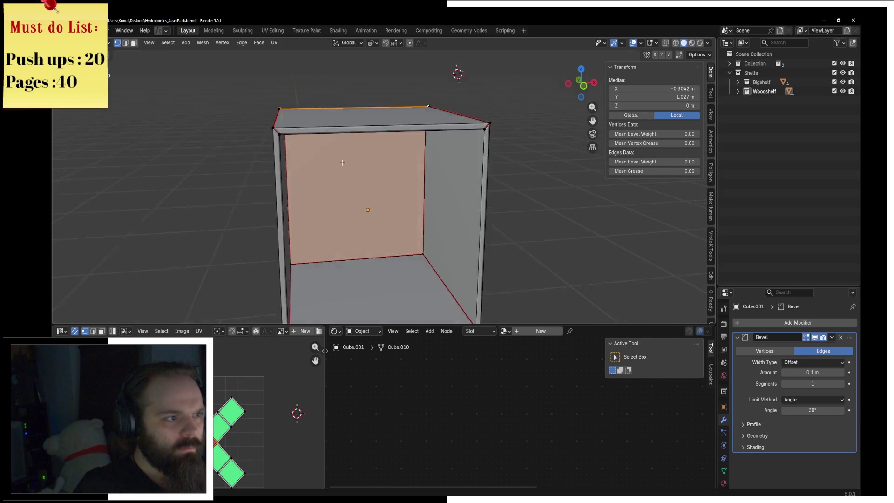
pyautogui.moveTo(494, 192); pyautogui.dragTo(396, 240, button='middle')
pyautogui.click(396, 240)
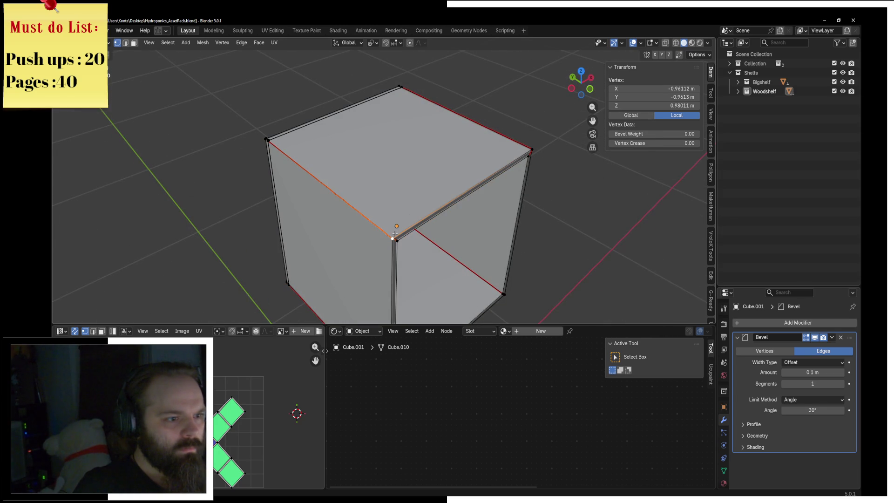
pyautogui.press('F3')
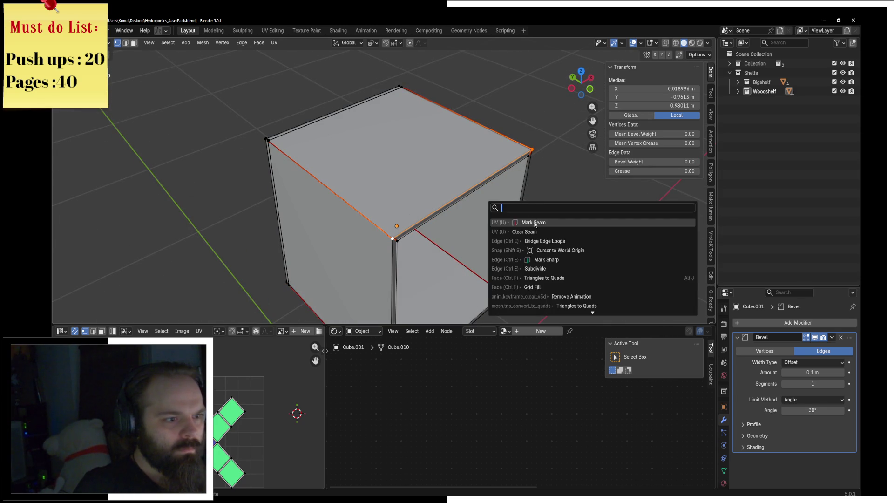
# Step: Mark the selected edge as a seam and unwrap the connected top face
pyautogui.click(535, 223)
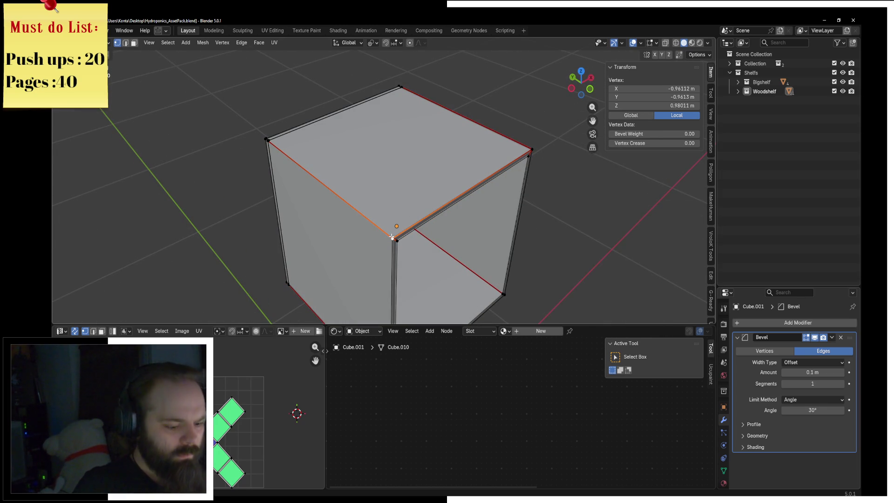
pyautogui.press('l')
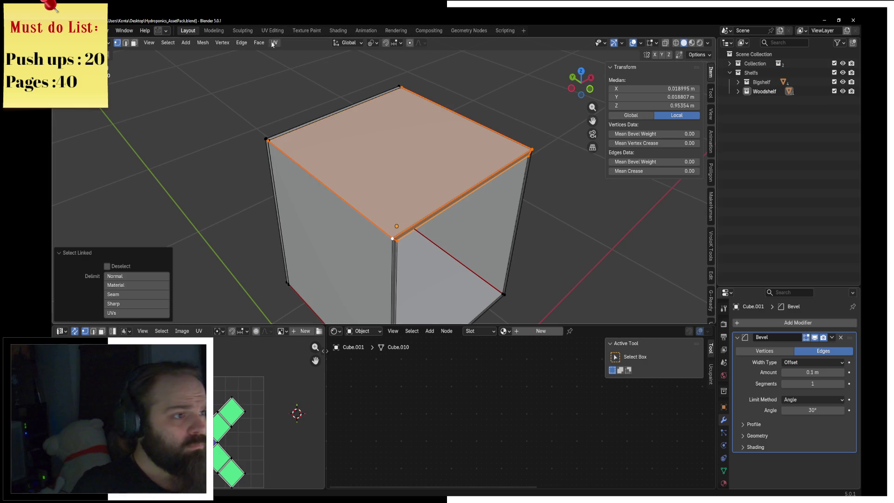
pyautogui.click(300, 55)
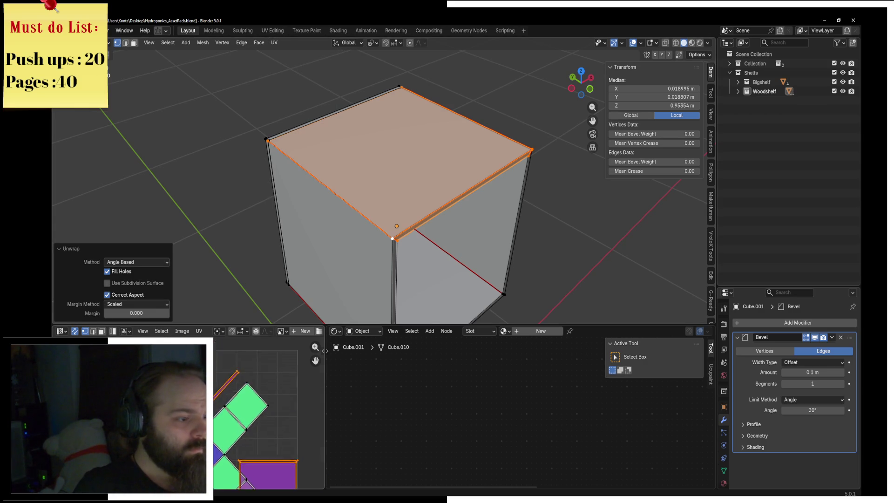
pyautogui.scroll(2, 269, 412)
pyautogui.scroll(2, 268, 412)
pyautogui.scroll(2, 269, 412)
pyautogui.click(267, 140)
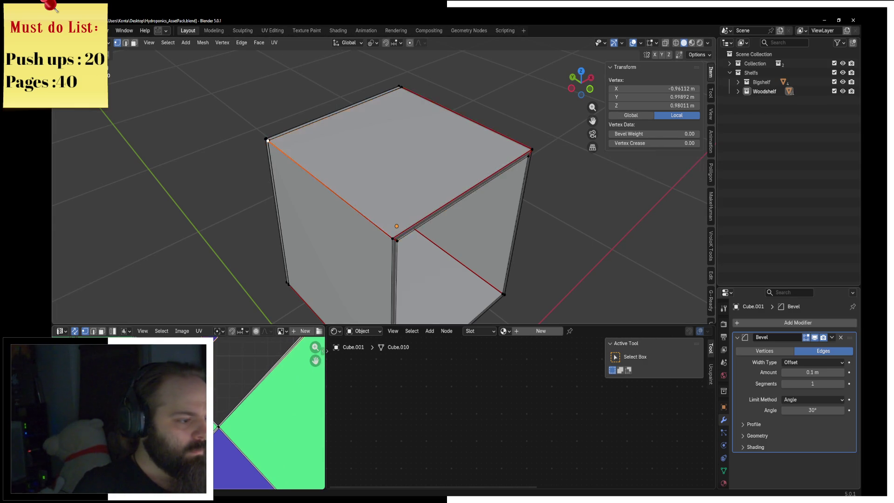
pyautogui.press('F3')
pyautogui.press('Escape')
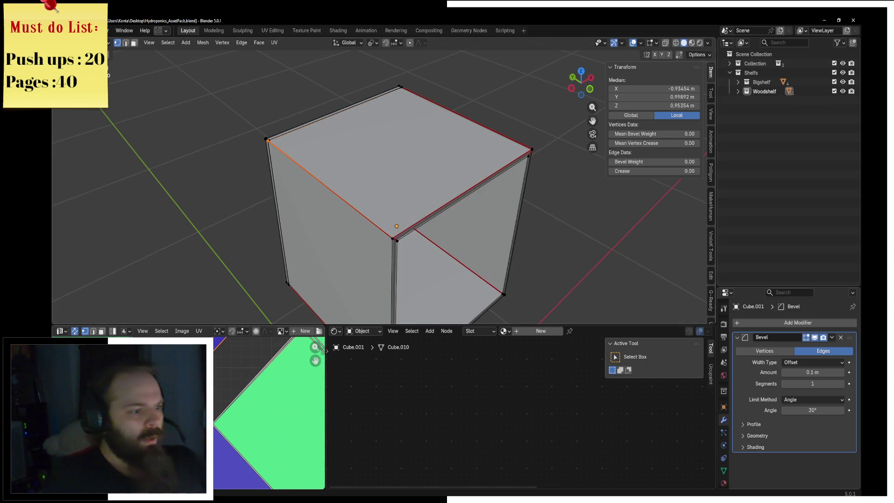
pyautogui.click(267, 141)
pyautogui.click(94, 332)
# Step: Unwrap the whole box mesh along its seams and rotate the blue UV island
pyautogui.press('F3')
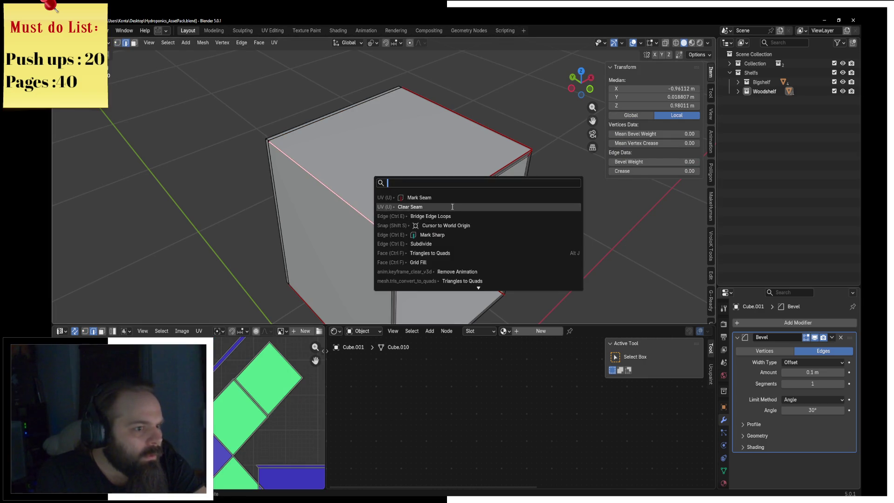
pyautogui.press('a')
pyautogui.click(276, 44)
pyautogui.click(297, 54)
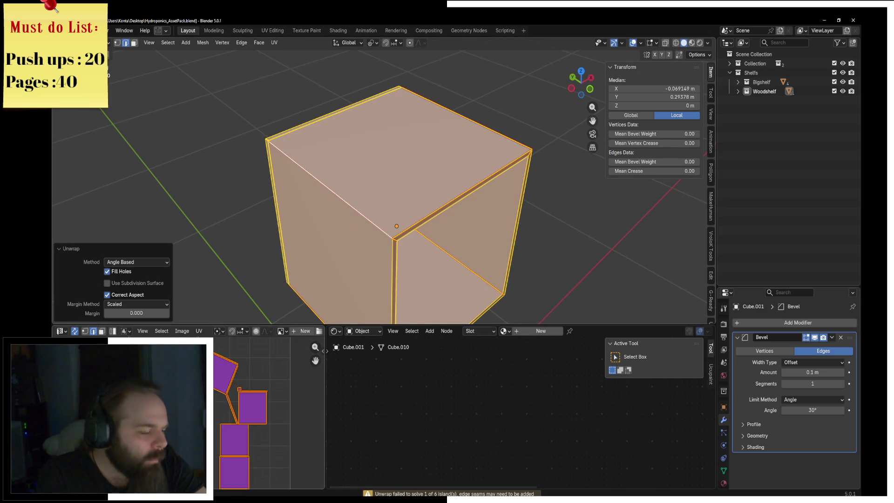
pyautogui.hotkey('alt', 'a')
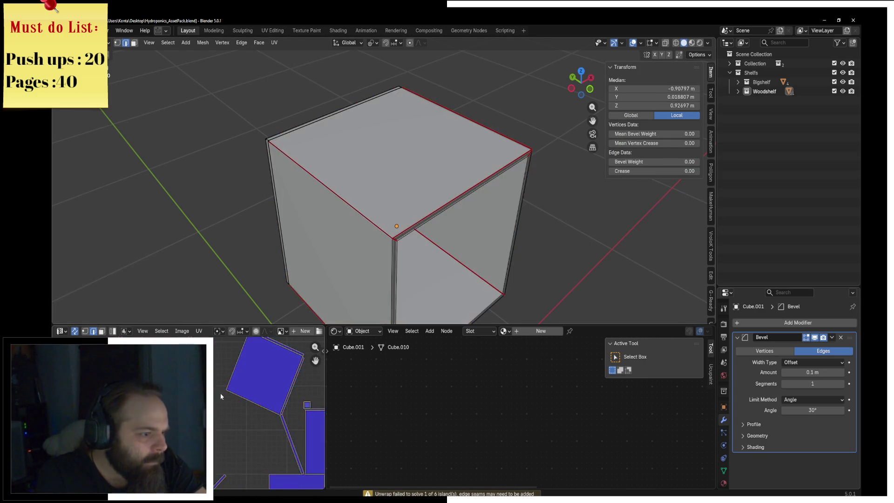
pyautogui.scroll(2, 262, 402)
pyautogui.scroll(2, 263, 402)
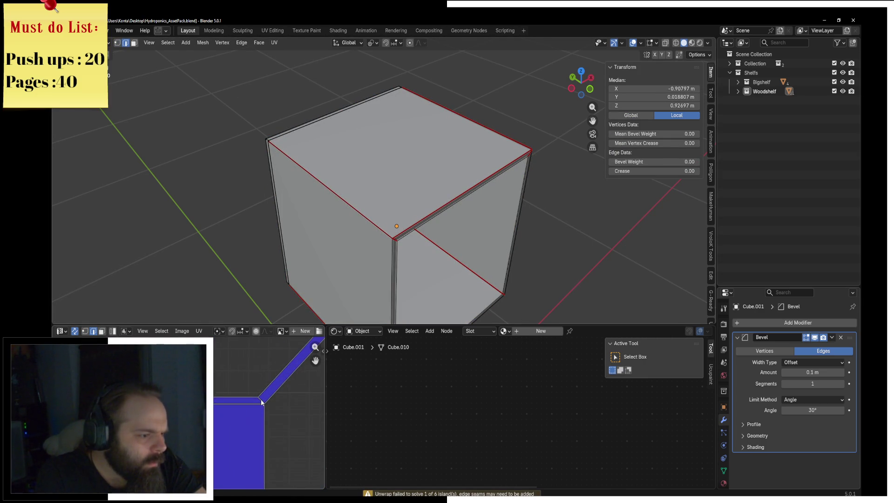
pyautogui.scroll(3, 261, 403)
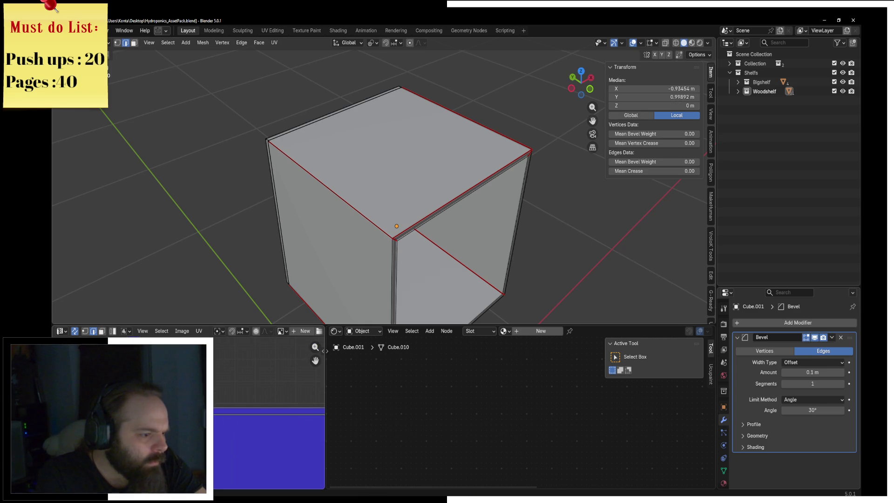
pyautogui.press('F3')
pyautogui.press('Escape')
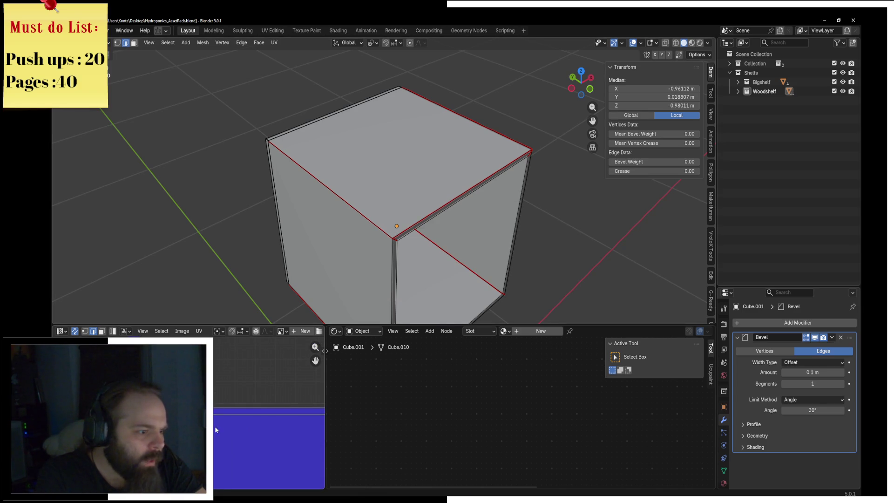
pyautogui.press('r')
# Step: Unwrap the entire box again along its seams and deselect it
pyautogui.press('F3')
pyautogui.press('Escape')
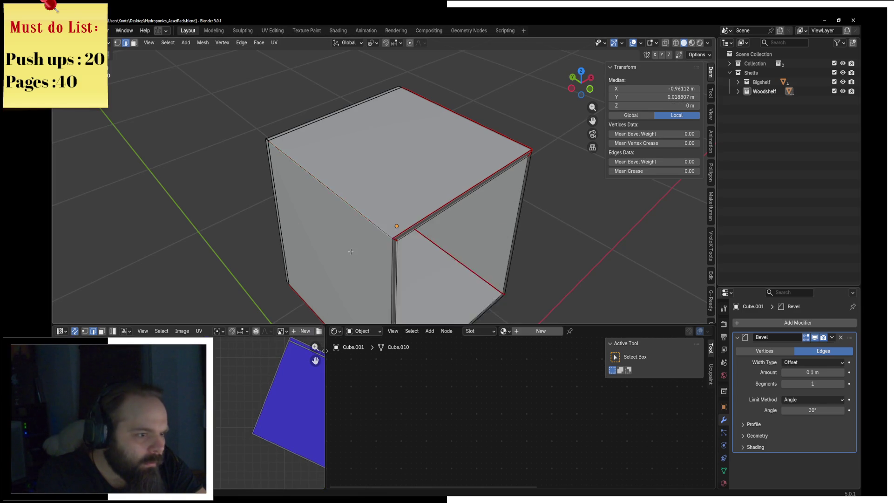
pyautogui.press('a')
pyautogui.click(274, 42)
pyautogui.click(300, 62)
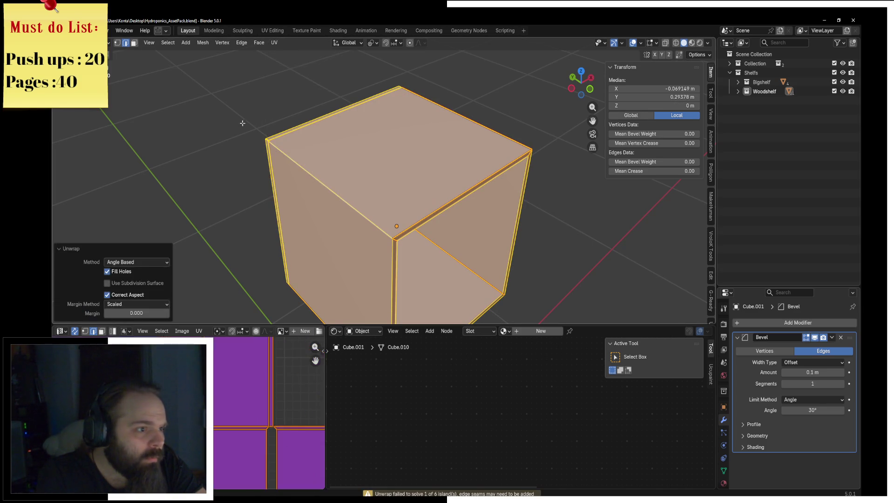
pyautogui.hotkey('alt', 'a')
# Step: Select the box's left side face and start pulling it away
pyautogui.click(328, 231)
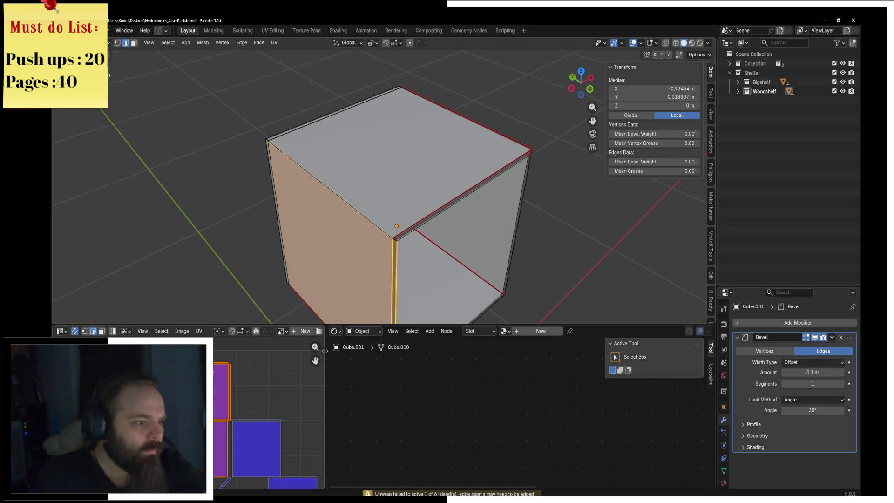
pyautogui.moveTo(328, 231); pyautogui.dragTo(293, 210, button='middle')
pyautogui.press('g')
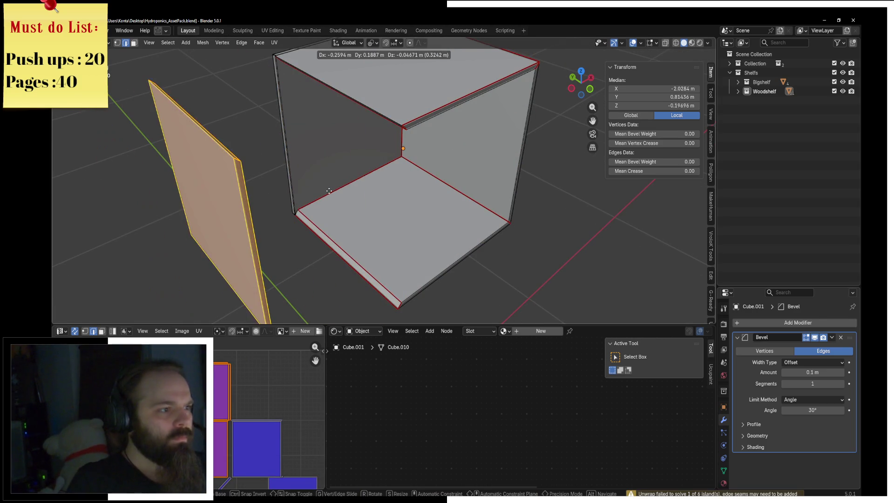
# Step: Hide the left side face and unwrap the remaining box faces
pyautogui.press('Escape')
pyautogui.press('h')
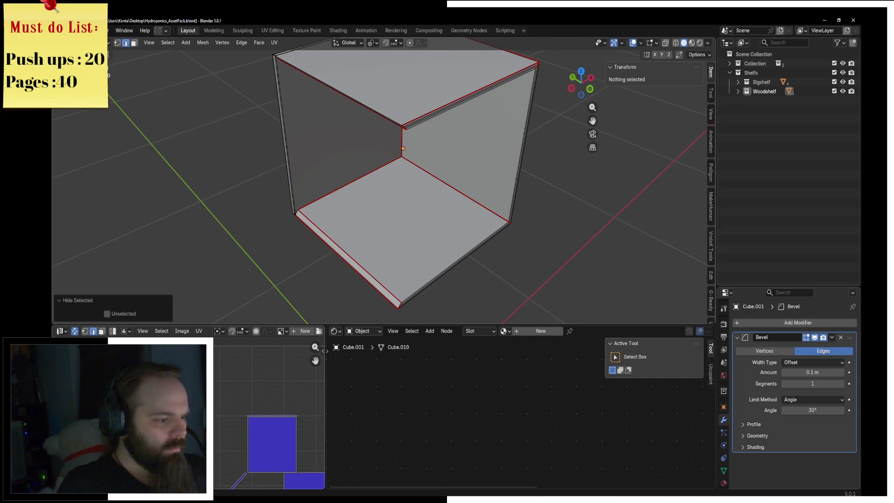
pyautogui.hotkey('alt', 'h')
pyautogui.scroll(3, 325, 351)
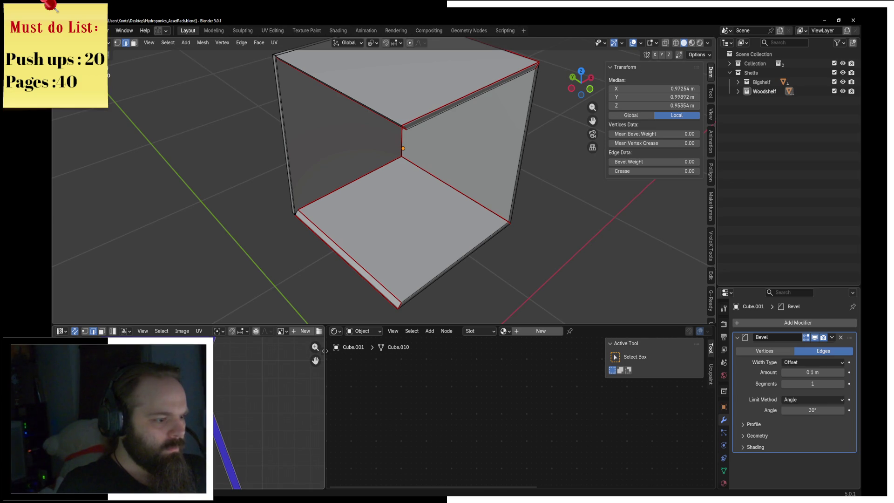
pyautogui.press('F3')
pyautogui.press('F3')
pyautogui.press('a')
pyautogui.click(274, 42)
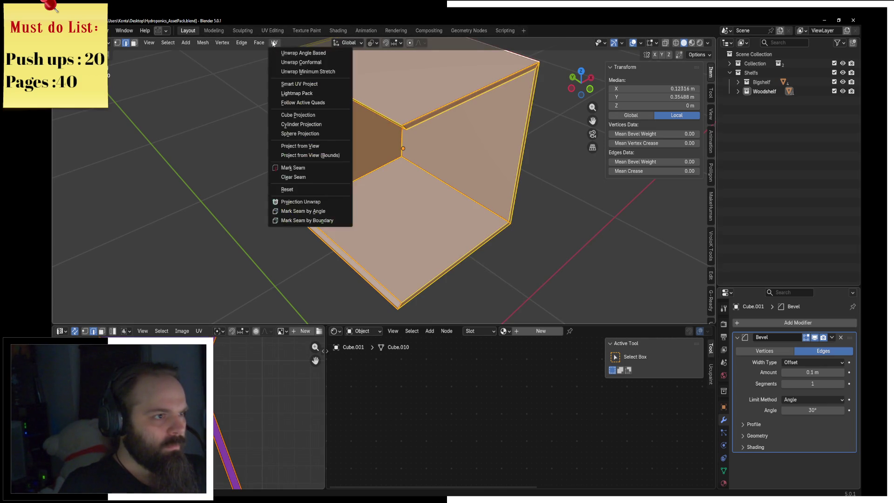
pyautogui.click(301, 53)
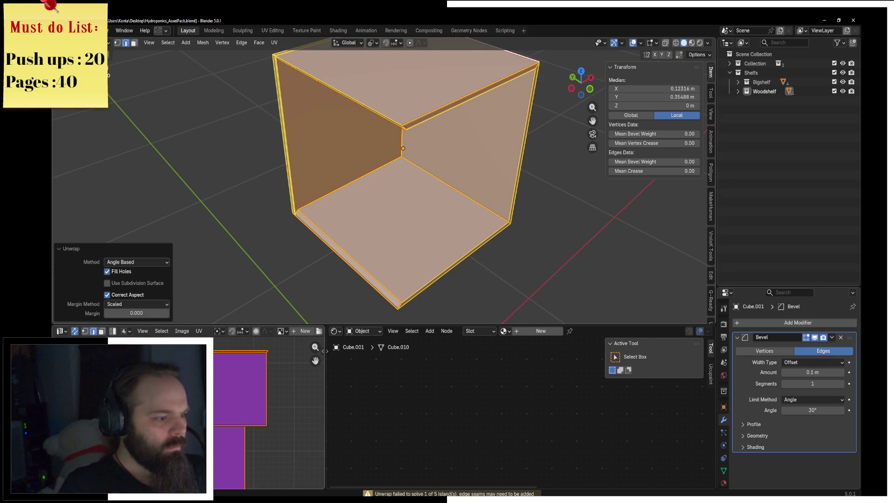
pyautogui.hotkey('alt', 'a')
pyautogui.scroll(-2, 217, 384)
pyautogui.scroll(-2, 217, 385)
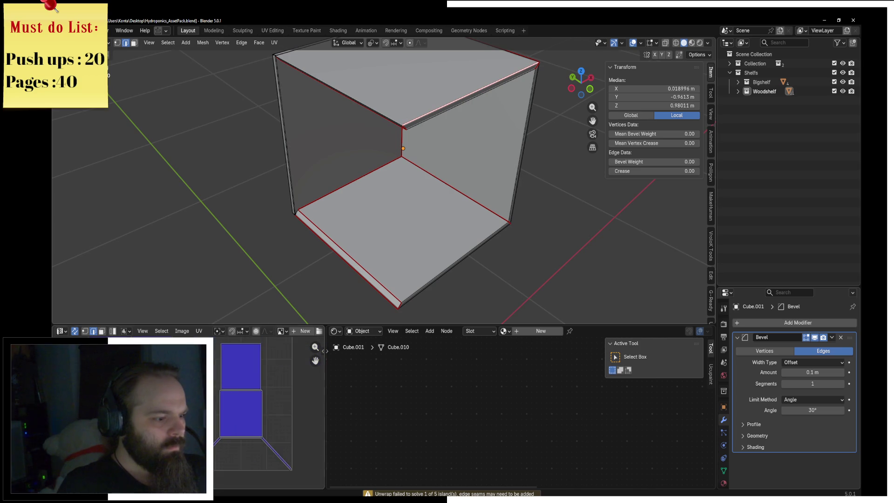
pyautogui.scroll(-2, 242, 394)
# Step: Mark another edge as a seam, re-unwrap the mesh and hide the top face
pyautogui.press('F3')
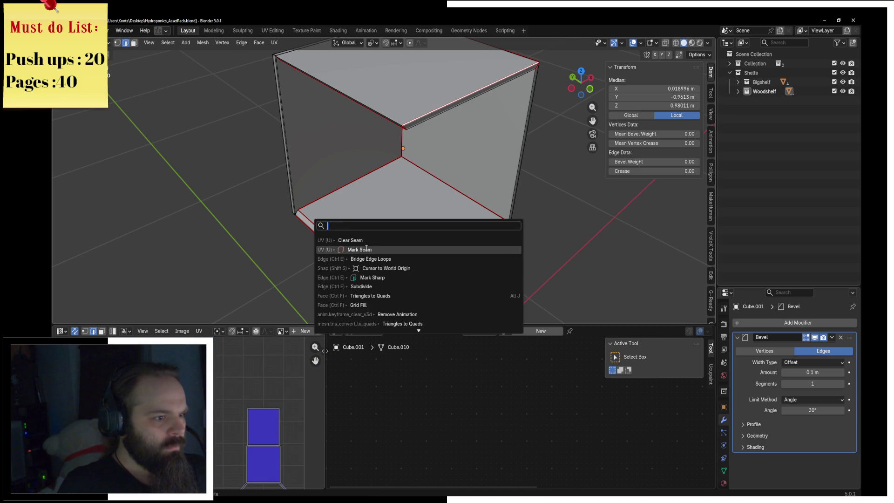
pyautogui.click(369, 239)
pyautogui.press('a')
pyautogui.click(275, 42)
pyautogui.click(297, 53)
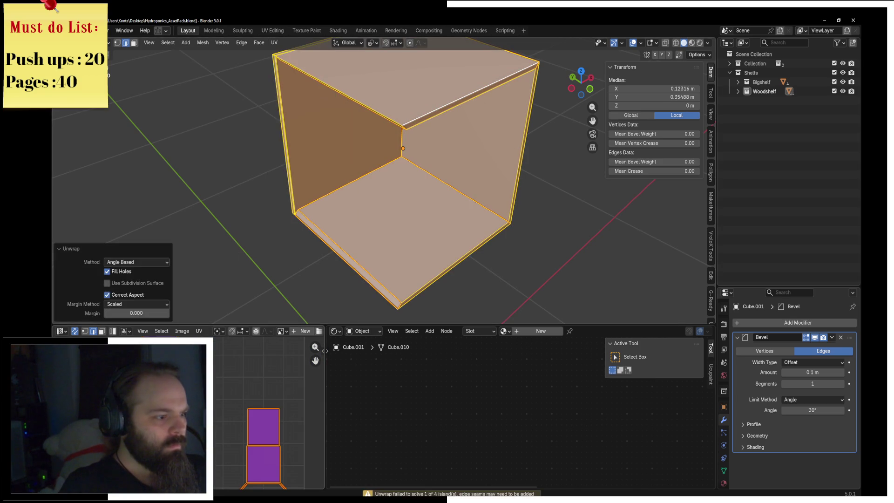
pyautogui.hotkey('alt', 'a')
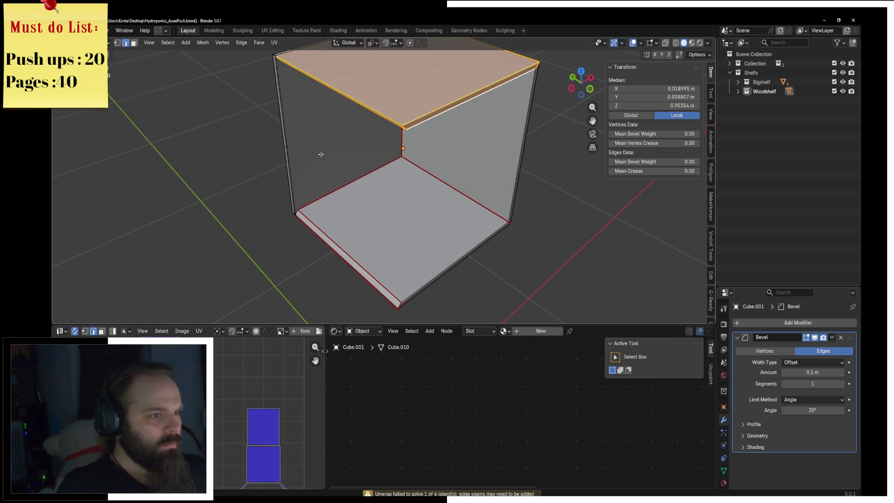
pyautogui.press('h')
pyautogui.scroll(3, 269, 412)
pyautogui.scroll(3, 269, 412)
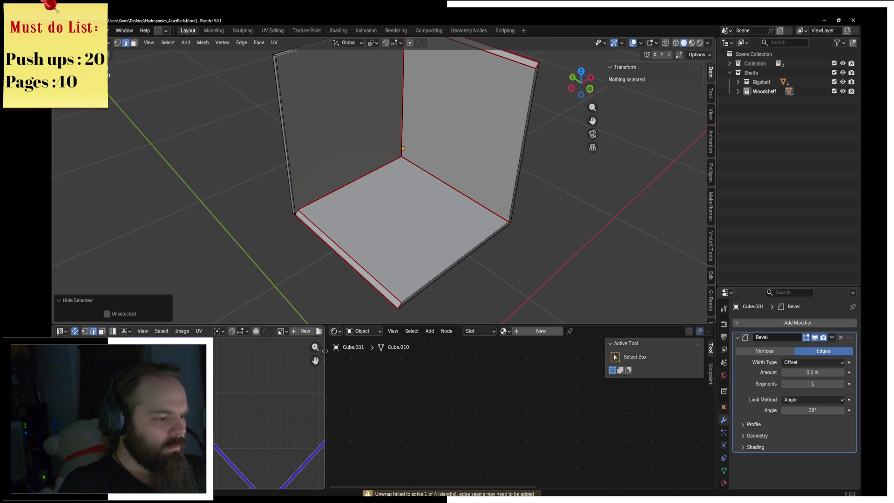
pyautogui.scroll(2, 322, 349)
# Step: Mark a further edge as a seam and unwrap the open box
pyautogui.click(255, 406)
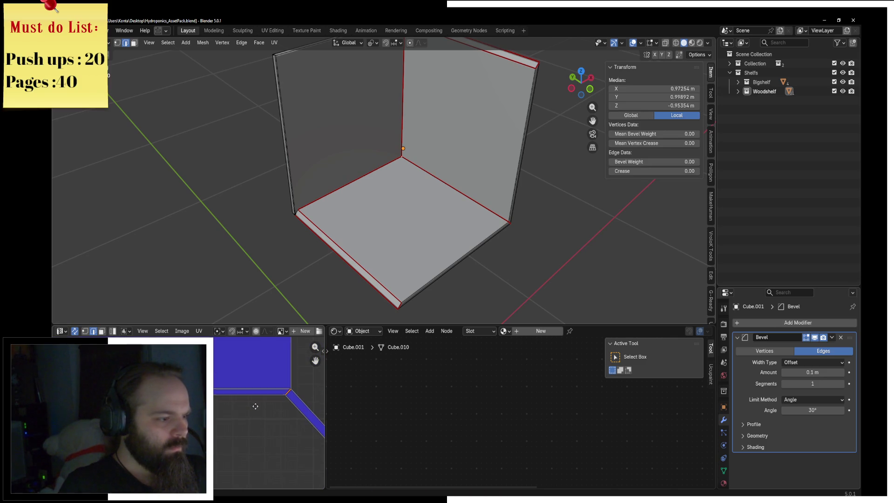
pyautogui.press('F3')
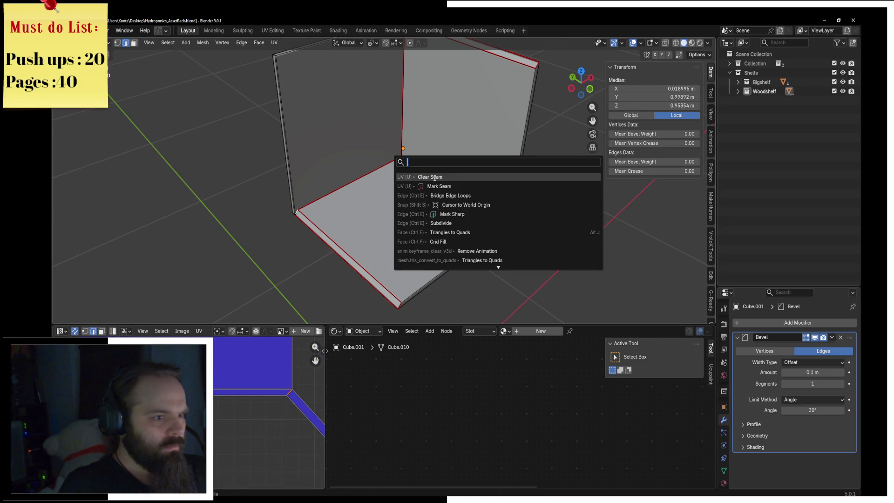
pyautogui.press('F3')
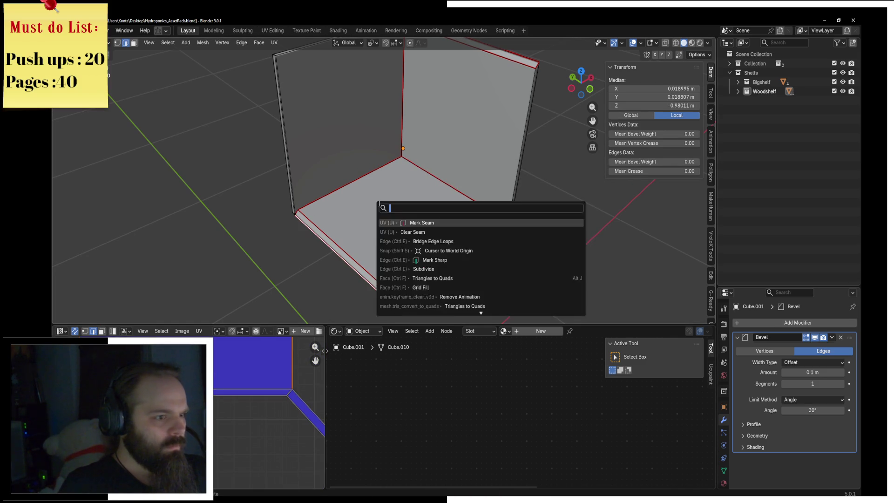
pyautogui.press('a')
pyautogui.click(273, 43)
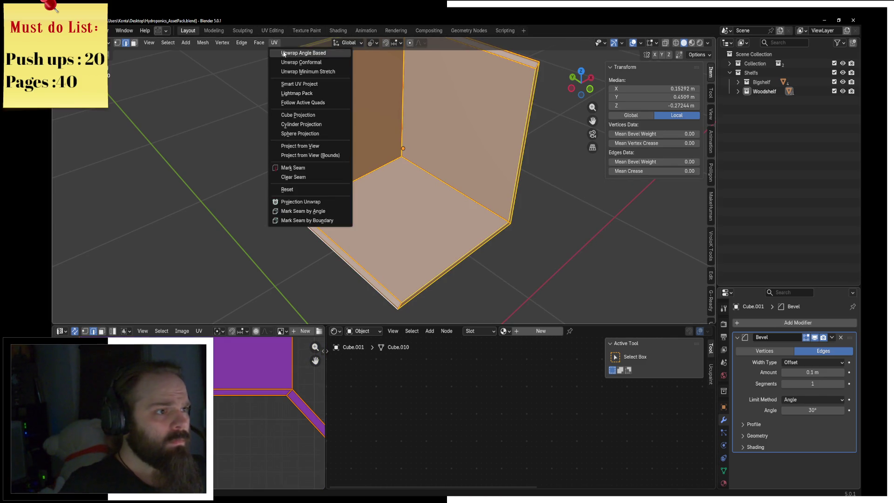
pyautogui.click(296, 54)
pyautogui.scroll(-2, 248, 384)
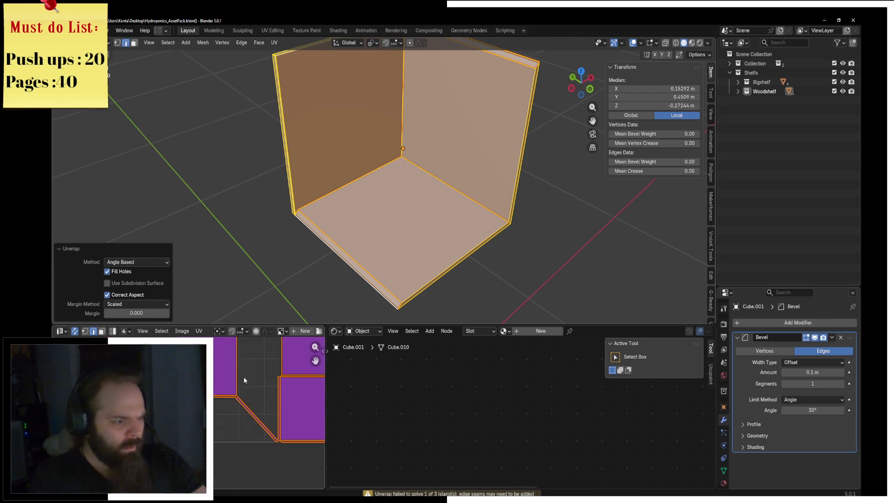
pyautogui.scroll(-2, 258, 398)
pyautogui.hotkey('alt', 'a')
# Step: Isolate the separate left side panel and unwrap it
pyautogui.click(271, 432)
pyautogui.press('a')
pyautogui.click(272, 42)
pyautogui.click(296, 54)
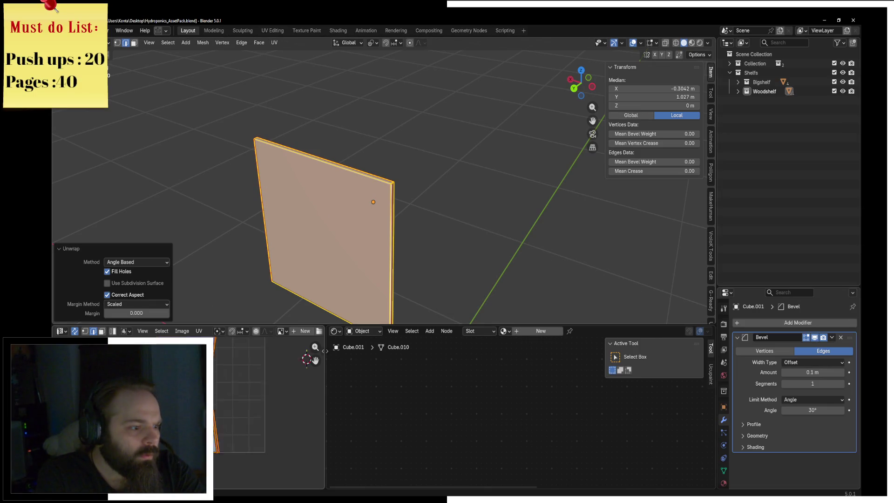
pyautogui.scroll(3, 268, 413)
pyautogui.scroll(2, 269, 412)
pyautogui.scroll(1, 270, 412)
pyautogui.hotkey('alt', 'a')
pyautogui.scroll(2, 268, 412)
pyautogui.scroll(2, 269, 413)
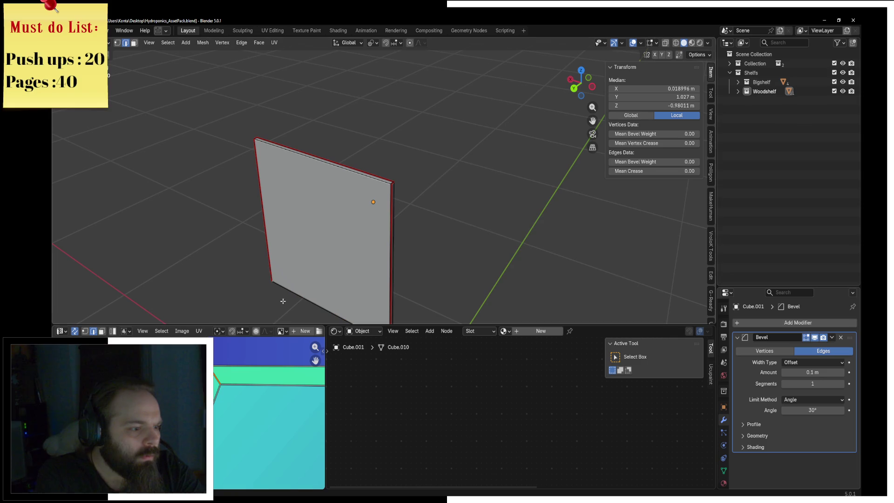
# Step: Unwrap the side panel again angle-based and reveal all hidden box faces
pyautogui.press('F3')
pyautogui.click(439, 208)
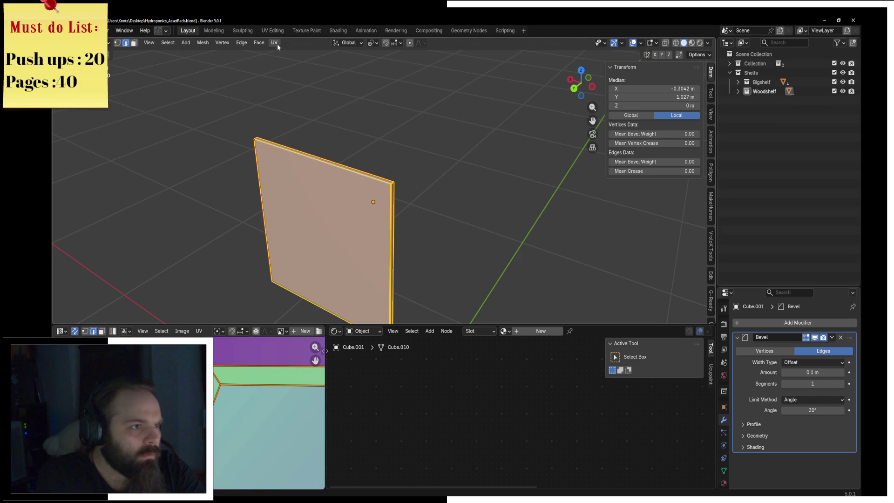
pyautogui.click(277, 44)
pyautogui.click(287, 53)
pyautogui.hotkey('alt', 'h')
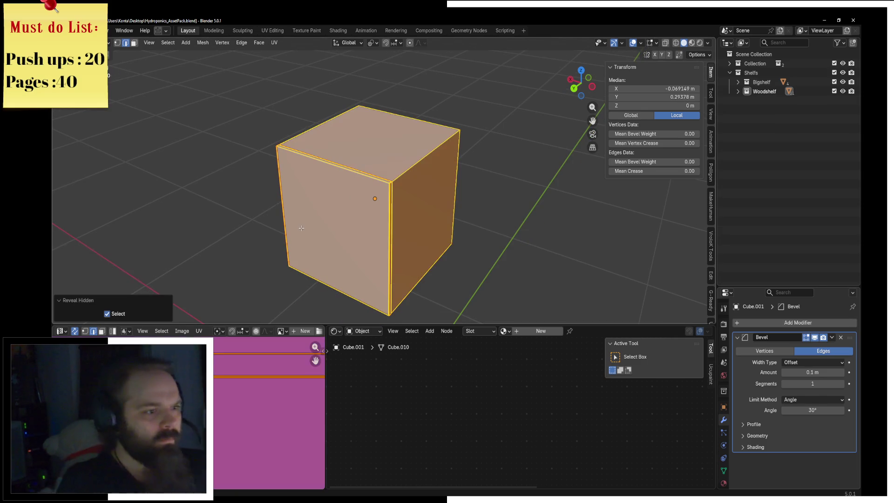
# Step: Assign the Wood048_4K-JPG_NORMAL material to the box
pyautogui.moveTo(247, 231)
pyautogui.mouseDown(button='middle')
pyautogui.moveTo(332, 198)
pyautogui.moveTo(455, 221)
pyautogui.mouseUp(button='middle')
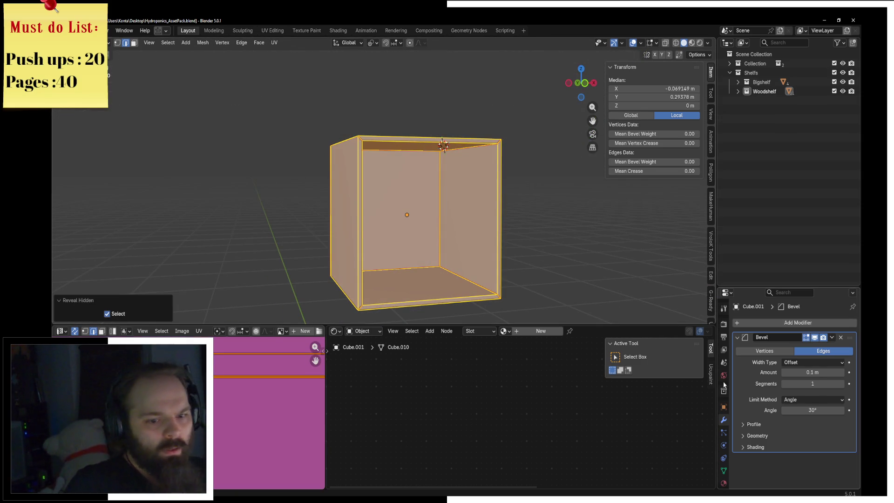
pyautogui.click(724, 481)
pyautogui.click(737, 372)
pyautogui.write('w')
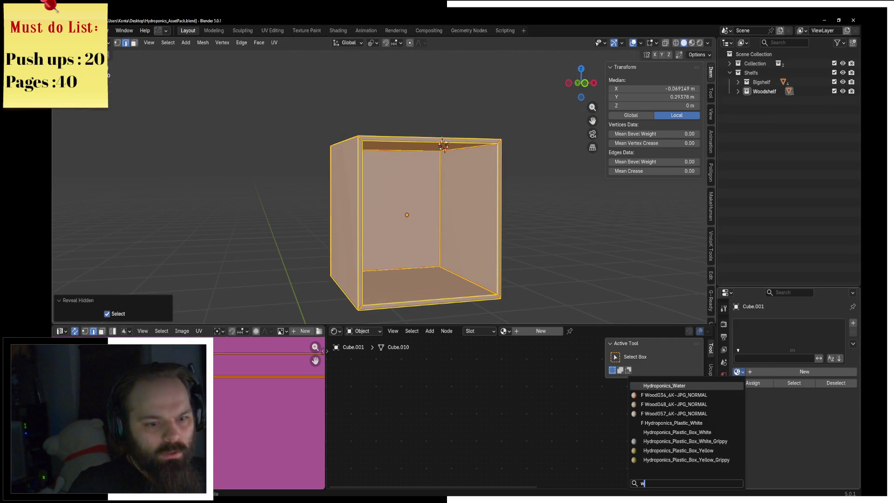
pyautogui.click(716, 406)
# Step: Show the box in Material Preview shading and return to object mode
pyautogui.press('z')
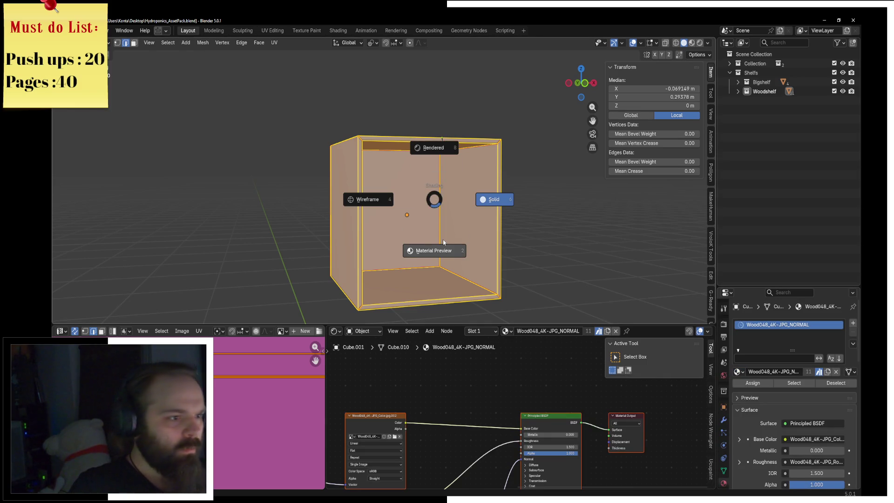
pyautogui.click(443, 241)
pyautogui.press('Tab')
pyautogui.moveTo(445, 239); pyautogui.dragTo(327, 225, button='middle')
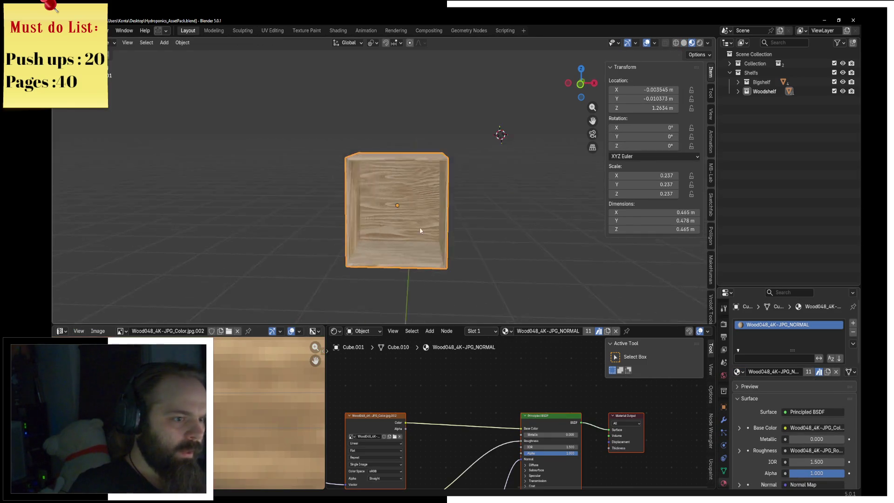
# Step: Return to the full shelf scene and hide the shelf objects around the metal frame
pyautogui.press('KP_Divide')
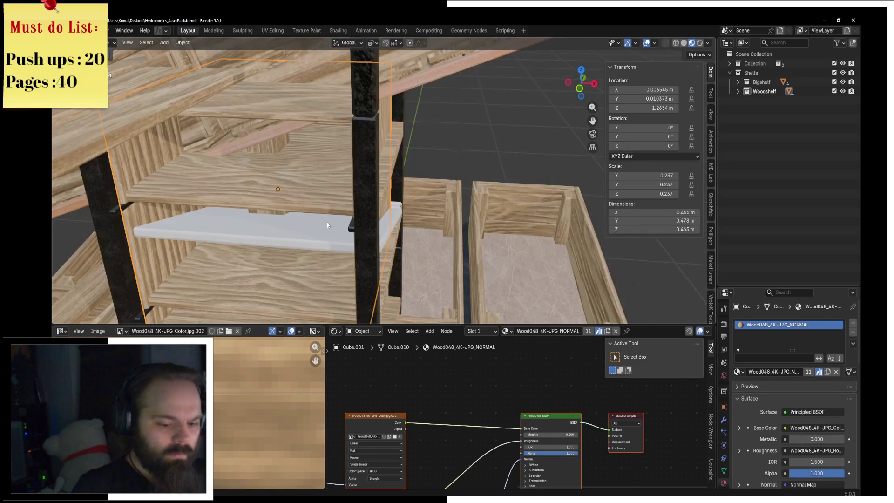
pyautogui.scroll(-5, 327, 224)
pyautogui.moveTo(327, 225)
pyautogui.mouseDown(button='middle')
pyautogui.moveTo(430, 211)
pyautogui.moveTo(295, 228)
pyautogui.mouseUp(button='middle')
pyautogui.click(295, 229)
pyautogui.press('h')
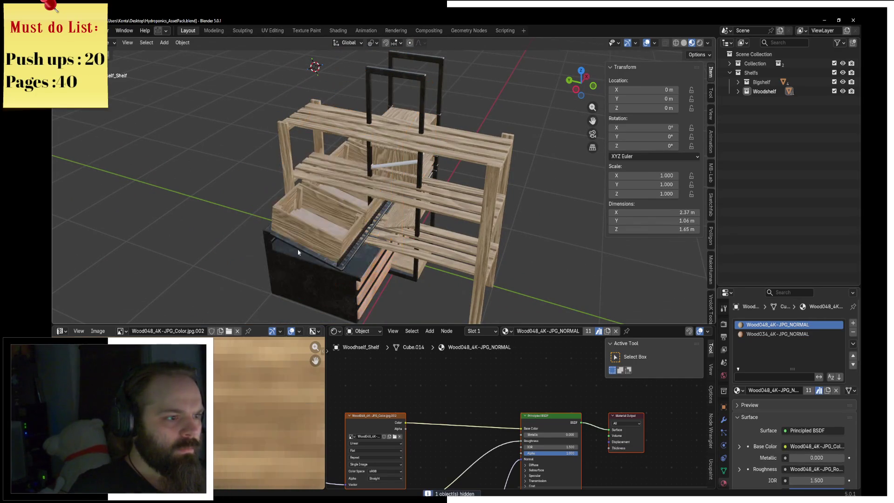
pyautogui.click(414, 244)
pyautogui.hotkey('shift', 'h')
pyautogui.click(412, 258)
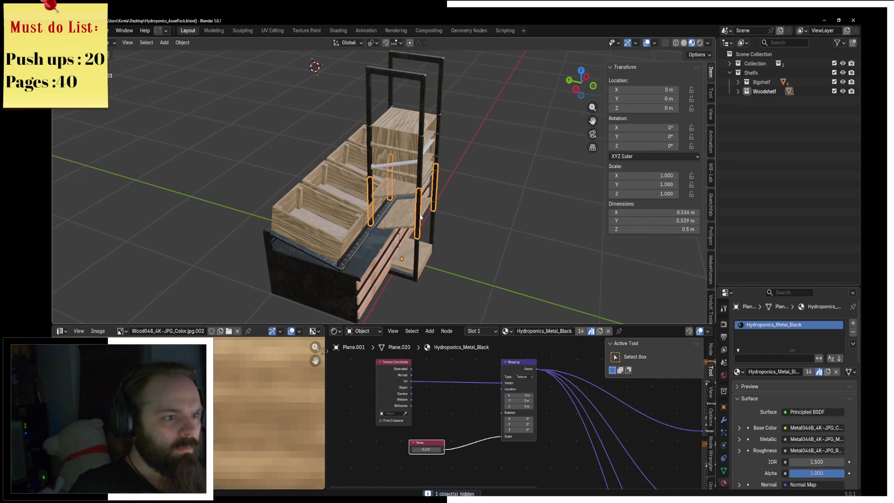
pyautogui.moveTo(413, 258); pyautogui.dragTo(340, 150, button='middle')
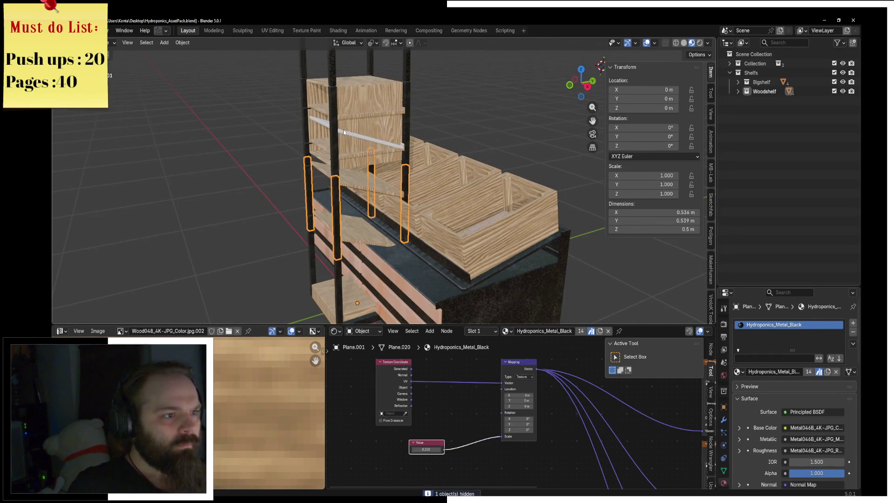
# Step: Delete the white rod and select the top wooden box
pyautogui.click(343, 130)
pyautogui.press('x')
pyautogui.click(447, 137)
pyautogui.moveTo(447, 138)
pyautogui.mouseDown(button='middle')
pyautogui.moveTo(481, 193)
pyautogui.moveTo(447, 238)
pyautogui.mouseUp(button='middle')
pyautogui.click(447, 238)
pyautogui.click(389, 159)
# Step: Raise the top wooden box 0.5 m along Z and select the metal shelf leg
pyautogui.moveTo(389, 159)
pyautogui.mouseDown(button='middle')
pyautogui.moveTo(395, 180)
pyautogui.moveTo(576, 165)
pyautogui.mouseUp(button='middle')
pyautogui.moveTo(459, 141); pyautogui.dragTo(391, 182, button='middle')
pyautogui.click(377, 188)
pyautogui.click(371, 154)
pyautogui.press('g')
pyautogui.press('z')
pyautogui.click(378, 95)
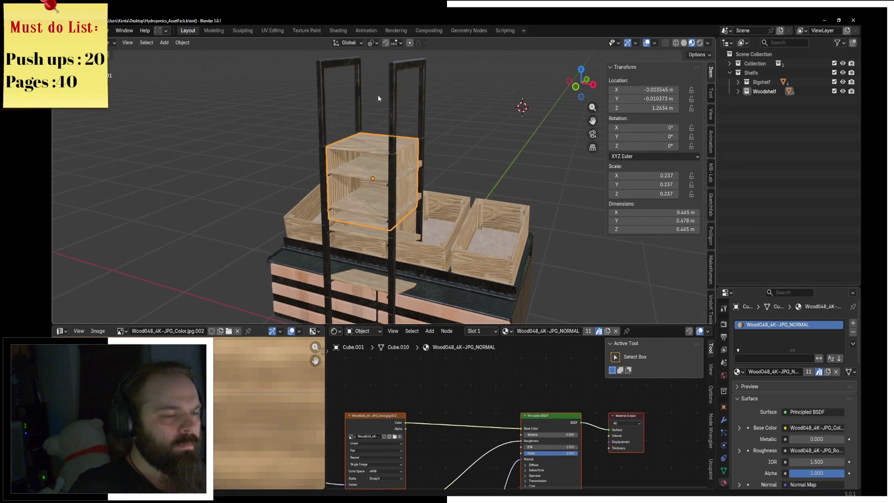
pyautogui.press('KP_1')
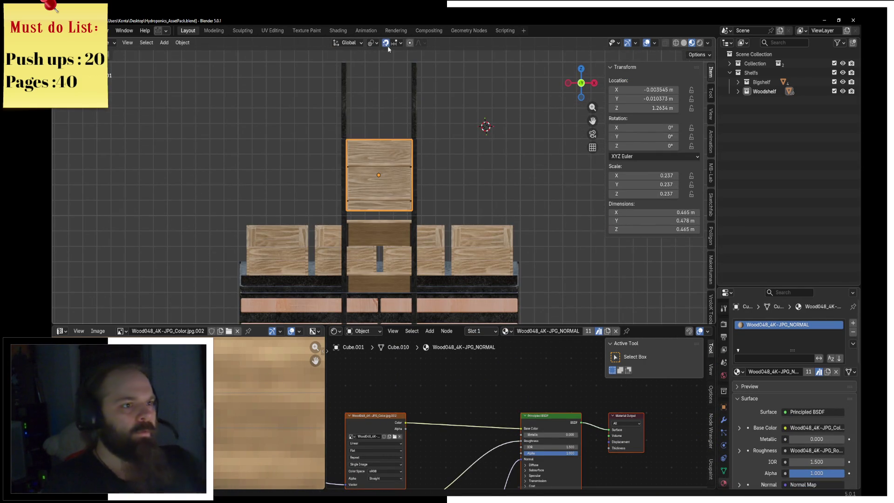
pyautogui.press('g')
pyautogui.press('z')
pyautogui.press('Return')
pyautogui.moveTo(454, 58)
pyautogui.mouseDown(button='middle')
pyautogui.moveTo(467, 156)
pyautogui.moveTo(288, 175)
pyautogui.moveTo(490, 161)
pyautogui.moveTo(471, 145)
pyautogui.moveTo(421, 148)
pyautogui.moveTo(369, 170)
pyautogui.moveTo(386, 165)
pyautogui.moveTo(390, 185)
pyautogui.moveTo(361, 185)
pyautogui.moveTo(273, 149)
pyautogui.moveTo(381, 177)
pyautogui.moveTo(401, 172)
pyautogui.moveTo(398, 220)
pyautogui.moveTo(401, 158)
pyautogui.mouseUp(button='middle')
pyautogui.scroll(3, 387, 166)
pyautogui.click(301, 150)
# Step: In wireframe front view, add an edge loop across the frame legs
pyautogui.press('Tab')
pyautogui.press('KP_1')
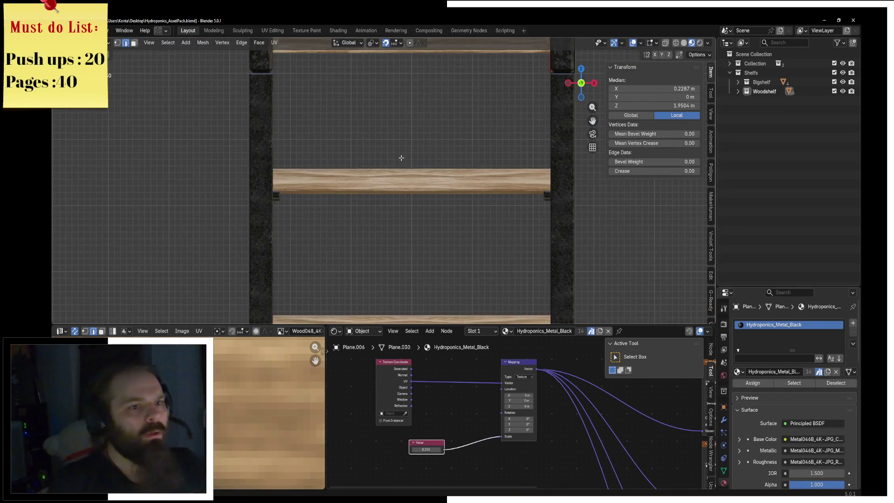
pyautogui.press('z')
pyautogui.click(341, 214)
pyautogui.scroll(2, 469, 189)
pyautogui.scroll(2, 449, 140)
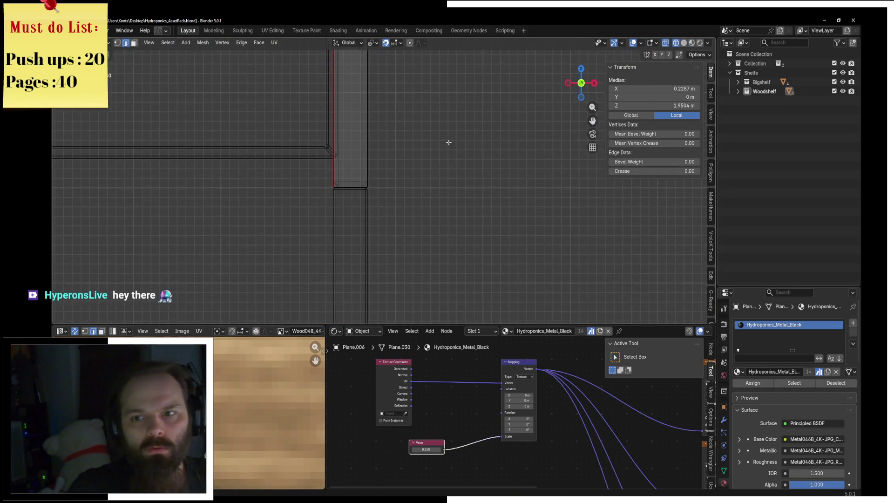
pyautogui.press('g')
pyautogui.press('g')
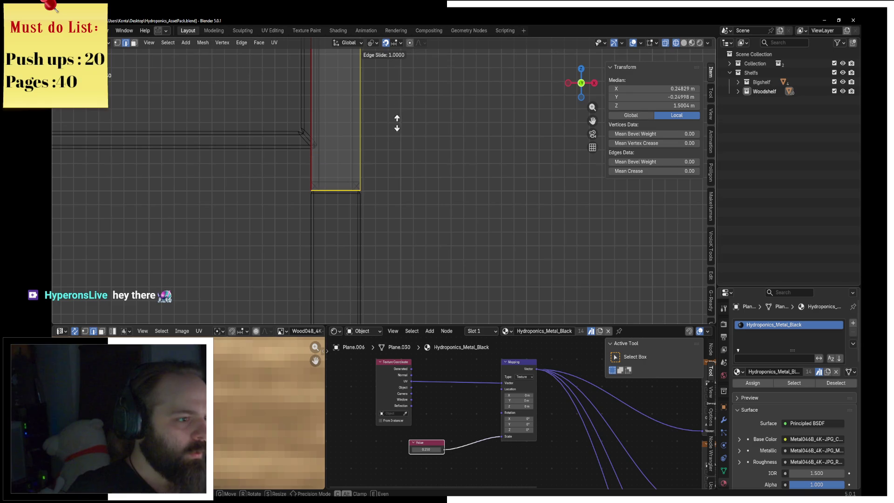
pyautogui.press('Escape')
pyautogui.scroll(2, 397, 153)
pyautogui.scroll(2, 409, 150)
pyautogui.press('g')
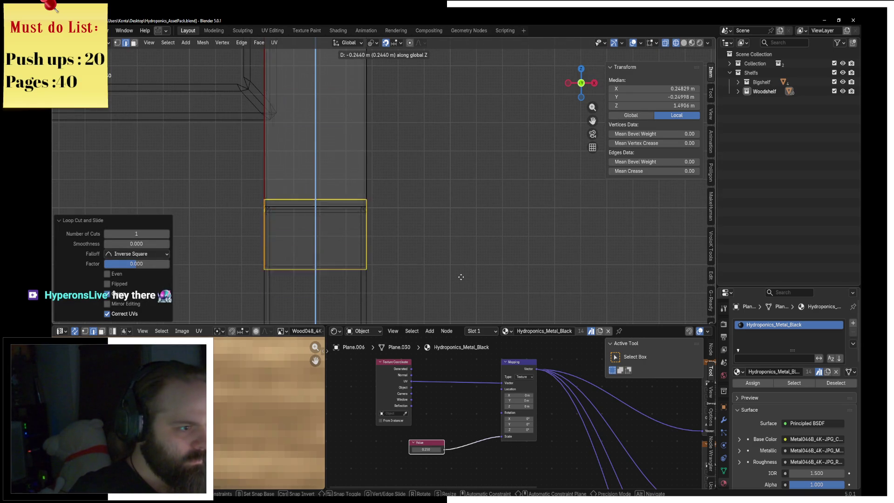
pyautogui.press('Escape')
pyautogui.scroll(-5, 383, 119)
pyautogui.scroll(-2, 383, 119)
# Step: Flatten the loop to one height and lower it 0.23 m along Z
pyautogui.press('s')
pyautogui.press('Return')
pyautogui.scroll(1, 375, 168)
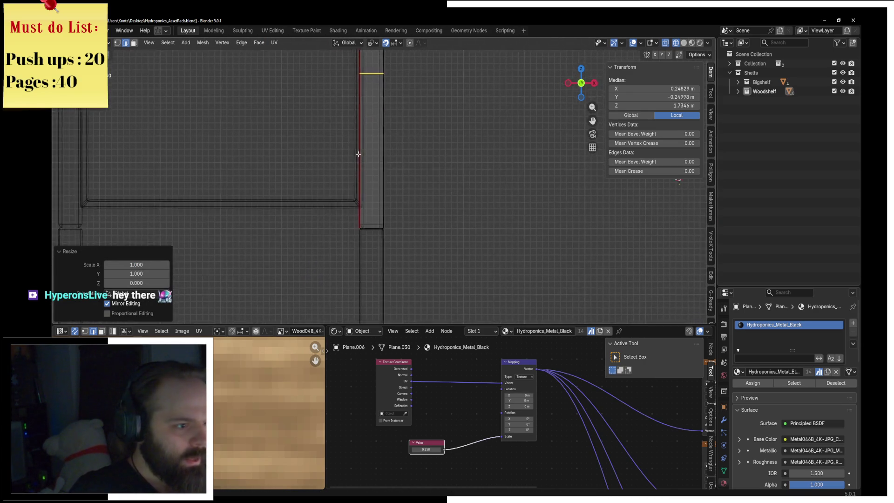
pyautogui.scroll(3, 391, 195)
pyautogui.scroll(2, 416, 175)
pyautogui.press('g')
pyautogui.press('z')
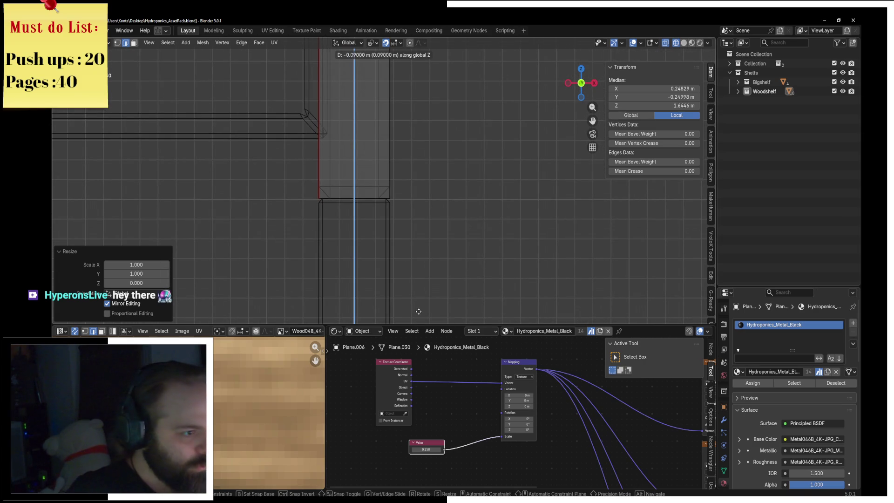
pyautogui.click(425, 308)
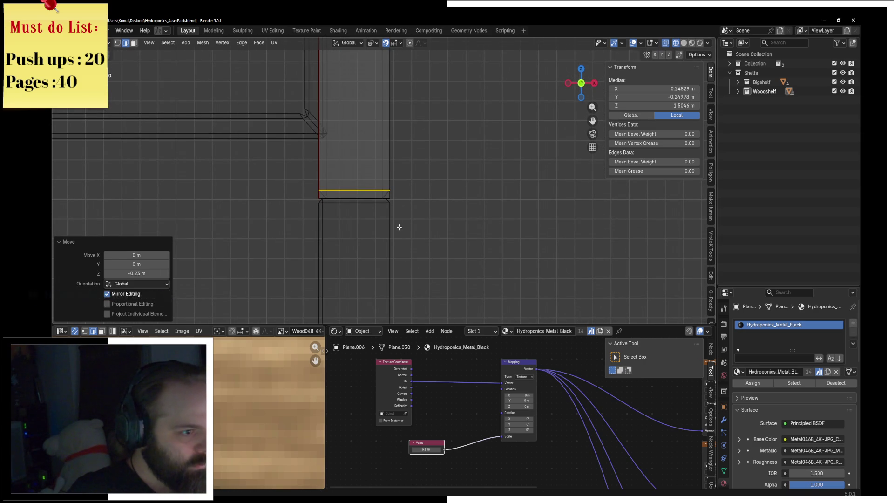
pyautogui.scroll(2, 399, 226)
pyautogui.scroll(1, 424, 182)
pyautogui.scroll(2, 426, 146)
pyautogui.scroll(2, 427, 147)
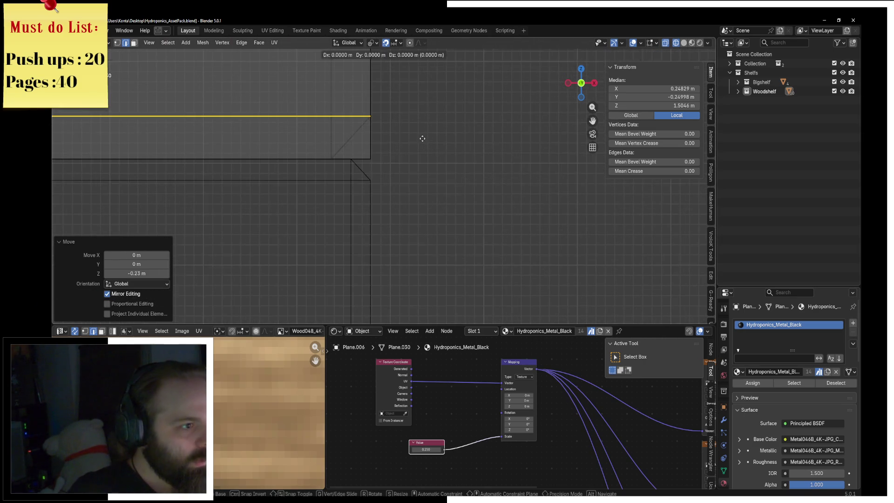
# Step: Nudge the loop slightly further down, switch to solid shading and leave edit mode
pyautogui.press('g')
pyautogui.press('z')
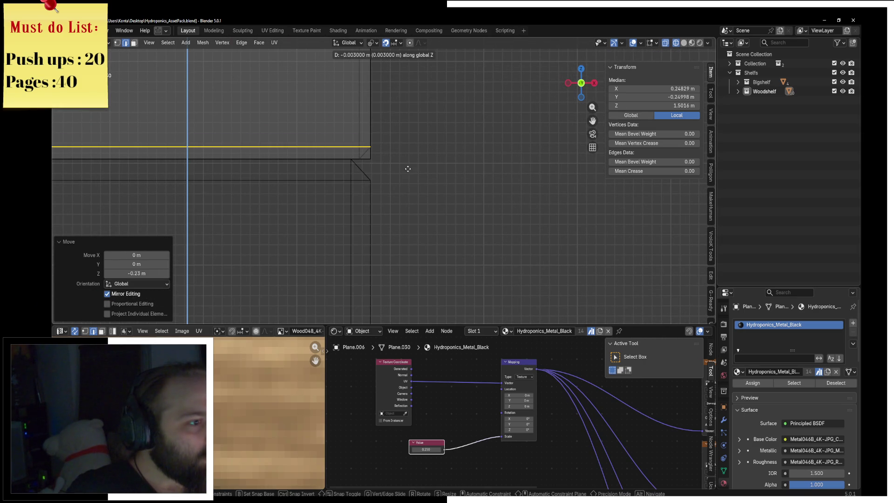
pyautogui.click(410, 160)
pyautogui.moveTo(409, 156); pyautogui.dragTo(415, 138, button='middle')
pyautogui.press('`')
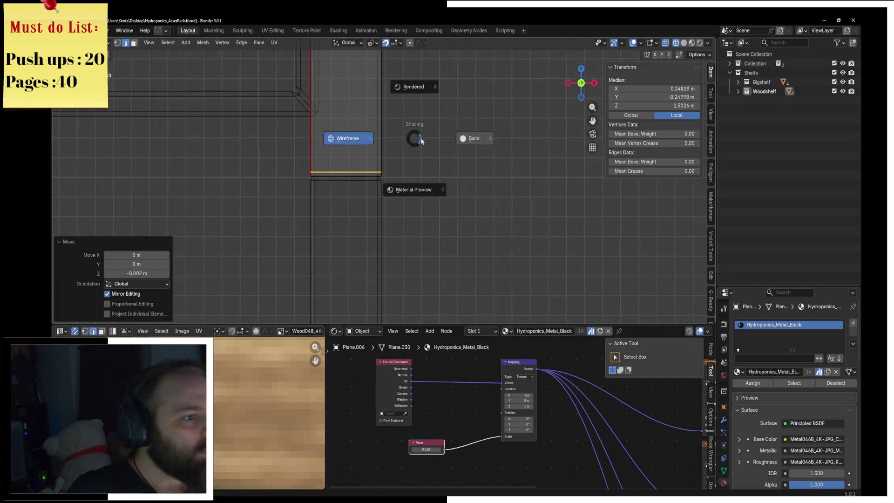
pyautogui.click(440, 137)
pyautogui.scroll(-3, 419, 136)
pyautogui.press('Tab')
pyautogui.scroll(-1, 399, 136)
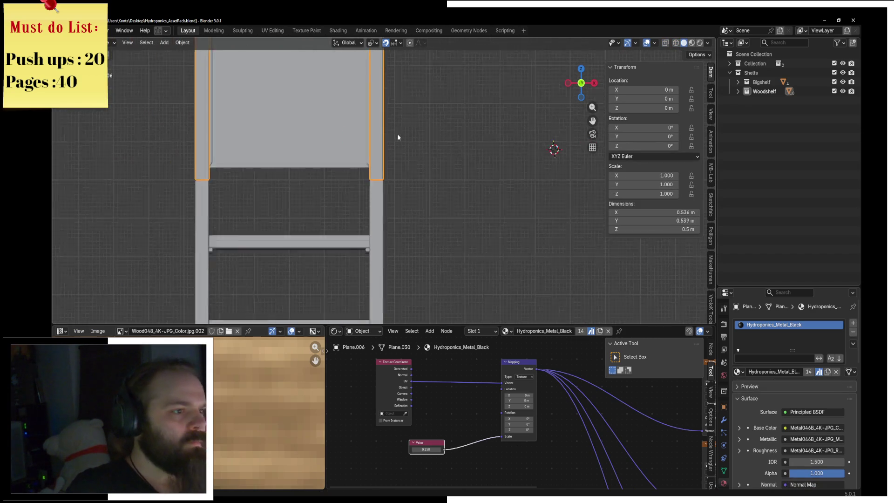
pyautogui.scroll(-1, 387, 129)
# Step: Switch to Material Preview shading and inspect the top box on the shelf
pyautogui.press('z')
pyautogui.click(415, 172)
pyautogui.moveTo(481, 149)
pyautogui.mouseDown(button='middle')
pyautogui.moveTo(366, 154)
pyautogui.moveTo(488, 170)
pyautogui.moveTo(443, 169)
pyautogui.moveTo(387, 149)
pyautogui.moveTo(452, 95)
pyautogui.moveTo(363, 123)
pyautogui.mouseUp(button='middle')
pyautogui.click(387, 148)
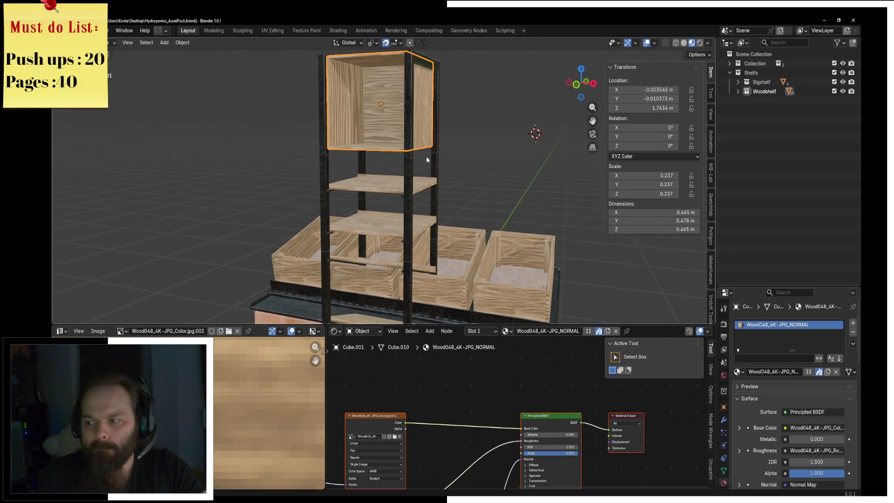
pyautogui.moveTo(427, 156)
pyautogui.mouseDown(button='middle')
pyautogui.moveTo(447, 175)
pyautogui.moveTo(419, 161)
pyautogui.mouseUp(button='middle')
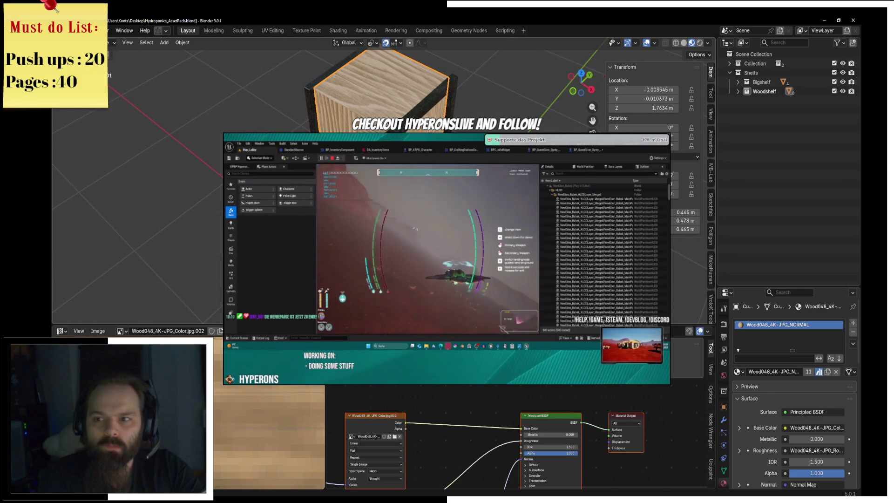
pyautogui.moveTo(447, 252); pyautogui.dragTo(447, 210, button='middle')
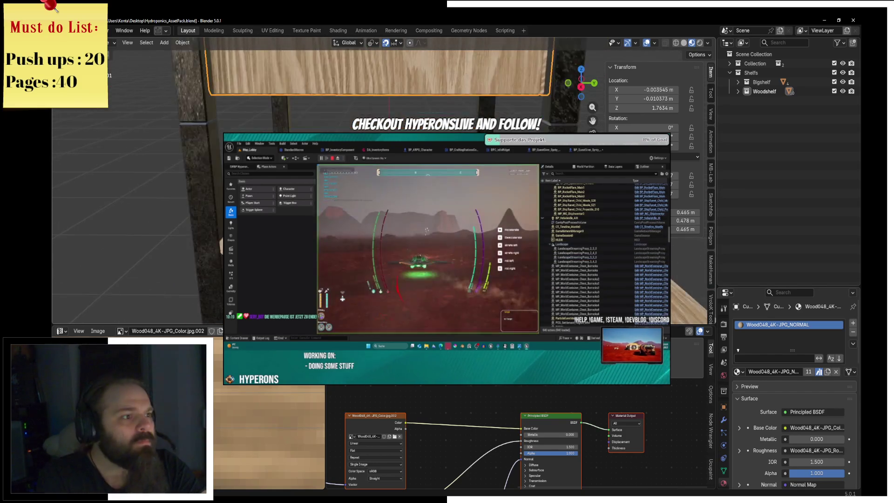
# Step: Unwrap the vertical strip of metal frame faces angle-based
pyautogui.press('Tab')
pyautogui.moveTo(230, 70); pyautogui.dragTo(213, 67, button='middle')
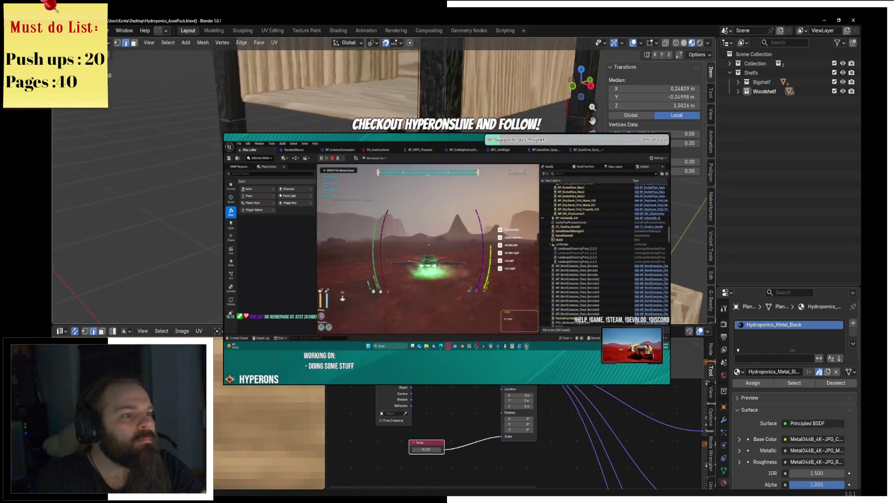
pyautogui.scroll(3, 279, 106)
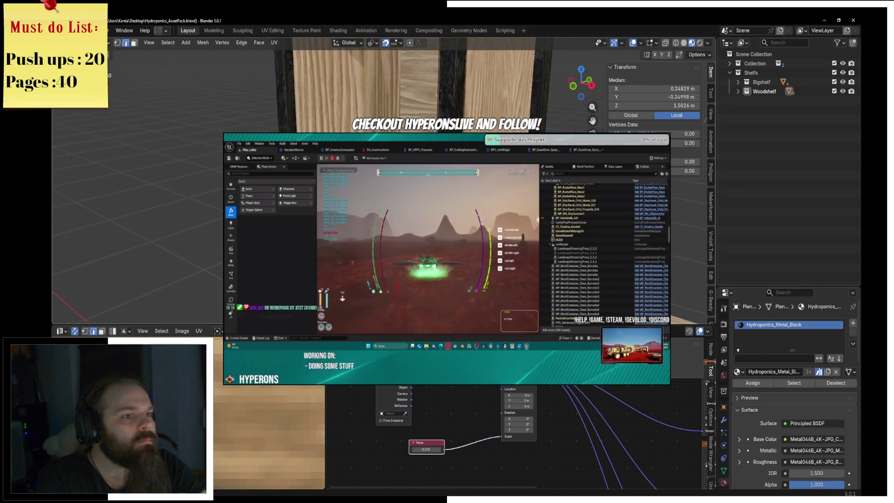
pyautogui.click(338, 128)
pyautogui.click(258, 43)
pyautogui.click(301, 70)
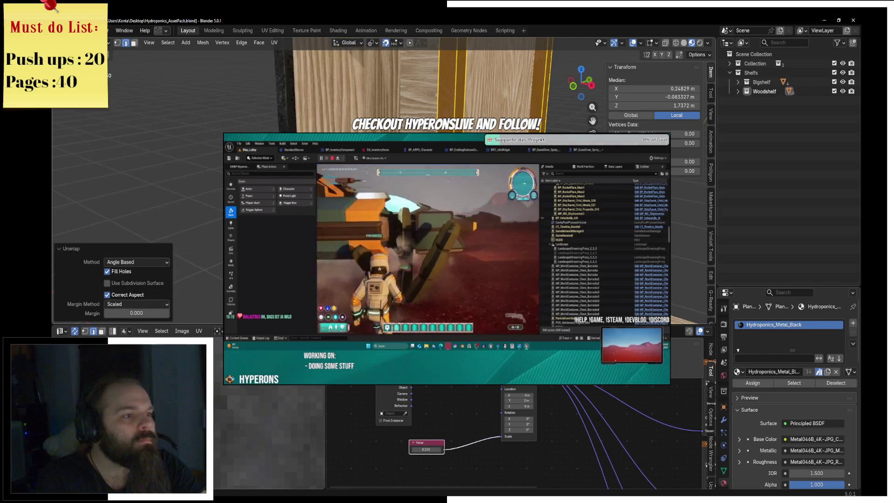
pyautogui.press('Tab')
# Step: Select the shelf object and enter mesh editing on it
pyautogui.moveTo(447, 210); pyautogui.dragTo(391, 210, button='middle')
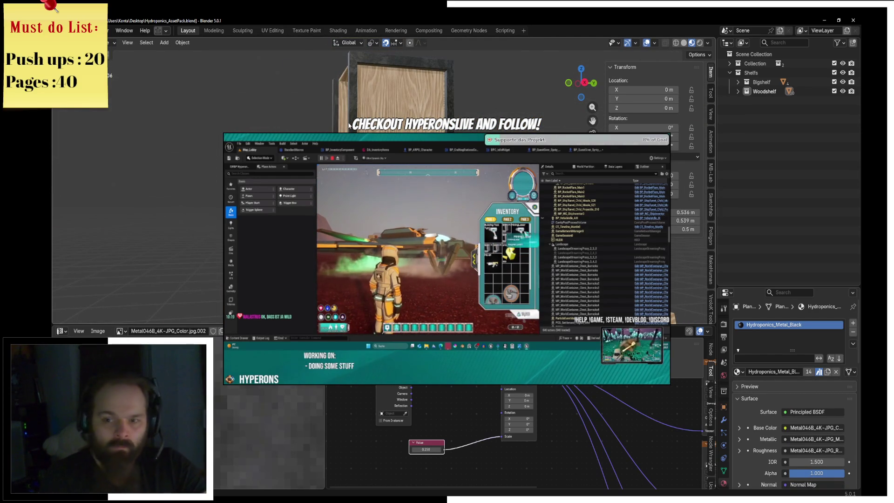
pyautogui.keyDown('shift'); pyautogui.moveTo(447, 160); pyautogui.dragTo(482, 131, button='middle'); pyautogui.keyUp('shift')
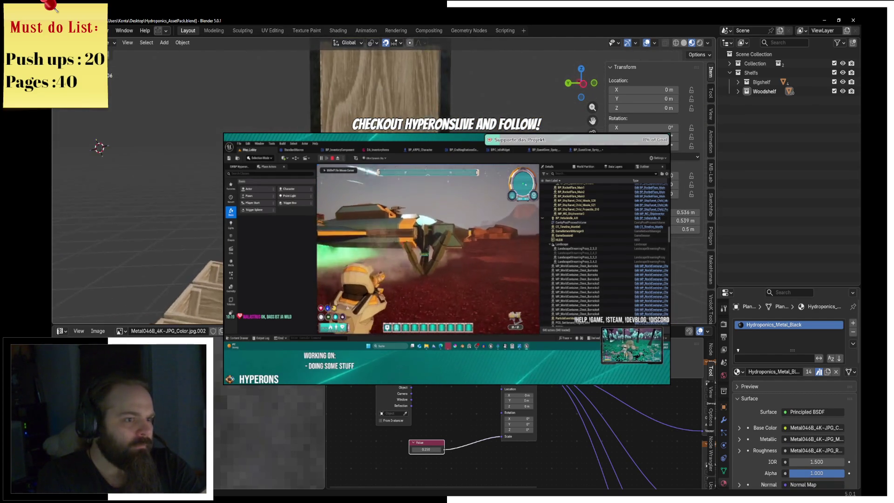
pyautogui.moveTo(447, 210)
pyautogui.mouseDown(button='middle')
pyautogui.moveTo(419, 223)
pyautogui.moveTo(426, 210)
pyautogui.mouseUp(button='middle')
pyautogui.click(314, 175)
pyautogui.press('Tab')
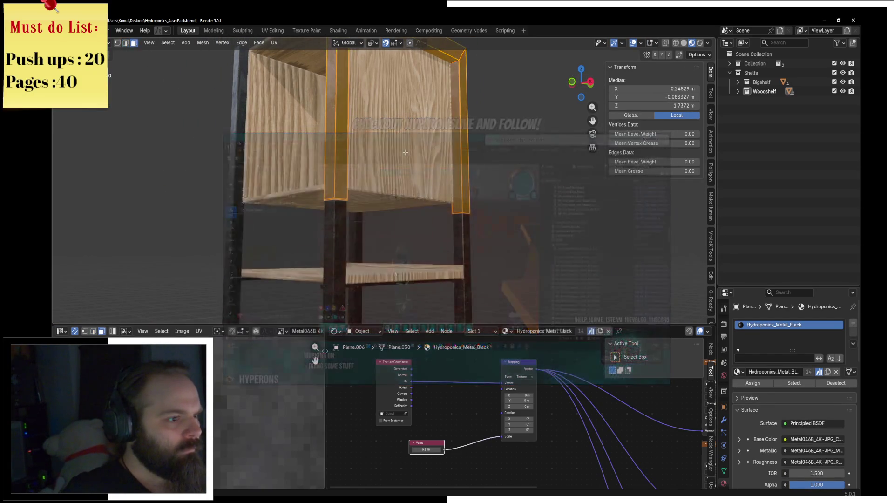
# Step: Duplicate the thin vertical edges beside the board and scale the copy down vertically
pyautogui.moveTo(279, 210); pyautogui.dragTo(301, 213, button='middle')
pyautogui.scroll(1, 301, 212)
pyautogui.keyDown('alt'); pyautogui.click(519, 190); pyautogui.keyUp('alt')
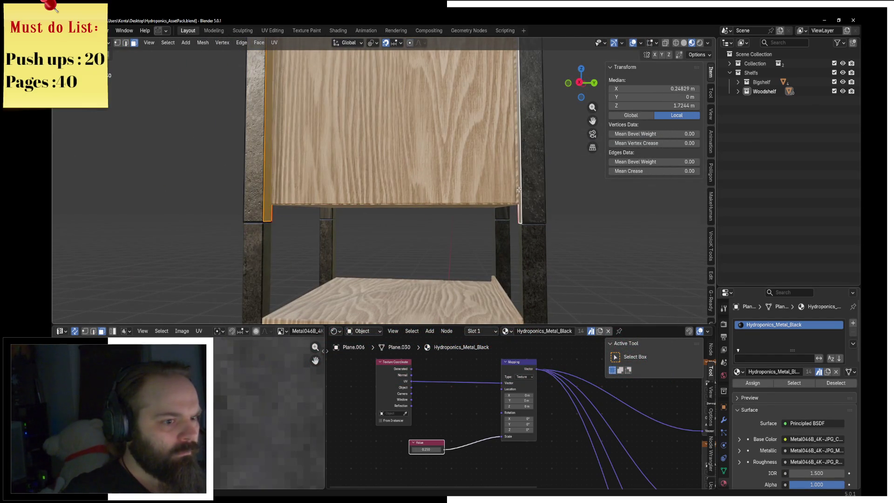
pyautogui.hotkey('shift', 'd')
pyautogui.rightClick(542, 180)
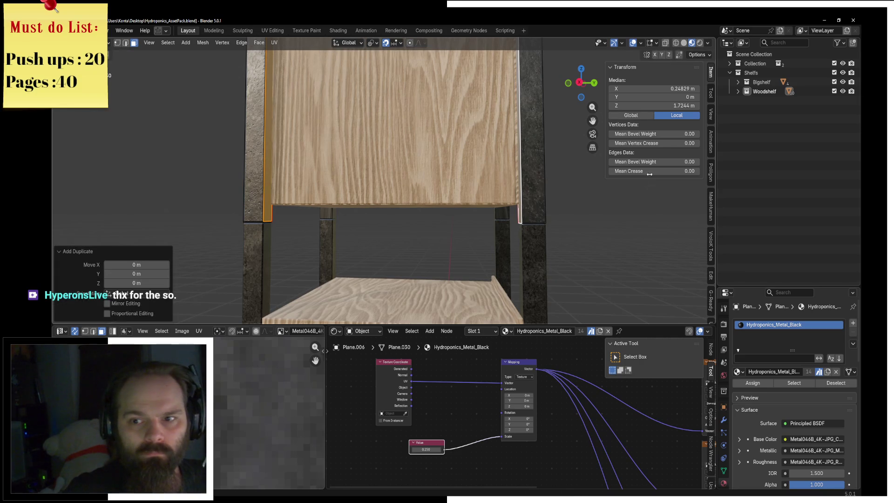
pyautogui.press('s')
pyautogui.press('z')
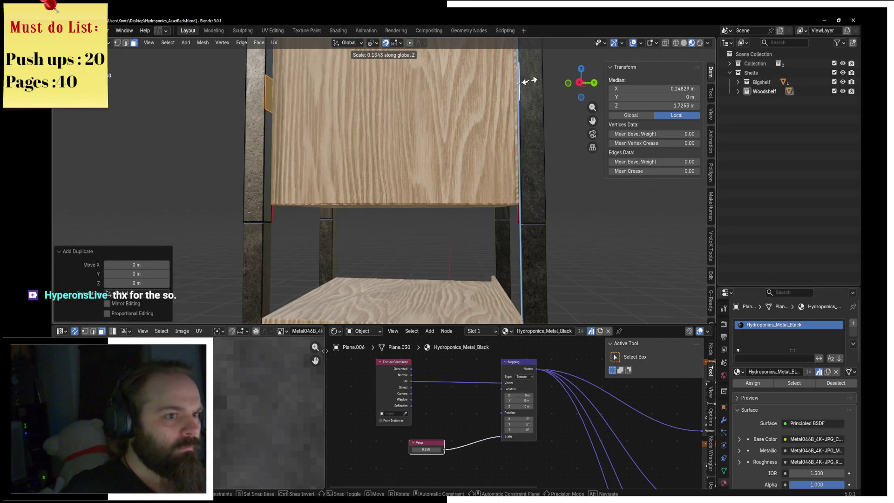
pyautogui.click(518, 145)
pyautogui.press('g')
pyautogui.press('z')
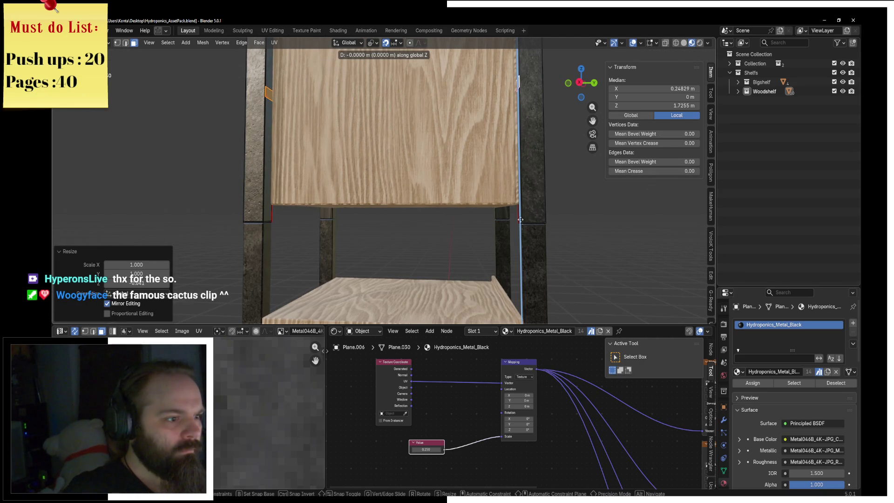
pyautogui.rightClick(520, 220)
# Step: In wireframe shading, lower the duplicated edges about 0.22 m and extrude them in place
pyautogui.keyDown('alt'); pyautogui.moveTo(520, 219); pyautogui.dragTo(533, 222, button='middle'); pyautogui.keyUp('alt')
pyautogui.press('z')
pyautogui.click(467, 222)
pyautogui.press('g')
pyautogui.press('z')
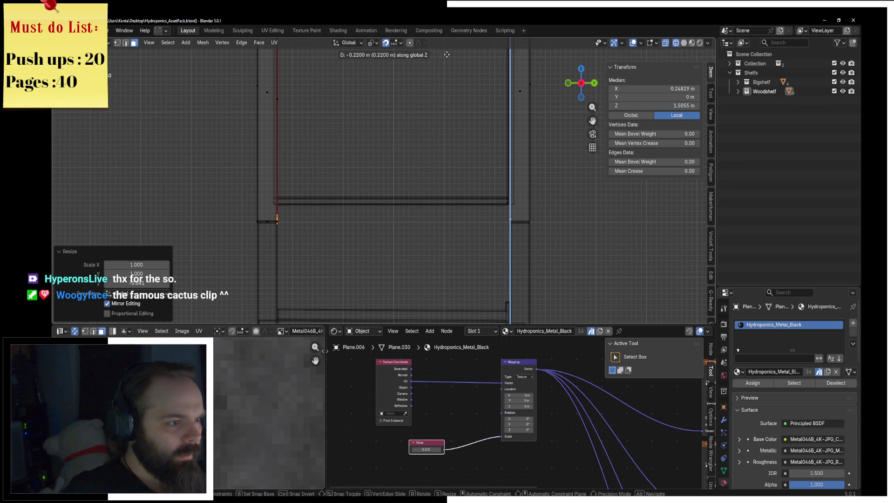
pyautogui.press('Return')
pyautogui.press('e')
pyautogui.rightClick(455, 171)
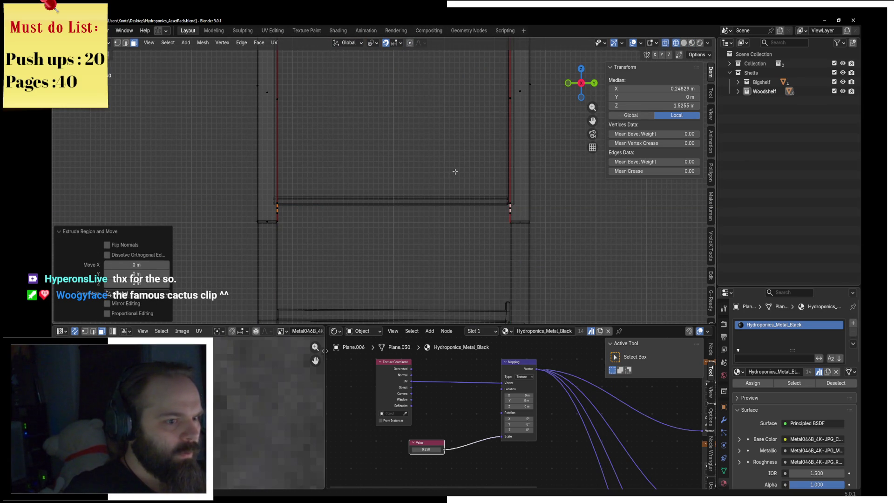
# Step: Scale the extrusion slightly inward along Y about the median point
pyautogui.click(373, 43)
pyautogui.click(386, 96)
pyautogui.press('s')
pyautogui.press('y')
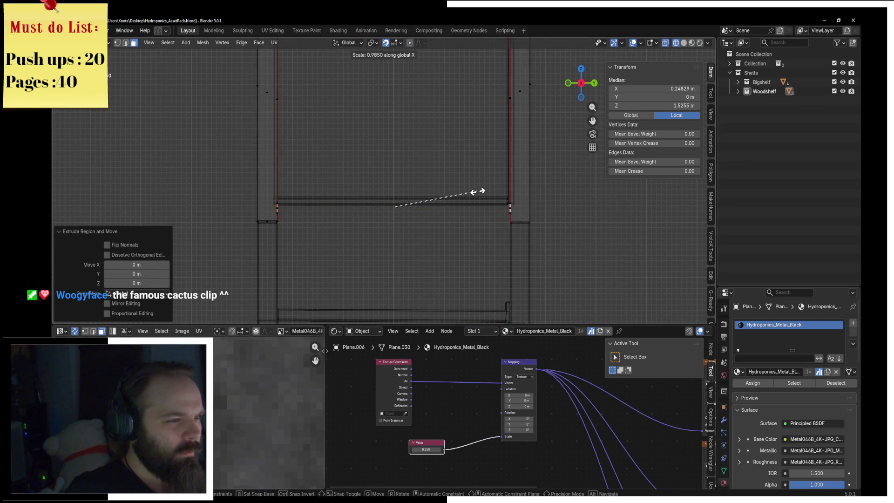
pyautogui.click(475, 194)
pyautogui.moveTo(299, 210); pyautogui.dragTo(411, 229, button='middle')
pyautogui.click(411, 228)
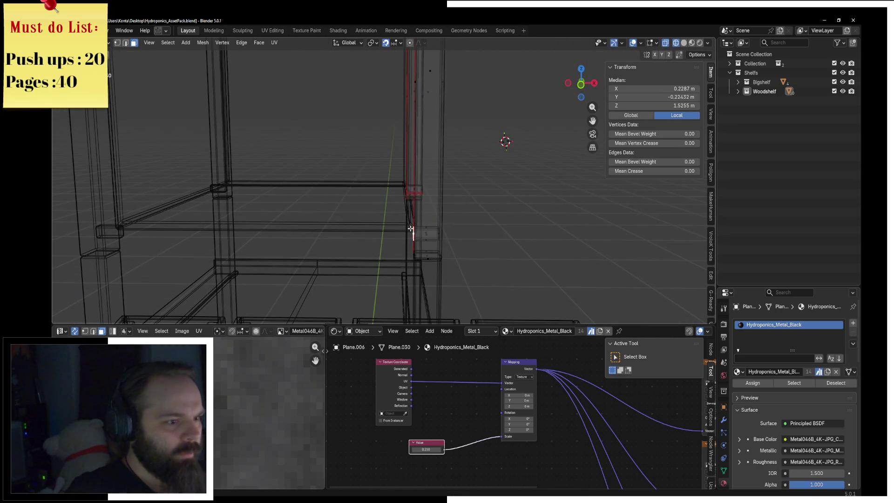
# Step: In solid shading, extrude the joint block outward along Y from the front view
pyautogui.press('z')
pyautogui.press('g')
pyautogui.press('z')
pyautogui.press('z')
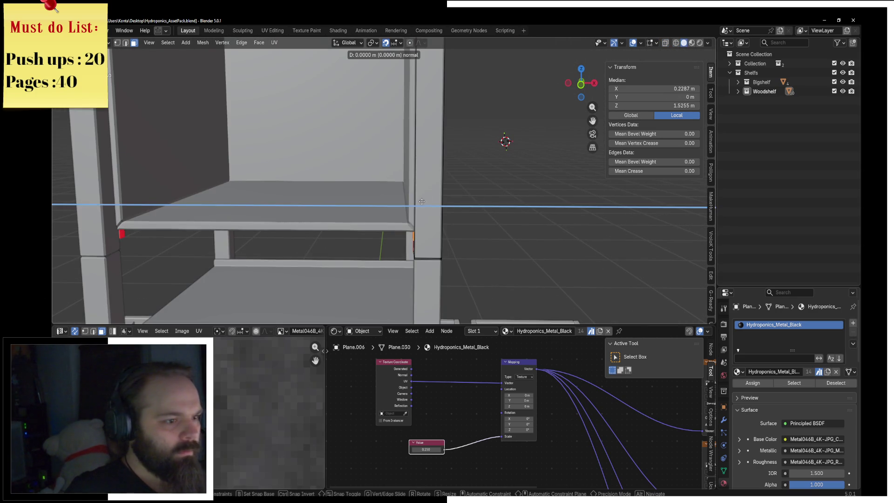
pyautogui.press('y')
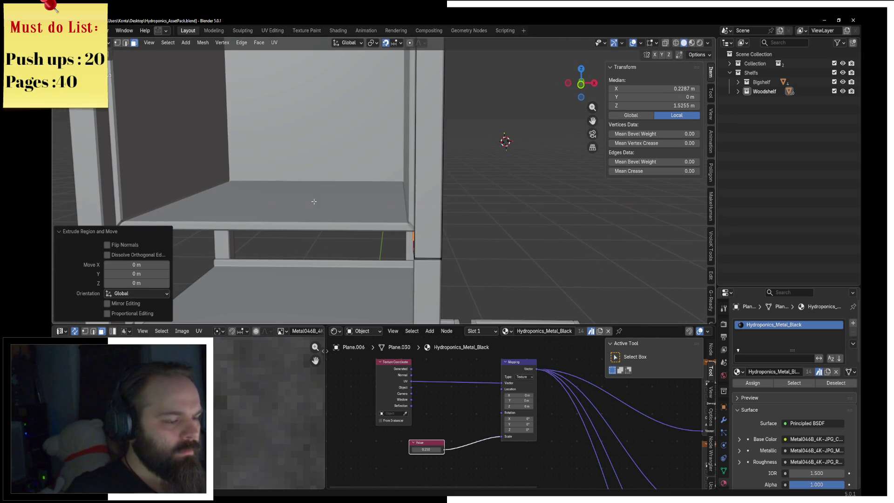
pyautogui.press('KP_1')
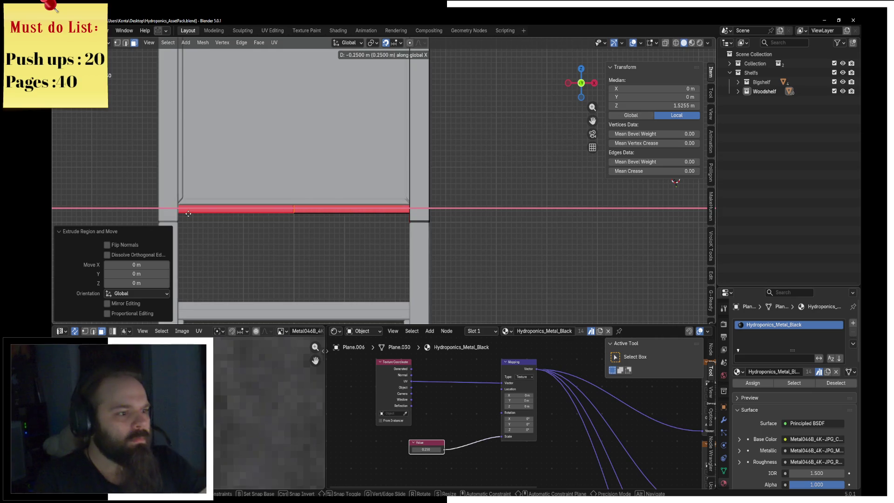
pyautogui.press('Return')
pyautogui.press('x')
pyautogui.click(279, 197)
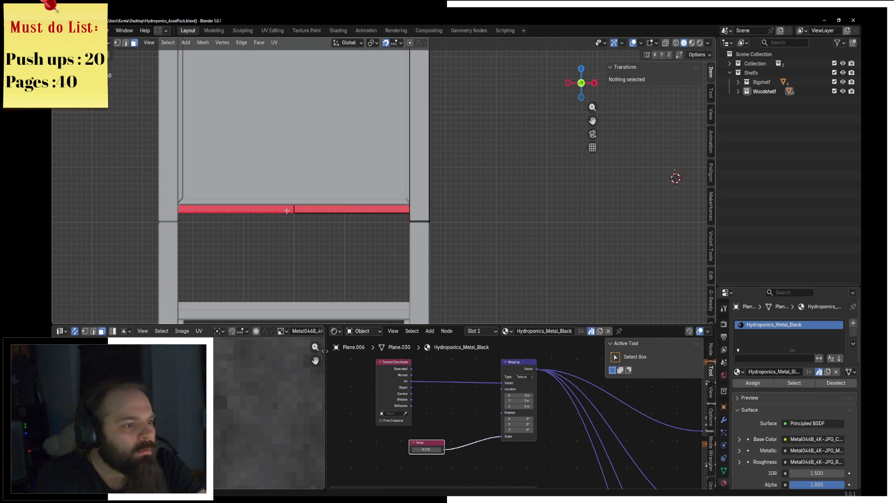
# Step: Select the linked joint block, nudge it down slightly, and recalculate its normals outward
pyautogui.click(295, 210)
pyautogui.press('l')
pyautogui.moveTo(296, 208); pyautogui.dragTo(490, 210, button='middle')
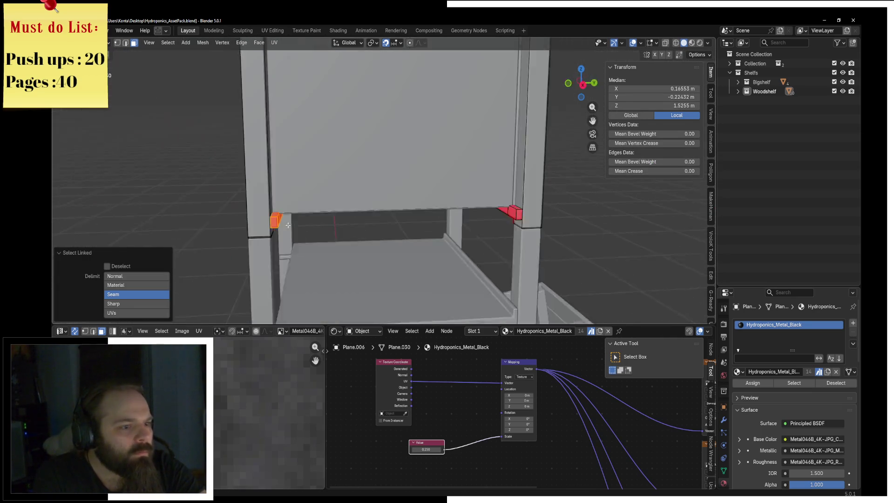
pyautogui.moveTo(550, 203); pyautogui.dragTo(488, 181, button='middle')
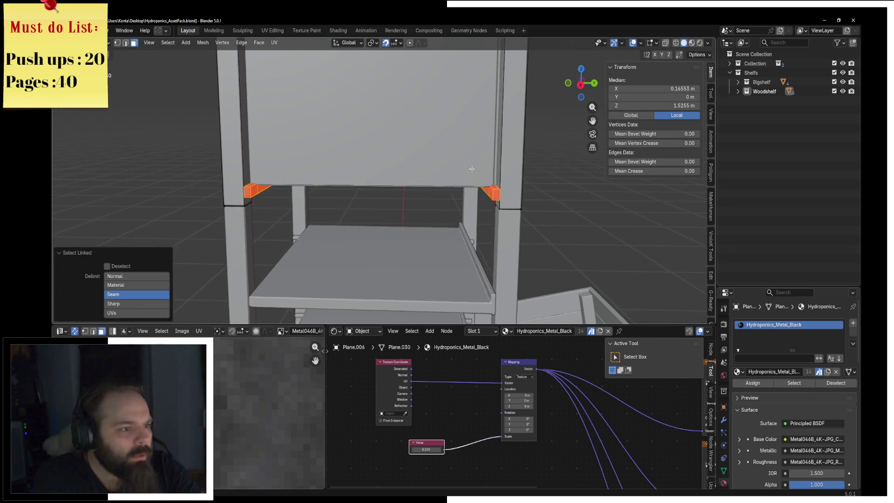
pyautogui.press('KP_1')
pyautogui.scroll(1, 470, 166)
pyautogui.scroll(2, 470, 166)
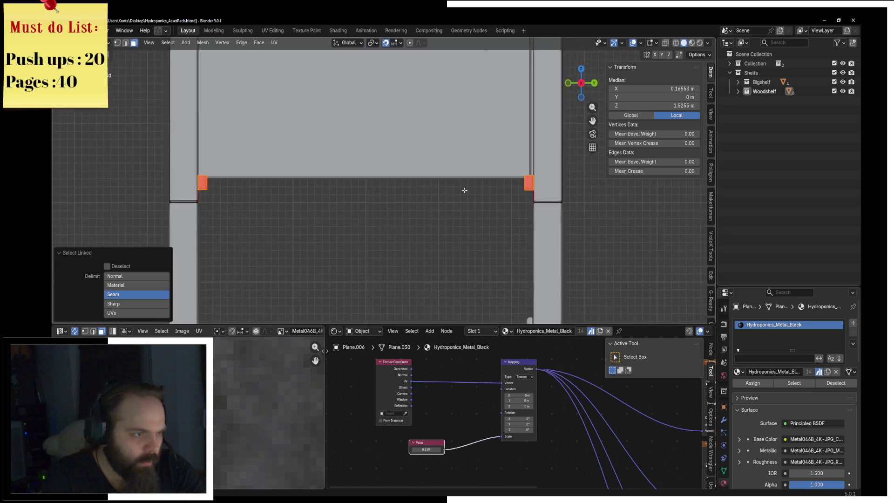
pyautogui.scroll(2, 463, 189)
pyautogui.scroll(2, 412, 188)
pyautogui.scroll(2, 408, 195)
pyautogui.scroll(1, 408, 195)
pyautogui.press('g')
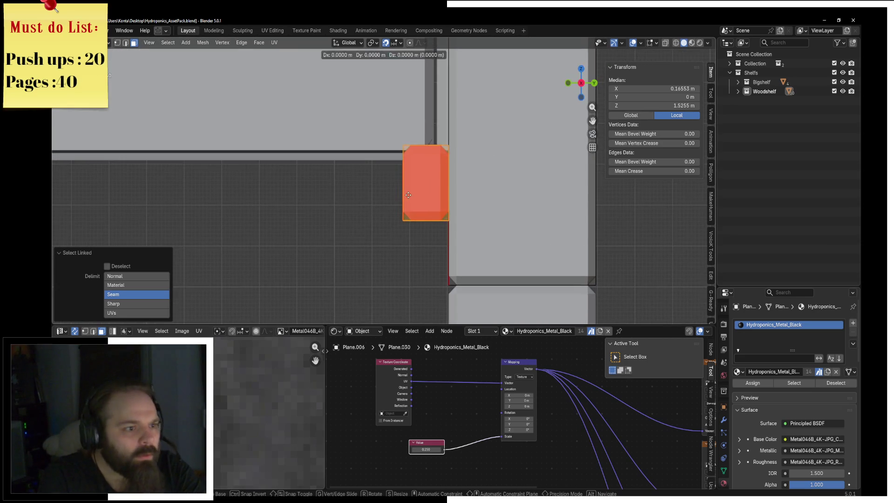
pyautogui.press('z')
pyautogui.click(419, 215)
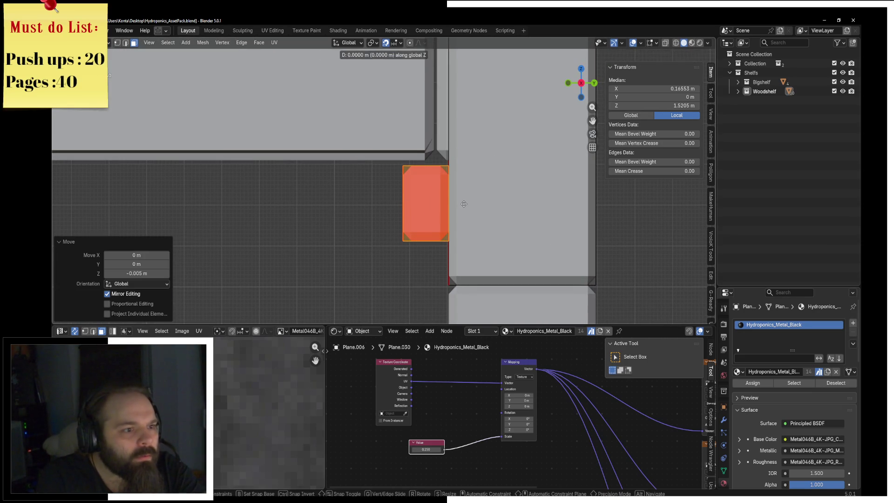
pyautogui.scroll(-2, 465, 201)
pyautogui.hotkey('alt', 'n')
pyautogui.click(463, 201)
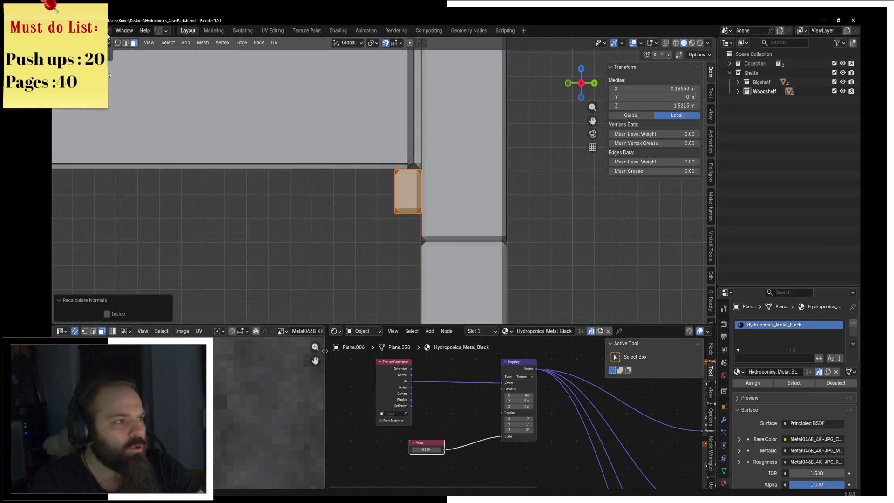
# Step: Dissolve the extra edges on the joint box and at the top of the frame
pyautogui.click(126, 43)
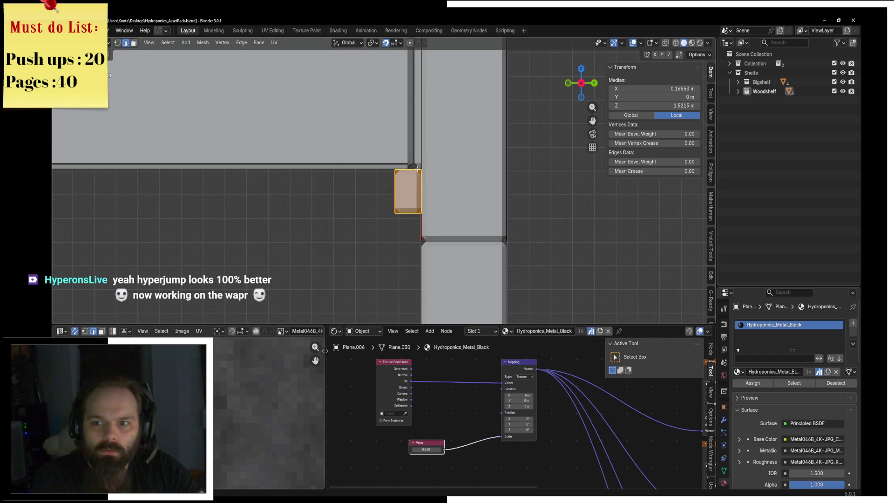
pyautogui.moveTo(417, 168)
pyautogui.mouseDown(button='middle')
pyautogui.moveTo(432, 211)
pyautogui.moveTo(442, 196)
pyautogui.mouseUp(button='middle')
pyautogui.scroll(2, 432, 211)
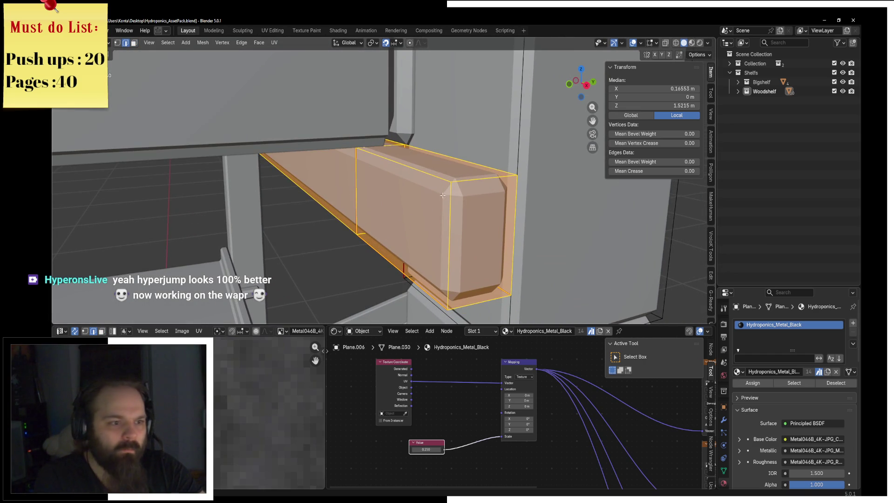
pyautogui.click(354, 194)
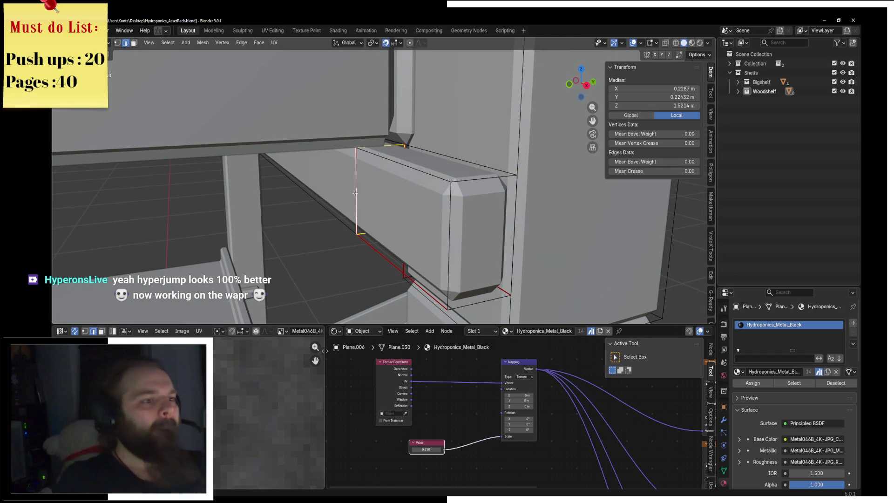
pyautogui.scroll(-3, 364, 191)
pyautogui.press('x')
pyautogui.click(349, 230)
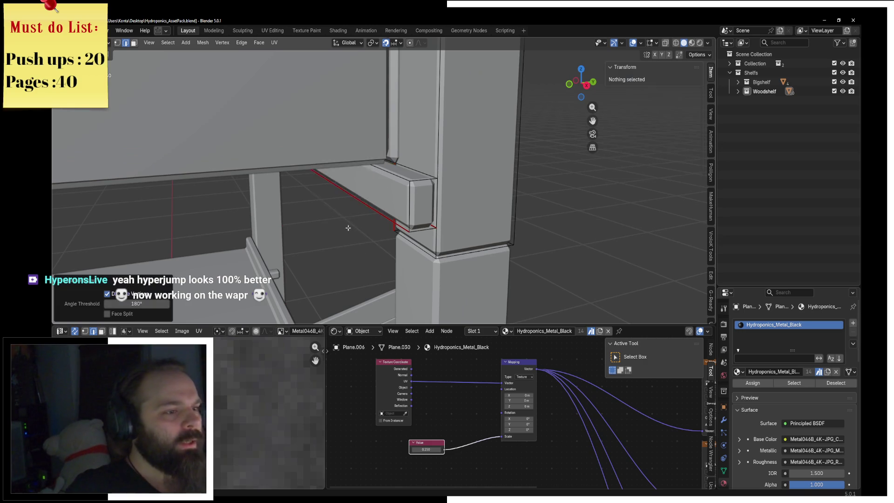
pyautogui.scroll(4, 320, 190)
pyautogui.scroll(2, 406, 177)
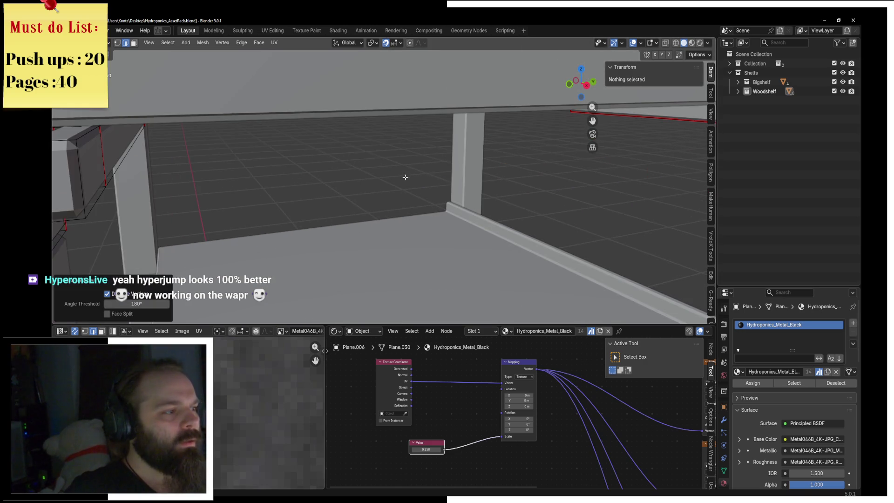
pyautogui.moveTo(405, 177)
pyautogui.mouseDown(button='middle')
pyautogui.moveTo(329, 180)
pyautogui.moveTo(106, 145)
pyautogui.mouseUp(button='middle')
pyautogui.click(74, 135)
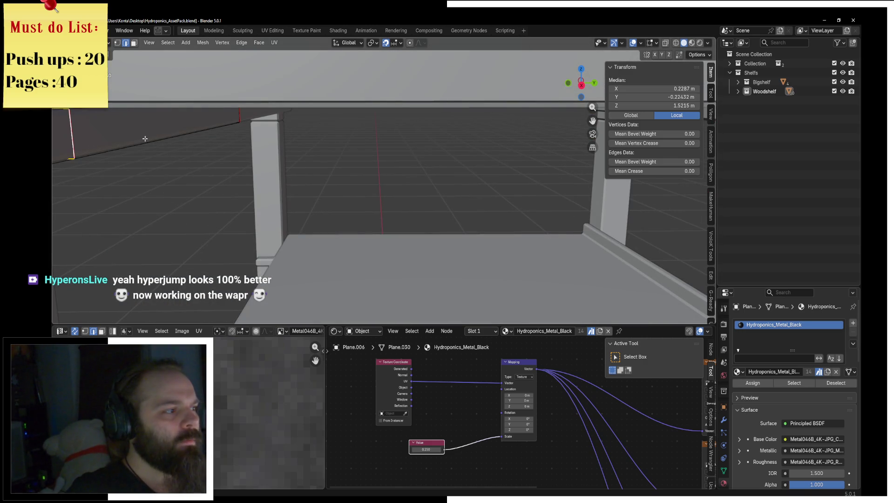
pyautogui.press('x')
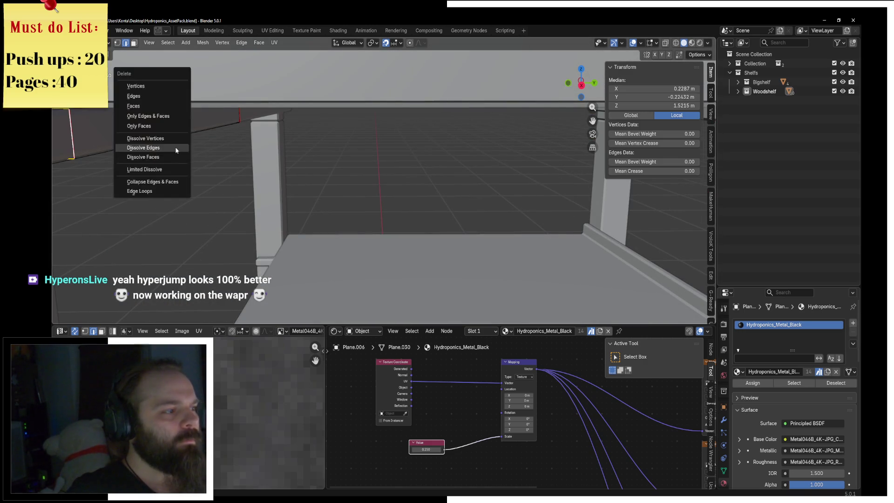
pyautogui.click(176, 147)
pyautogui.scroll(2, 175, 146)
# Step: Mark seams along the edges running down the frame beam and leg
pyautogui.moveTo(176, 146); pyautogui.dragTo(371, 175, button='middle')
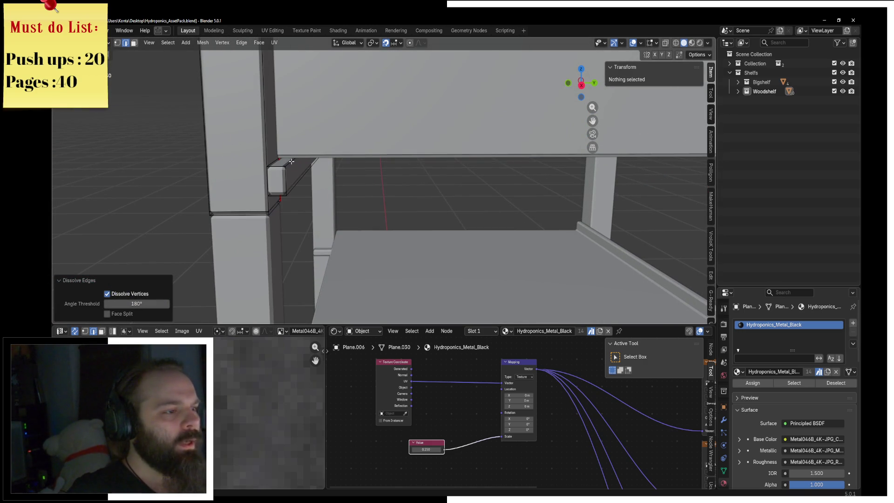
pyautogui.moveTo(278, 171); pyautogui.dragTo(227, 154, button='middle')
pyautogui.click(226, 154)
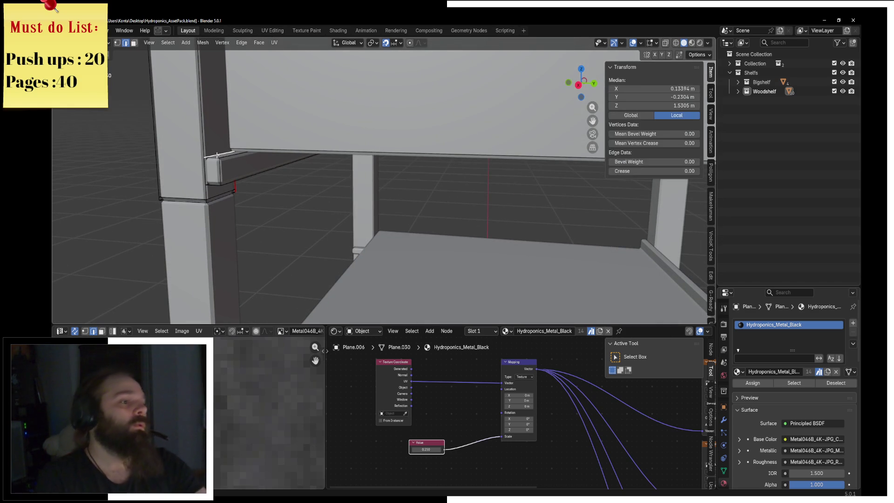
pyautogui.click(222, 156)
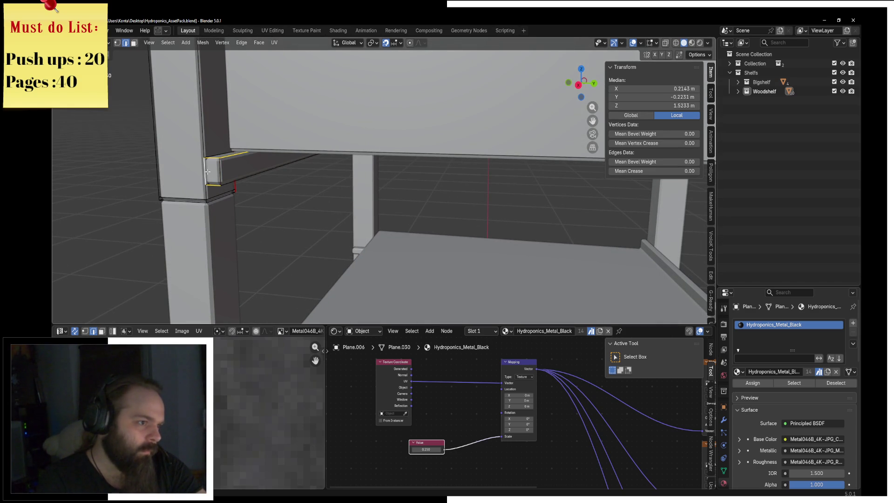
pyautogui.moveTo(294, 164); pyautogui.dragTo(406, 203, button='middle')
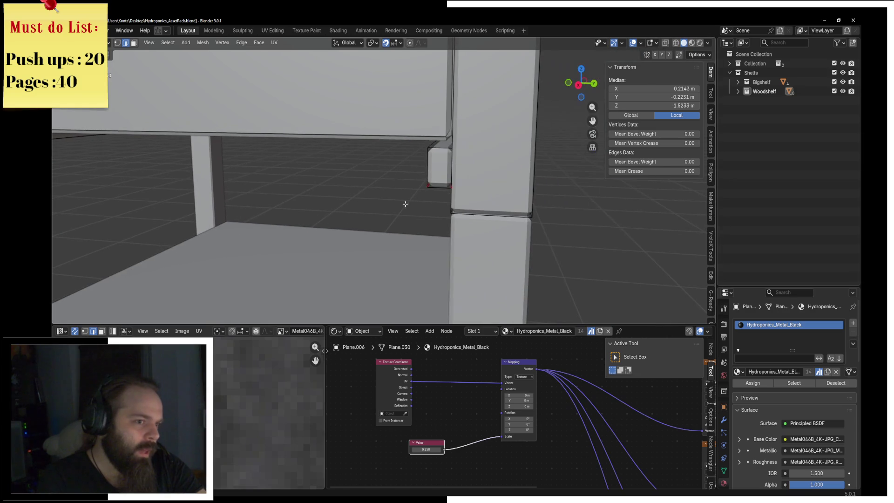
pyautogui.rightClick(451, 165)
pyautogui.click(481, 182)
pyautogui.rightClick(442, 183)
pyautogui.click(472, 201)
# Step: Select the top beam and lower triangle pieces and UV unwrap them
pyautogui.moveTo(472, 201)
pyautogui.mouseDown(button='middle')
pyautogui.moveTo(381, 173)
pyautogui.moveTo(326, 138)
pyautogui.mouseUp(button='middle')
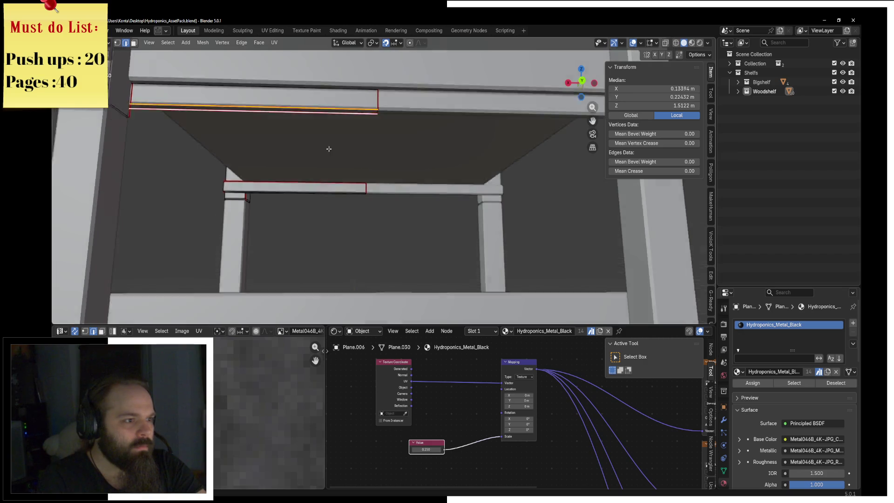
pyautogui.rightClick(326, 137)
pyautogui.press('F3')
pyautogui.press('Return')
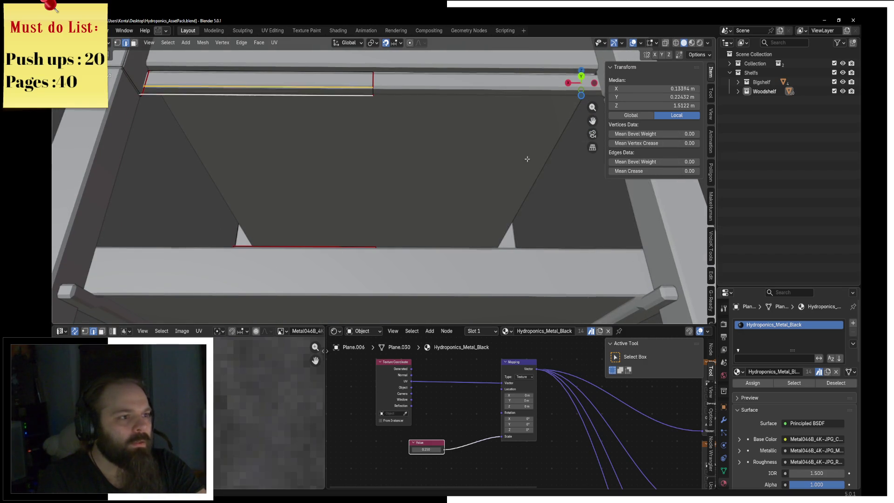
pyautogui.hotkey('ctrl', 'l')
pyautogui.click(274, 42)
pyautogui.click(294, 54)
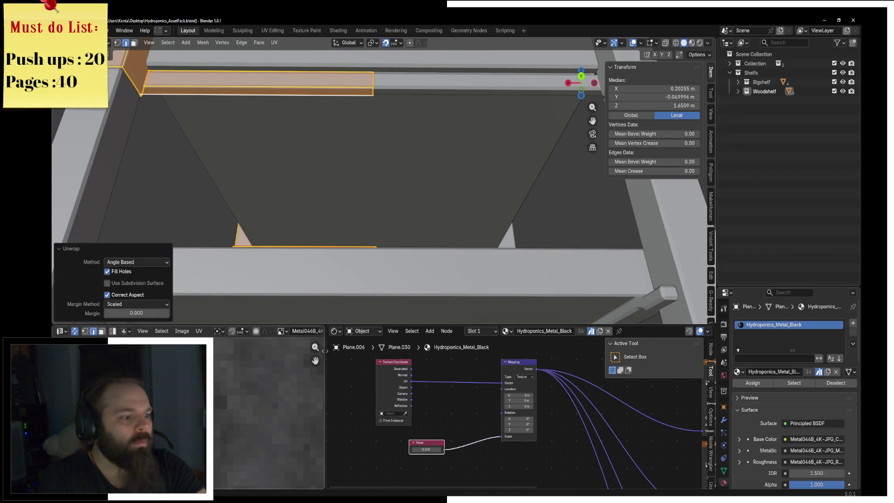
pyautogui.scroll(-5, 321, 383)
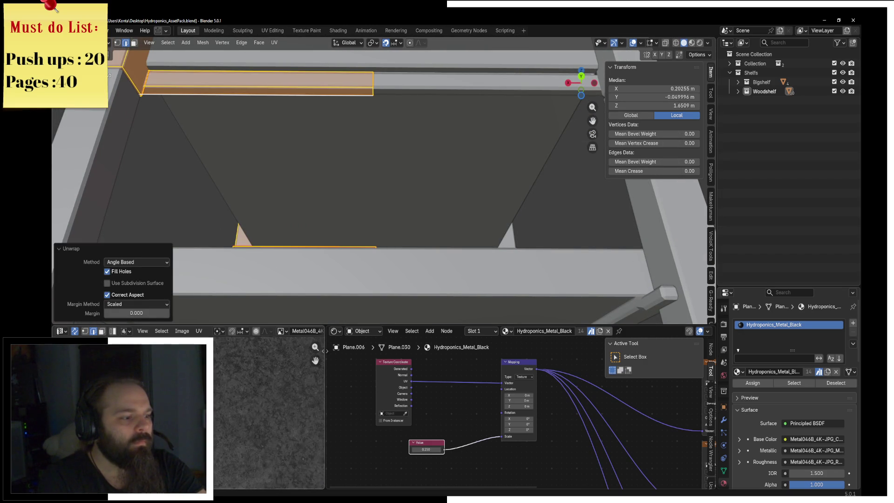
pyautogui.scroll(3, 269, 412)
pyautogui.scroll(2, 269, 413)
pyautogui.scroll(-2, 268, 412)
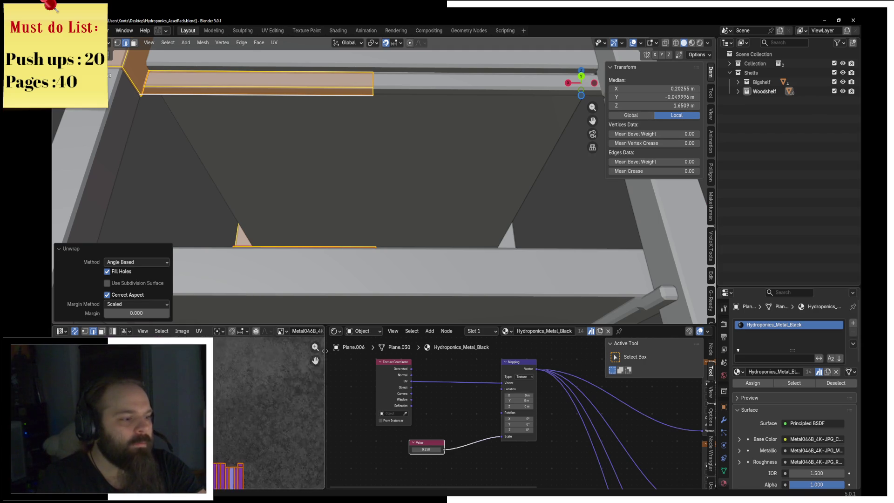
pyautogui.scroll(-3, 303, 120)
# Step: Select the edge loops at the frame's mitred corner and mark them as seams
pyautogui.moveTo(303, 120)
pyautogui.mouseDown(button='middle')
pyautogui.moveTo(374, 148)
pyautogui.moveTo(364, 169)
pyautogui.moveTo(406, 180)
pyautogui.mouseUp(button='middle')
pyautogui.scroll(3, 363, 168)
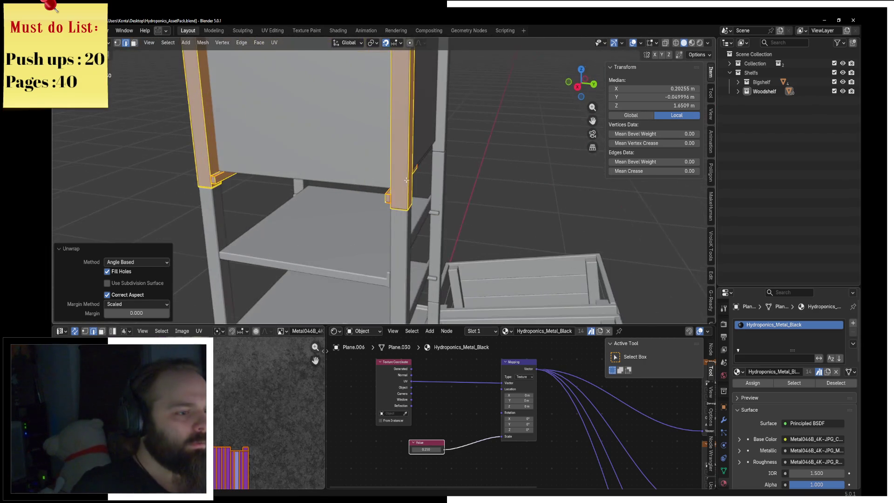
pyautogui.press('KP_Decimal')
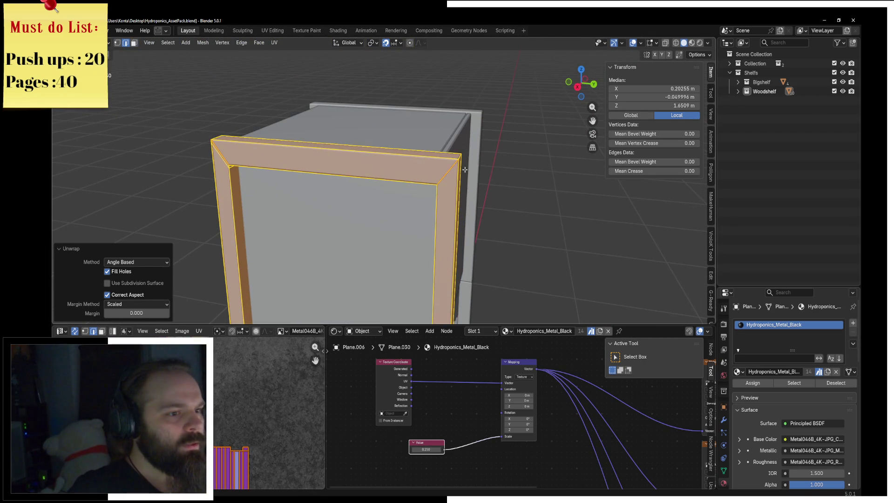
pyautogui.doubleClick(449, 174)
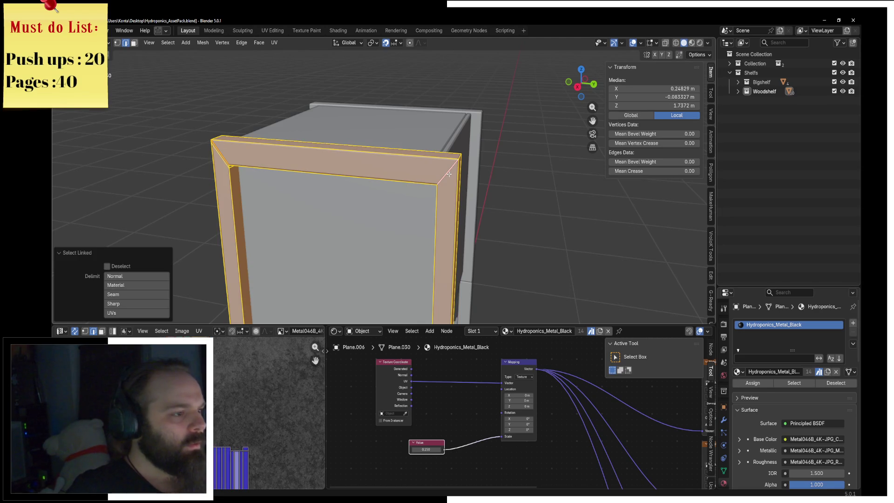
pyautogui.press('KP_Decimal')
pyautogui.scroll(3, 314, 139)
pyautogui.click(195, 137)
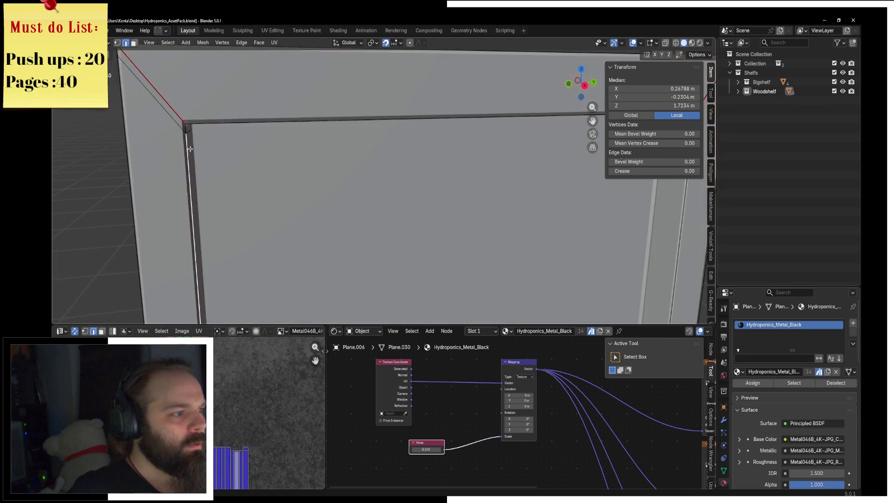
pyautogui.moveTo(195, 138); pyautogui.dragTo(237, 159, button='middle')
pyautogui.keyDown('alt'); pyautogui.click(459, 261); pyautogui.keyUp('alt')
pyautogui.moveTo(458, 261); pyautogui.dragTo(511, 226, button='middle')
pyautogui.press('F3')
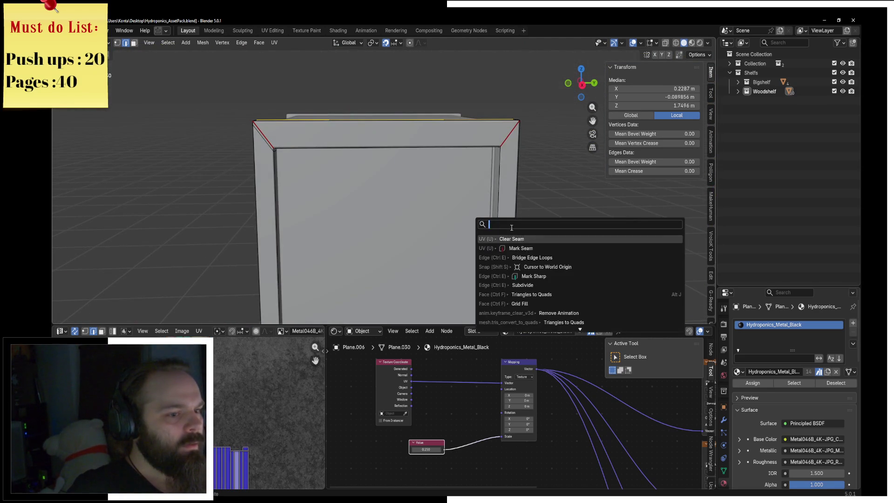
pyautogui.click(520, 248)
# Step: Unwrap the whole frame with angle-based unwrapping and check the UV islands
pyautogui.hotkey('ctrl', 'l')
pyautogui.click(274, 43)
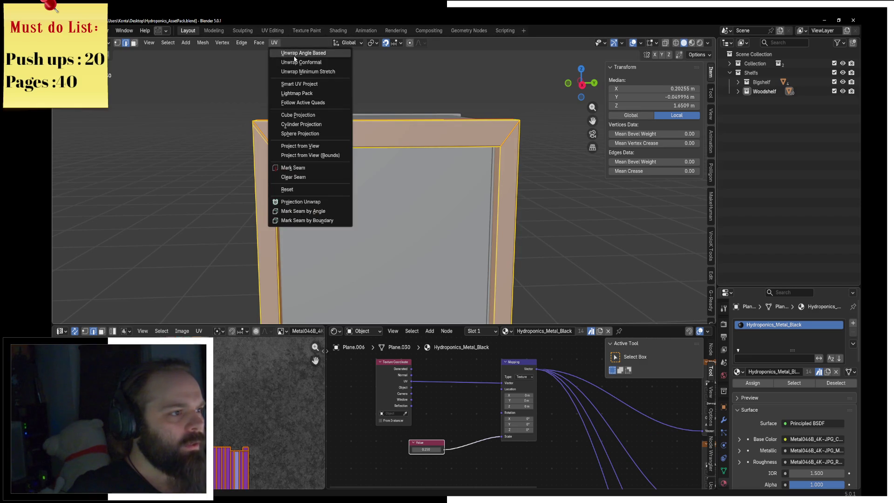
pyautogui.click(300, 54)
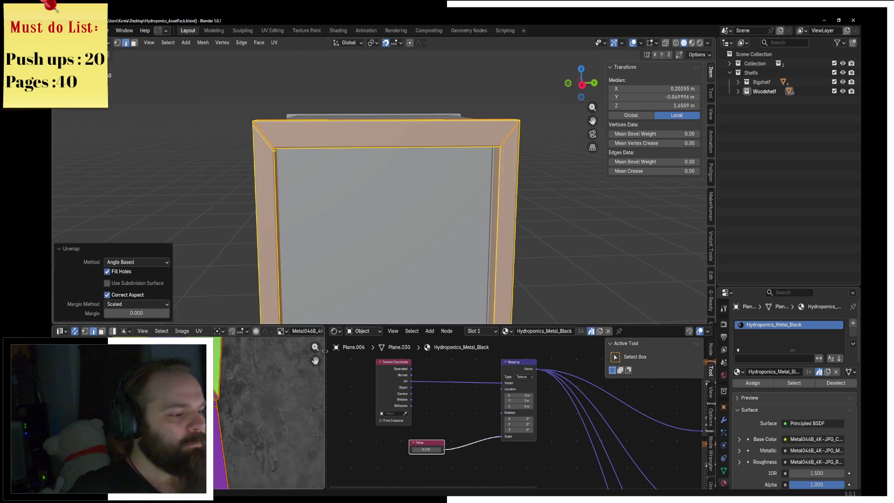
pyautogui.click(218, 389)
pyautogui.scroll(1, 218, 389)
pyautogui.scroll(1, 218, 389)
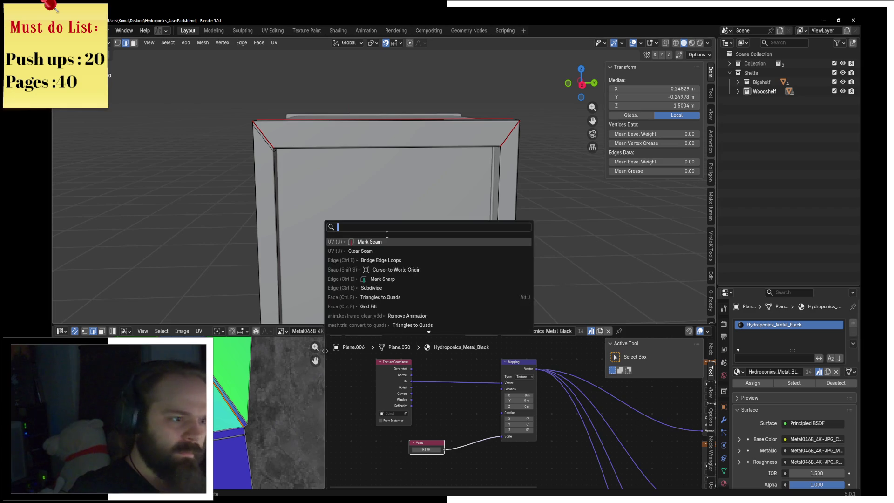
pyautogui.press('a')
pyautogui.click(275, 42)
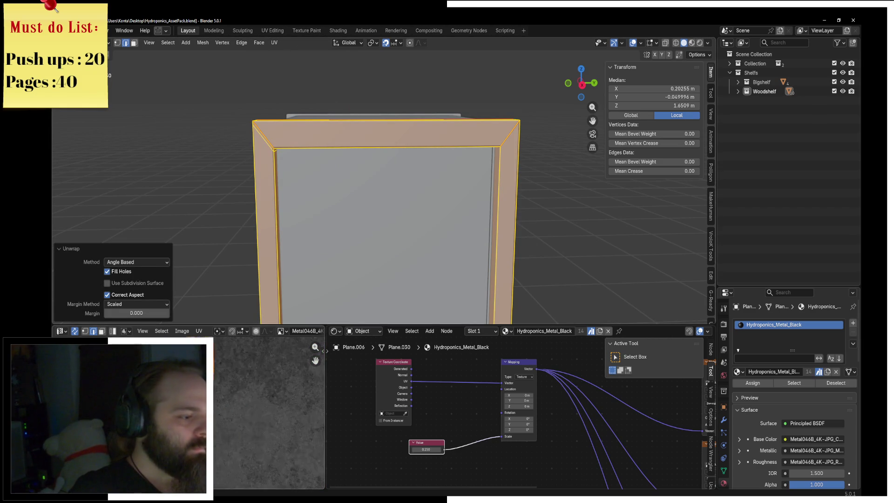
pyautogui.moveTo(266, 419); pyautogui.dragTo(293, 419, button='middle')
# Step: Re-unwrap the frame, inspect the islands in the UV editor, then look down on the top edge
pyautogui.click(231, 419)
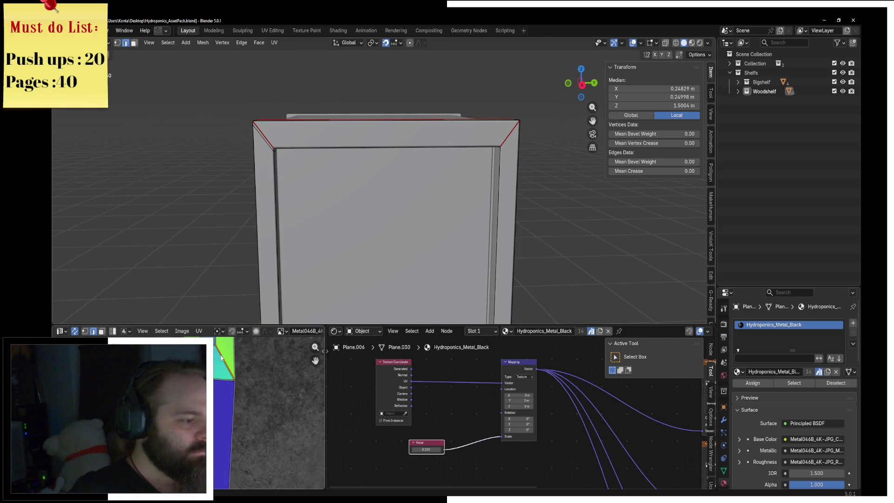
pyautogui.moveTo(221, 357); pyautogui.dragTo(230, 419, button='middle')
pyautogui.press('a')
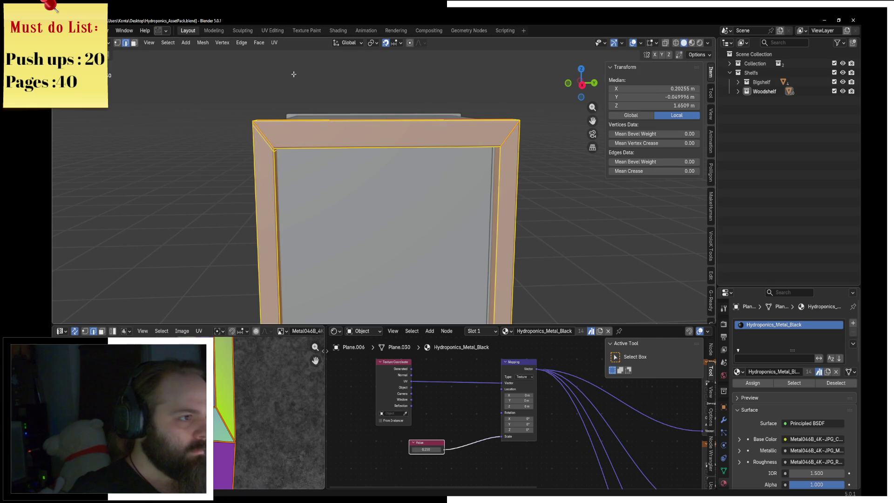
pyautogui.click(273, 43)
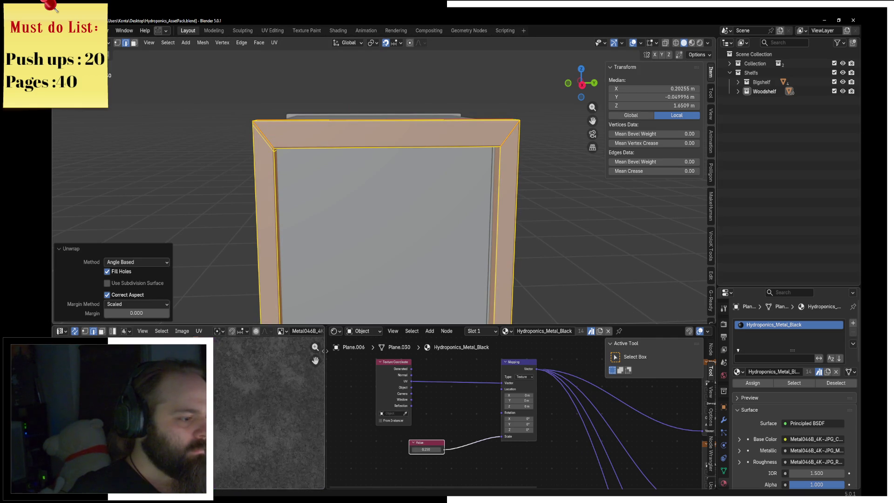
pyautogui.moveTo(269, 419); pyautogui.dragTo(280, 392, button='middle')
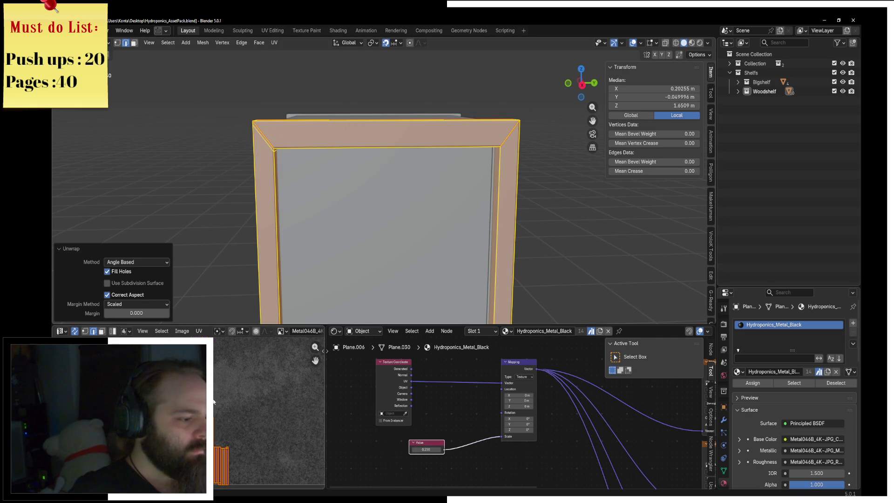
pyautogui.hotkey('alt', 'a')
pyautogui.press('a')
pyautogui.click(236, 374)
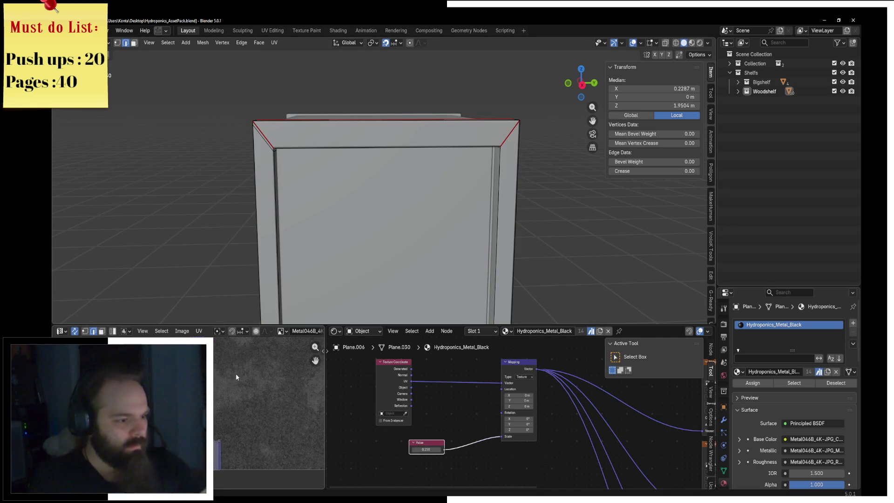
pyautogui.moveTo(236, 377); pyautogui.dragTo(253, 363, button='middle')
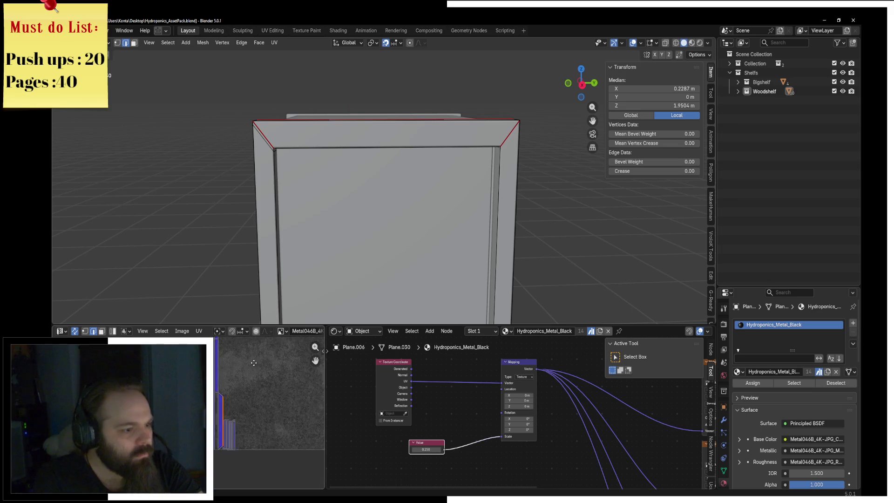
pyautogui.scroll(3, 238, 409)
pyautogui.moveTo(311, 203)
pyautogui.mouseDown(button='middle')
pyautogui.moveTo(395, 205)
pyautogui.moveTo(419, 182)
pyautogui.mouseUp(button='middle')
pyautogui.rightClick(489, 209)
# Step: Change the seam on the top edge, unwrap the edge strip and check its UV islands
pyautogui.click(503, 234)
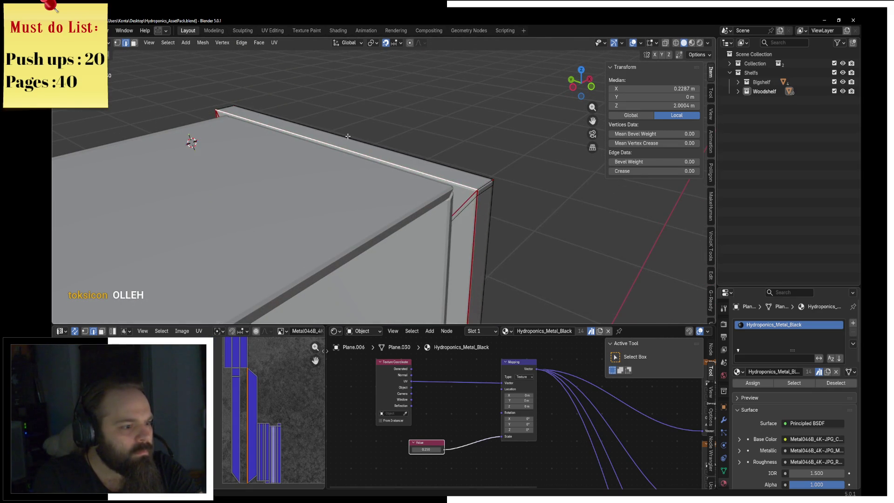
pyautogui.press('l')
pyautogui.press('u')
pyautogui.click(307, 53)
pyautogui.scroll(2, 249, 444)
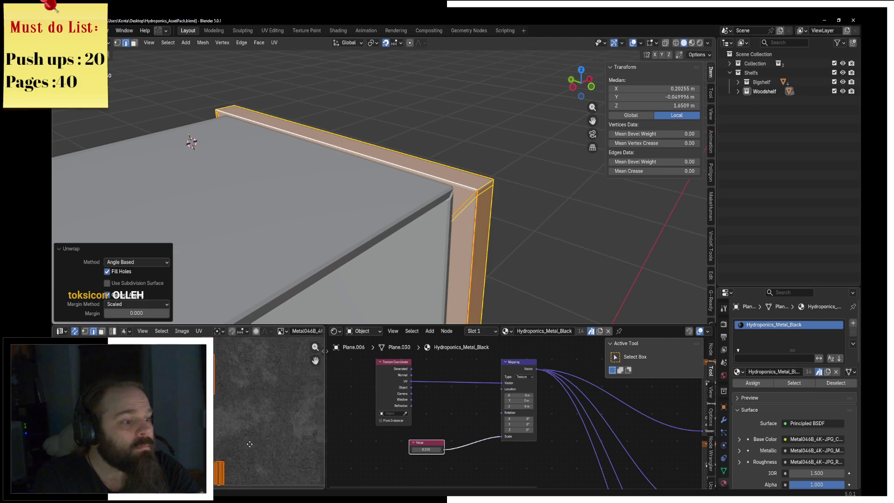
pyautogui.scroll(2, 261, 347)
pyautogui.click(252, 421)
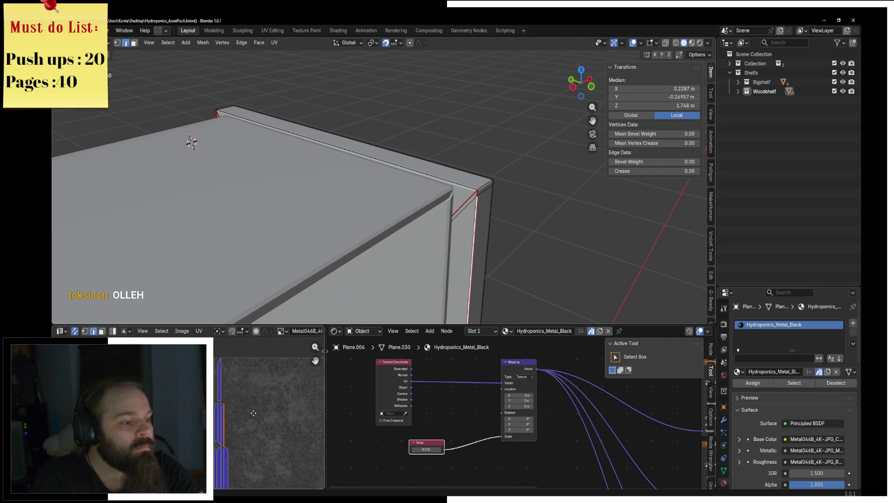
pyautogui.moveTo(219, 359)
pyautogui.mouseDown(button='middle')
pyautogui.moveTo(216, 385)
pyautogui.moveTo(228, 404)
pyautogui.mouseUp(button='middle')
# Step: Mark another seam, unwrap the bevel strip, then undo to clear the selection
pyautogui.press('F3')
pyautogui.press('Escape')
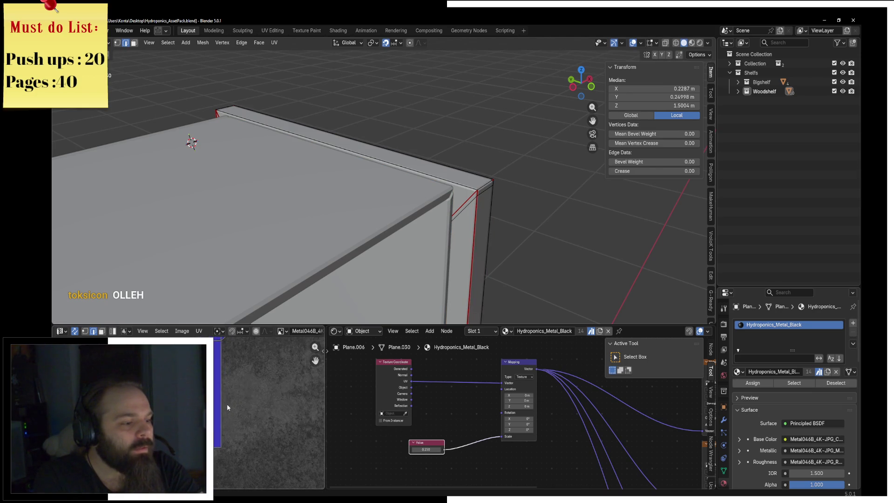
pyautogui.press('F3')
pyautogui.press('F3')
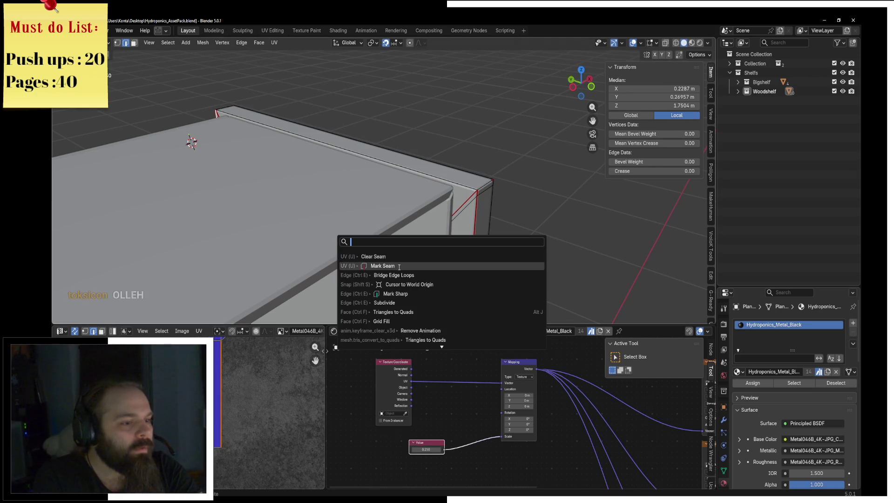
pyautogui.press('Escape')
pyautogui.hotkey('ctrl', 'l')
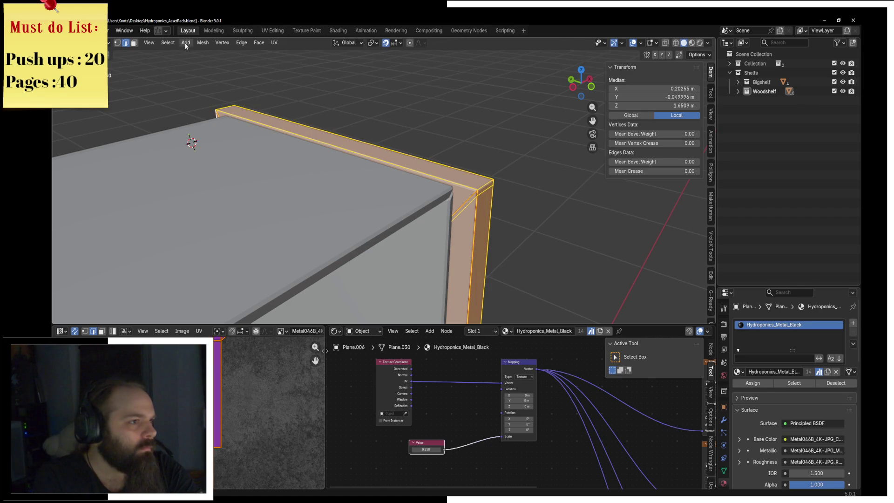
pyautogui.click(274, 44)
pyautogui.click(307, 53)
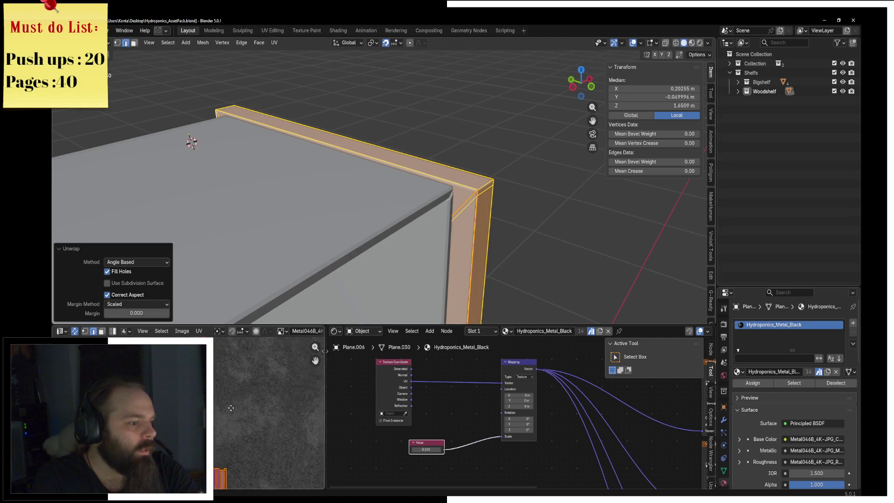
pyautogui.hotkey('ctrl', 'z')
# Step: Move the seam off the vertical edge and unwrap the outer face strip
pyautogui.press('F3')
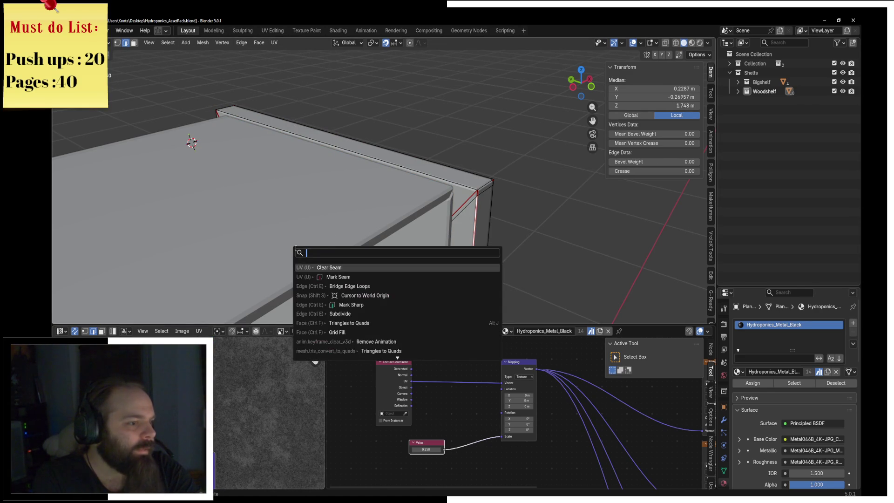
pyautogui.press('Escape')
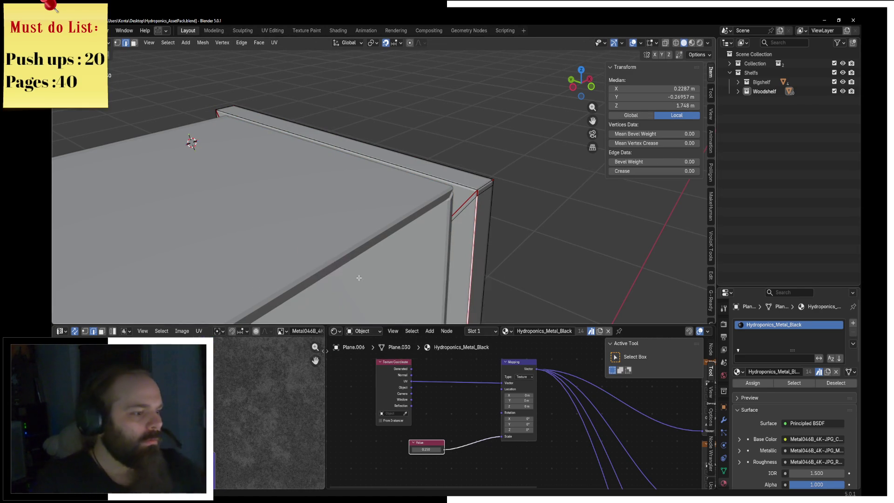
pyautogui.press('F3')
pyautogui.click(392, 293)
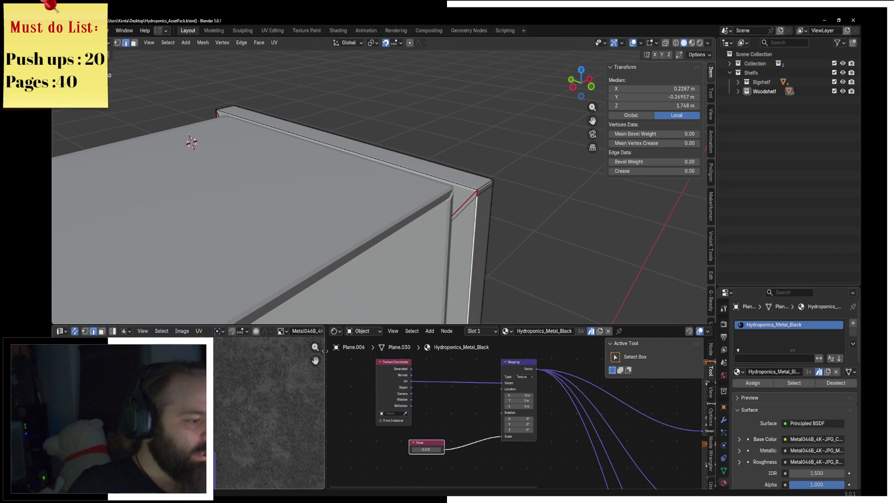
pyautogui.press('F3')
pyautogui.press('Escape')
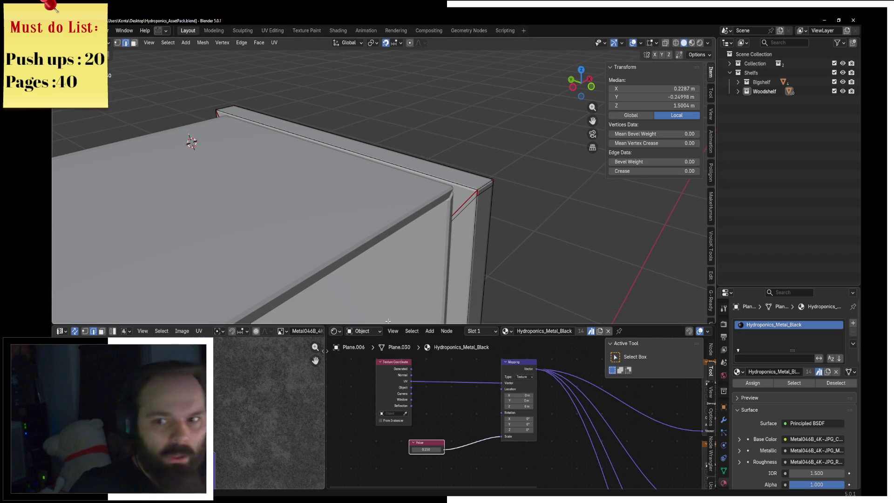
pyautogui.hotkey('ctrl', 'z')
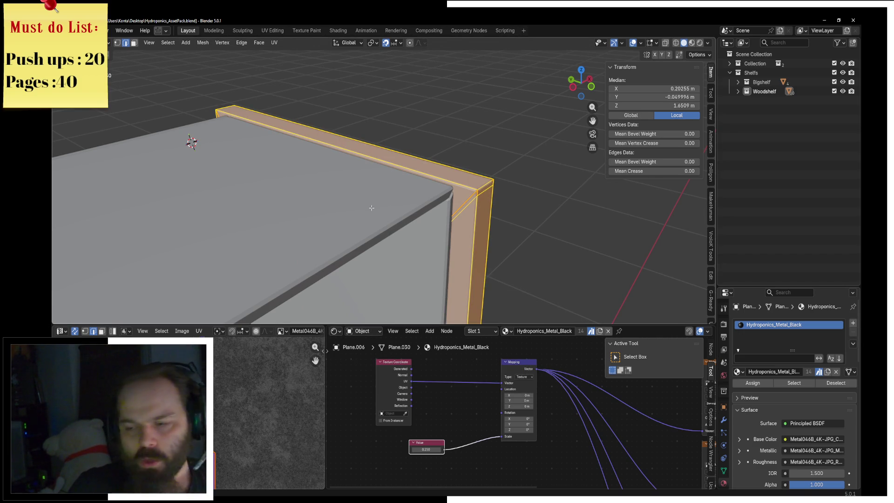
pyautogui.click(273, 43)
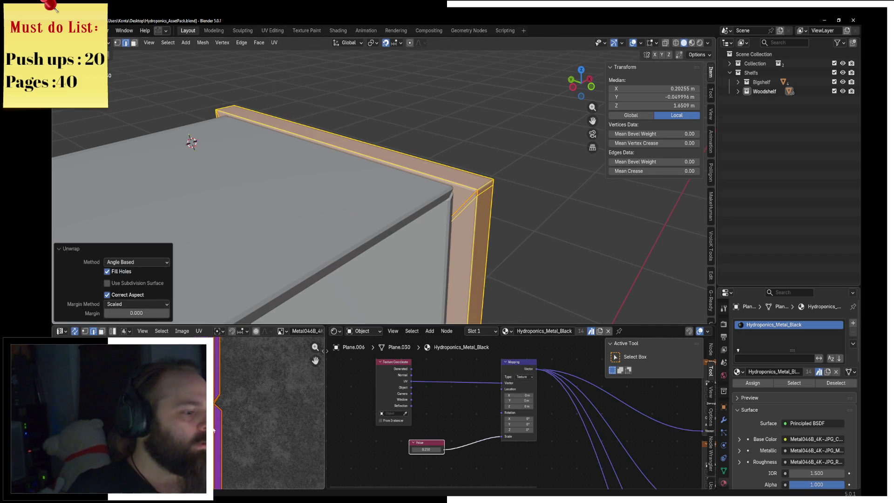
# Step: Select the whole strip and inspect its long separate UV islands
pyautogui.press('a')
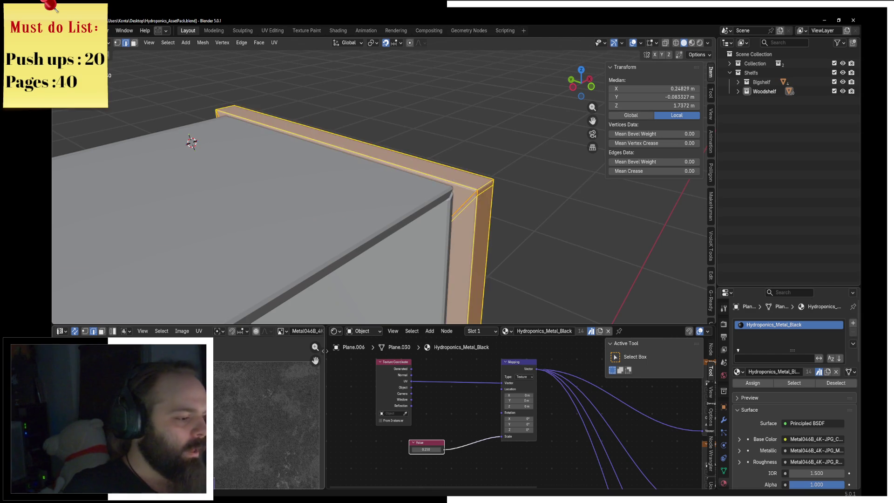
pyautogui.moveTo(253, 434); pyautogui.dragTo(245, 364, button='middle')
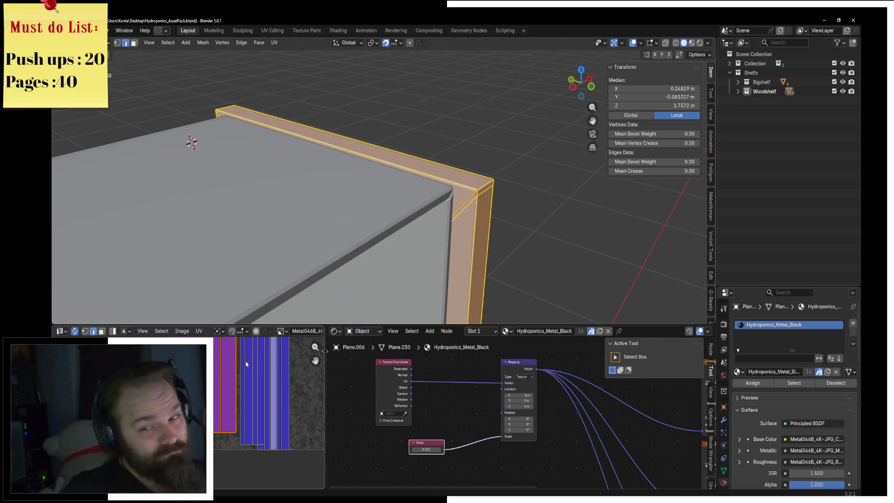
pyautogui.moveTo(279, 378); pyautogui.dragTo(266, 387, button='middle')
pyautogui.click(266, 415)
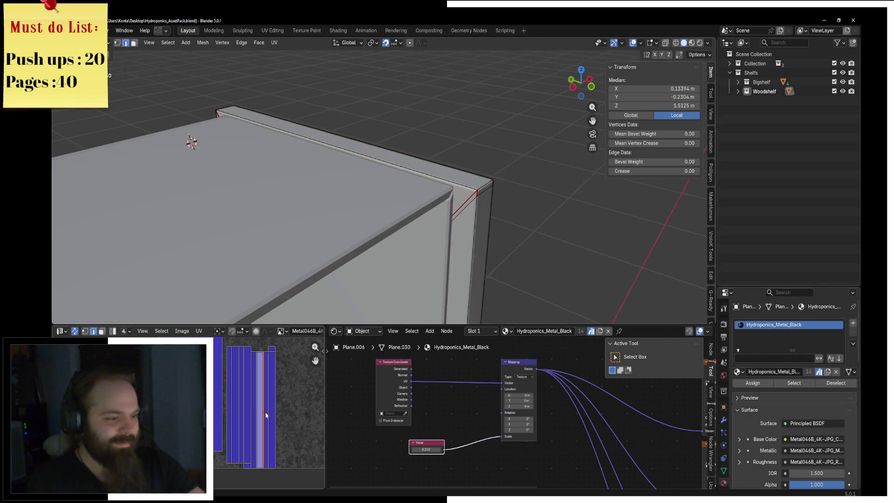
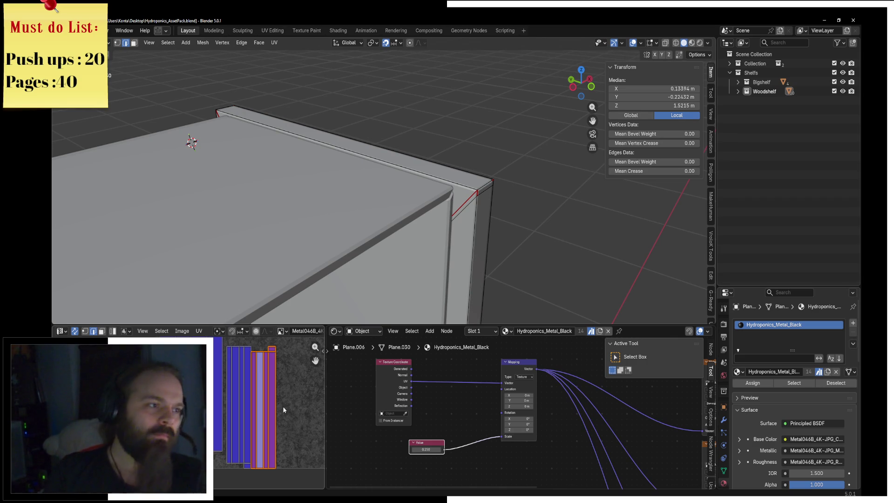
pyautogui.scroll(-3, 425, 214)
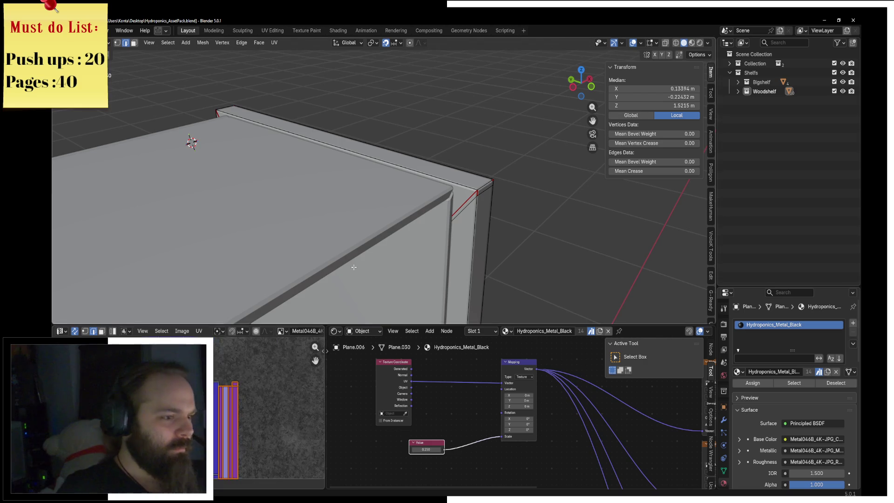
# Step: Select the linked corner bracket geometry on the shelf and separate it into its own object
pyautogui.hotkey('ctrl', 'Tab')
pyautogui.click(399, 218)
pyautogui.scroll(2, 350, 231)
pyautogui.hotkey('ctrl', 'Tab')
pyautogui.click(440, 256)
pyautogui.scroll(3, 423, 182)
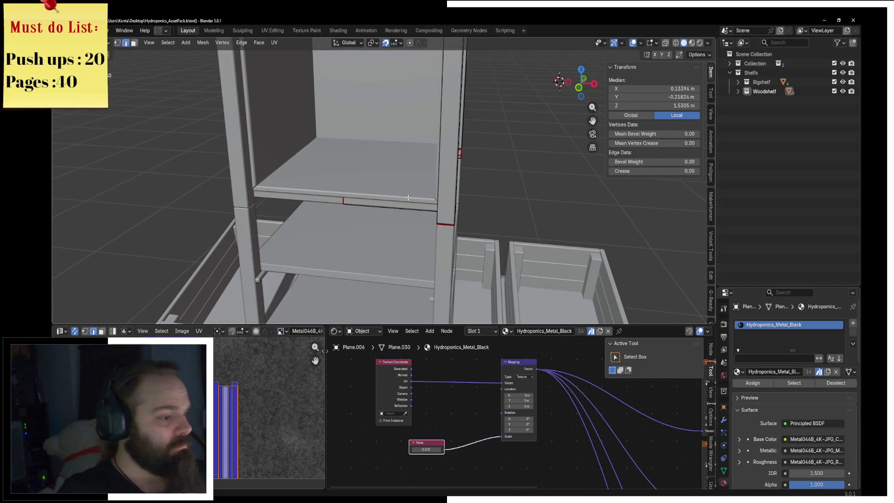
pyautogui.press('l')
pyautogui.moveTo(408, 198); pyautogui.dragTo(561, 221, button='middle')
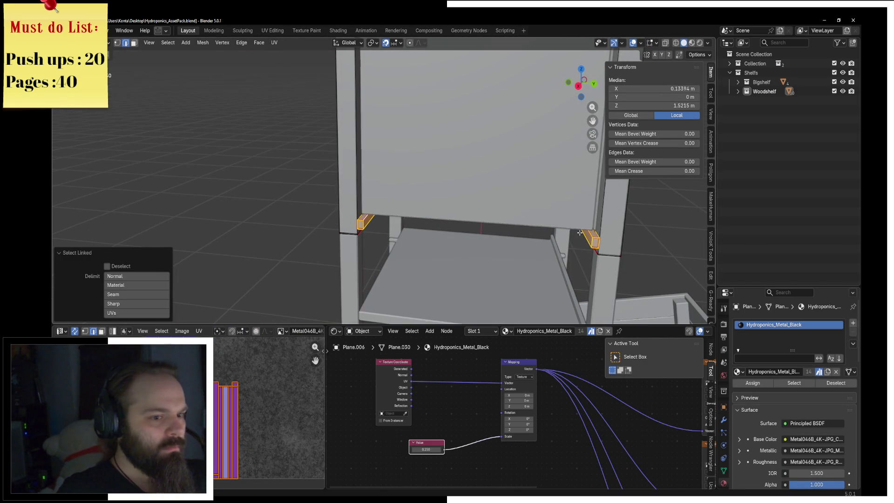
pyautogui.press('p')
pyautogui.click(551, 234)
# Step: Join the separated bracket pieces into the wooden box object
pyautogui.hotkey('ctrl', 'Tab')
pyautogui.click(354, 227)
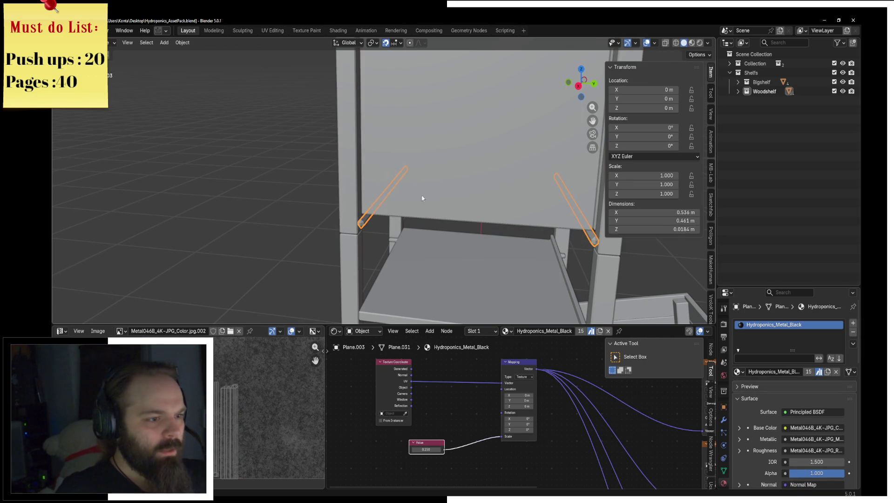
pyautogui.click(448, 202)
pyautogui.hotkey('ctrl', 'j')
pyautogui.moveTo(449, 200)
pyautogui.mouseDown(button='middle')
pyautogui.moveTo(551, 178)
pyautogui.moveTo(342, 206)
pyautogui.moveTo(455, 214)
pyautogui.mouseUp(button='middle')
pyautogui.scroll(3, 351, 206)
# Step: Move the lower rail's end edge along X (about -0.26) to lengthen the rail, checking from front view
pyautogui.hotkey('ctrl', 'Tab')
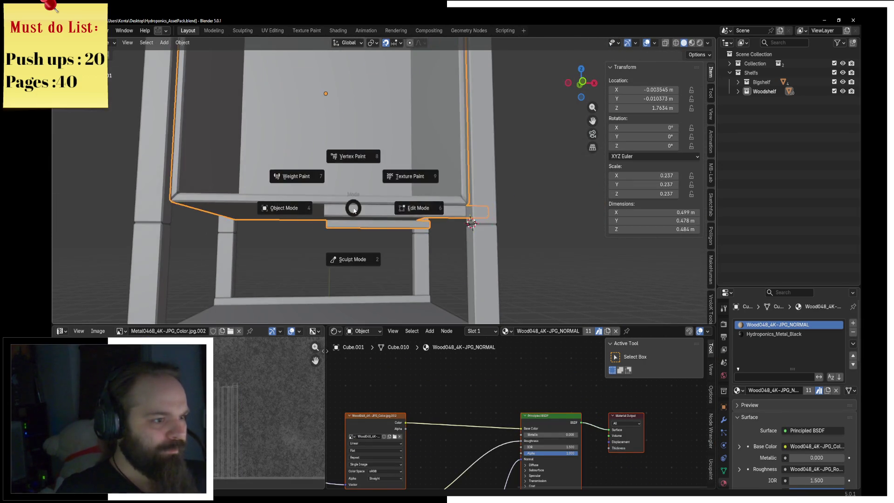
pyautogui.click(412, 205)
pyautogui.scroll(2, 389, 212)
pyautogui.click(376, 215)
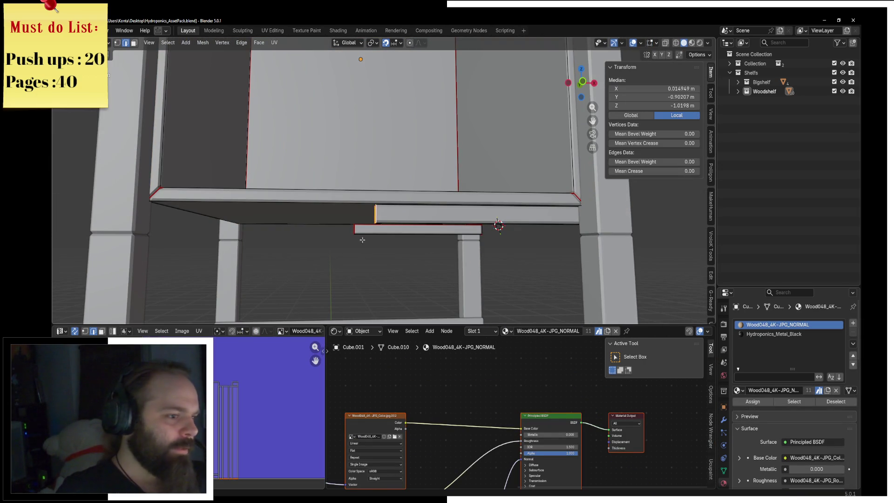
pyautogui.press('g')
pyautogui.press('x')
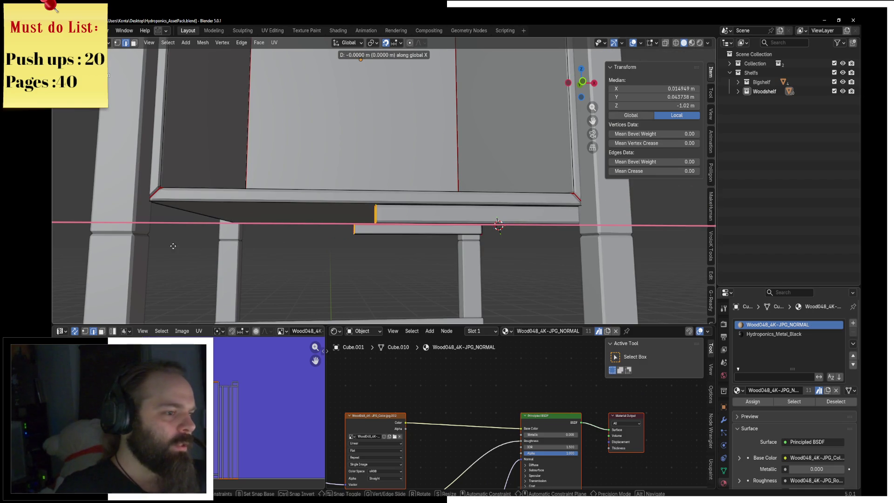
pyautogui.press('y')
pyautogui.press('KP_1')
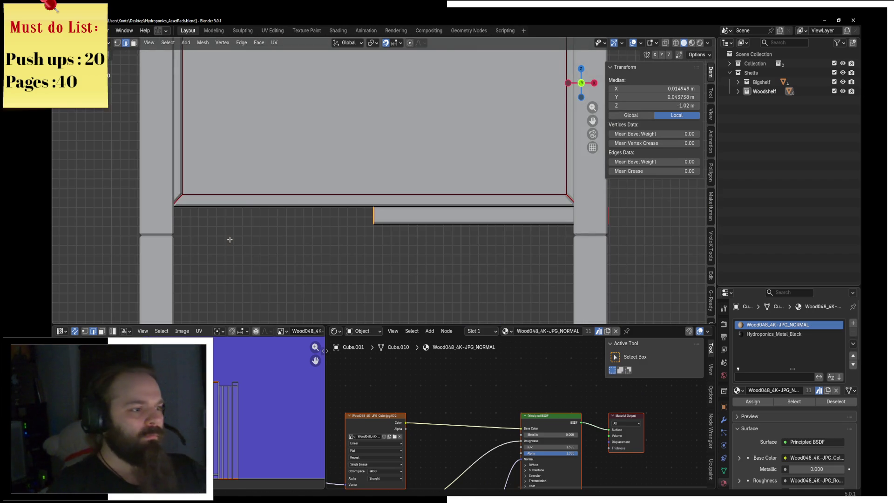
pyautogui.press('x')
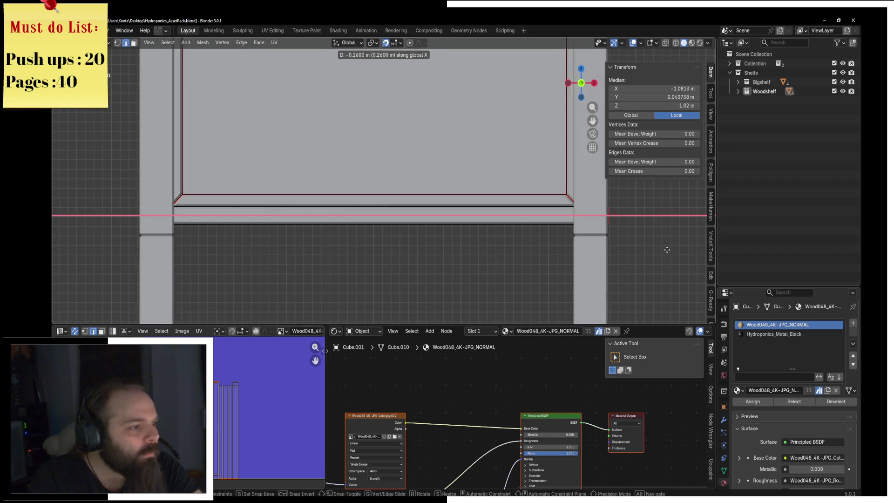
pyautogui.click(666, 249)
# Step: Nudge the rail edge slightly further along X and inspect the rail from around the shelf
pyautogui.press('`')
pyautogui.click(569, 206)
pyautogui.scroll(3, 453, 231)
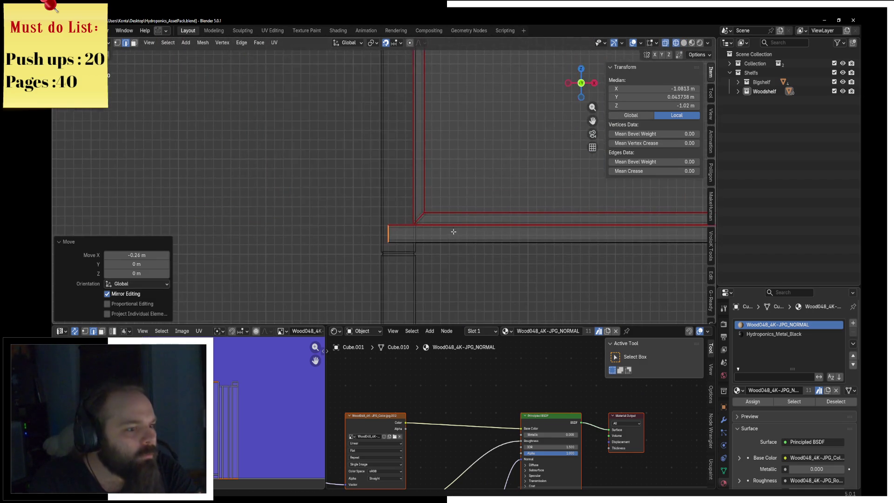
pyautogui.scroll(2, 453, 231)
pyautogui.scroll(2, 447, 217)
pyautogui.scroll(2, 444, 203)
pyautogui.press('g')
pyautogui.press('x')
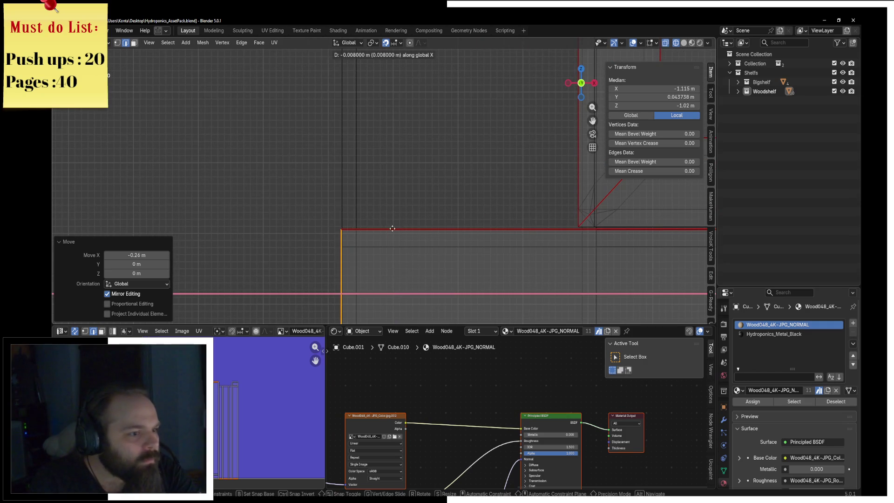
pyautogui.click(392, 228)
pyautogui.scroll(-5, 392, 229)
pyautogui.moveTo(392, 229); pyautogui.dragTo(408, 241, button='middle')
pyautogui.click(426, 253)
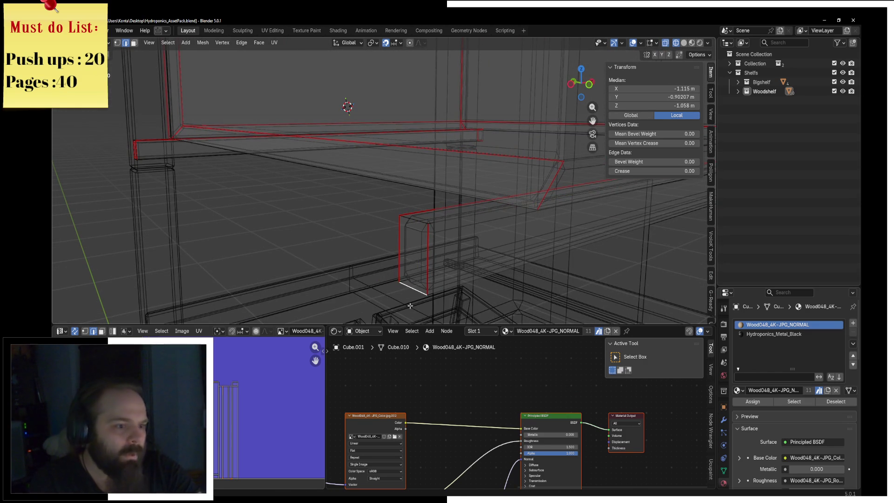
pyautogui.moveTo(139, 163)
pyautogui.mouseDown(button='middle')
pyautogui.moveTo(219, 175)
pyautogui.moveTo(519, 136)
pyautogui.moveTo(467, 142)
pyautogui.mouseUp(button='middle')
# Step: UV-unwrap the box's beam and top rail and check their islands in the UV editor
pyautogui.hotkey('shift', 'g')
pyautogui.hotkey('ctrl', 'l')
pyautogui.click(274, 42)
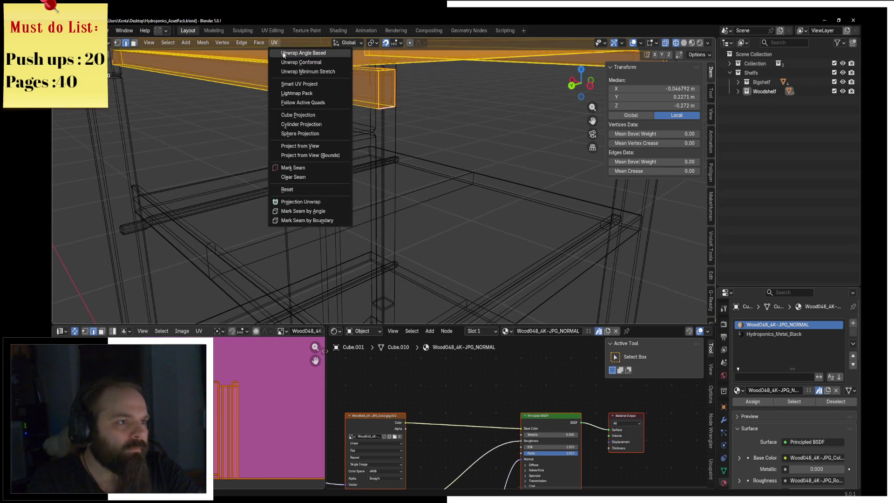
pyautogui.scroll(2, 228, 397)
pyautogui.scroll(-1, 228, 398)
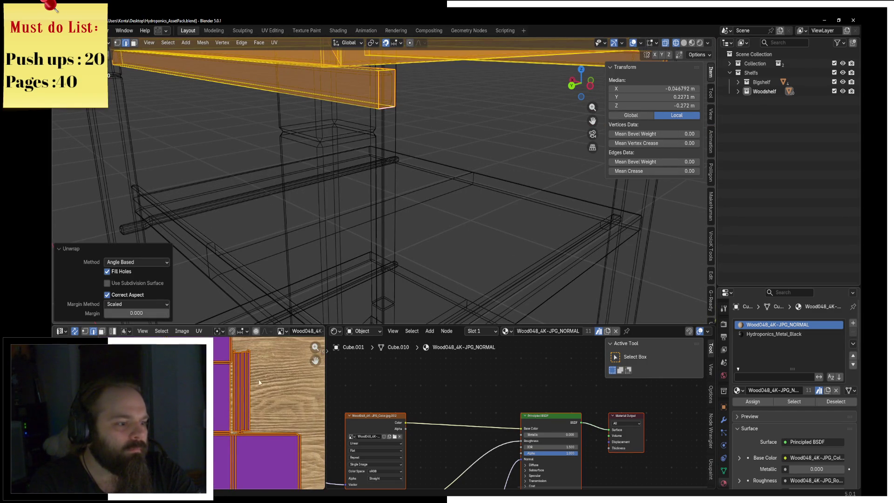
pyautogui.click(259, 382)
pyautogui.click(244, 383)
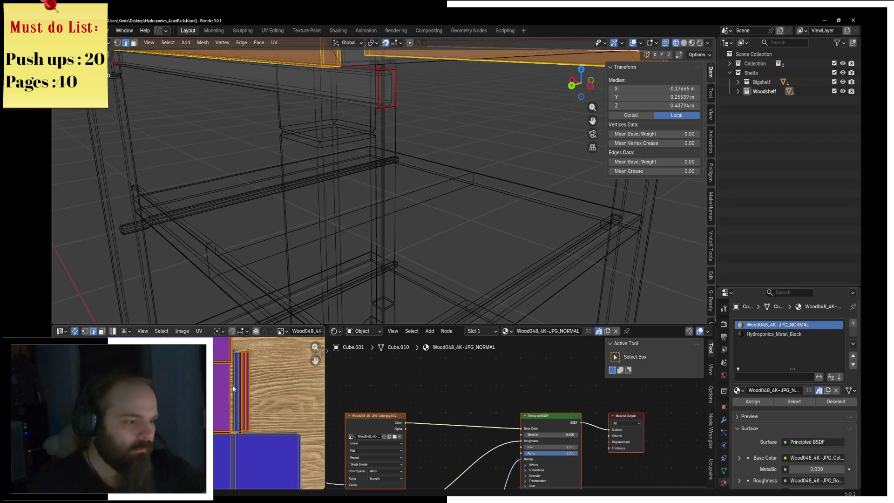
pyautogui.click(240, 363)
# Step: Return to Object Mode and view the shelf in Material Preview, orbiting around the top wooden box
pyautogui.hotkey('ctrl', 'Tab')
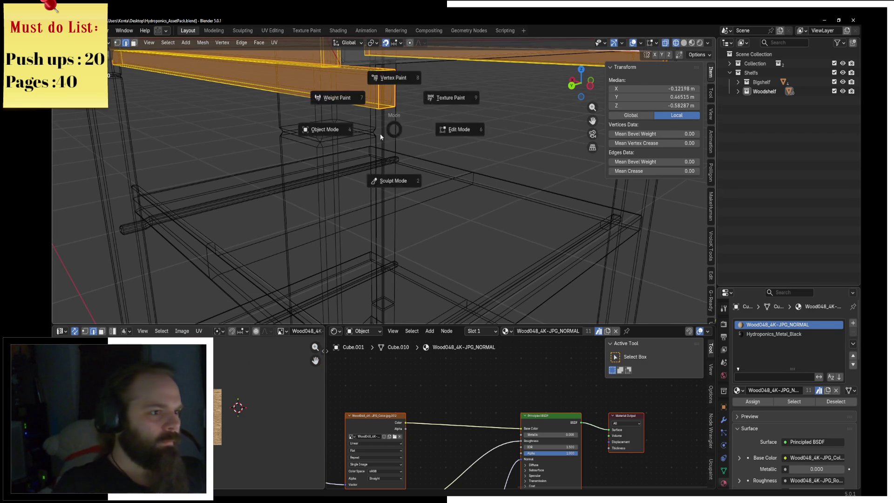
pyautogui.click(348, 132)
pyautogui.press('z')
pyautogui.click(365, 177)
pyautogui.scroll(2, 477, 161)
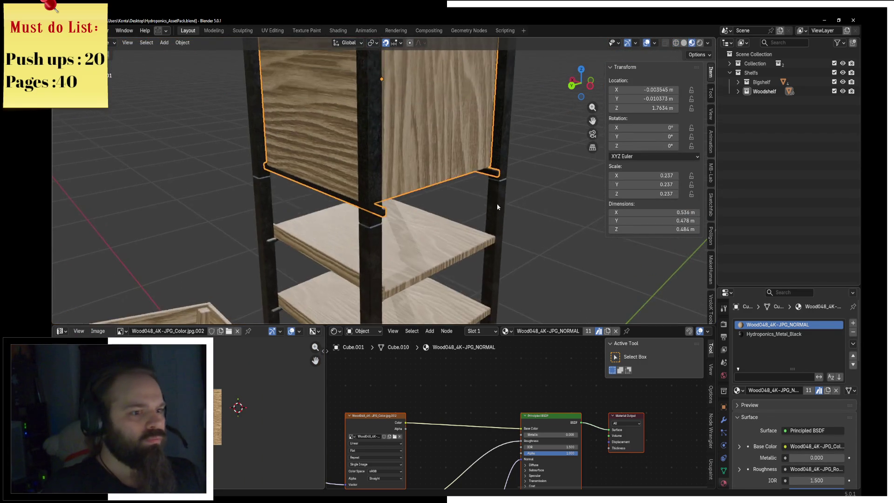
pyautogui.scroll(2, 483, 145)
pyautogui.scroll(2, 442, 136)
pyautogui.moveTo(561, 159); pyautogui.dragTo(456, 170, button='middle')
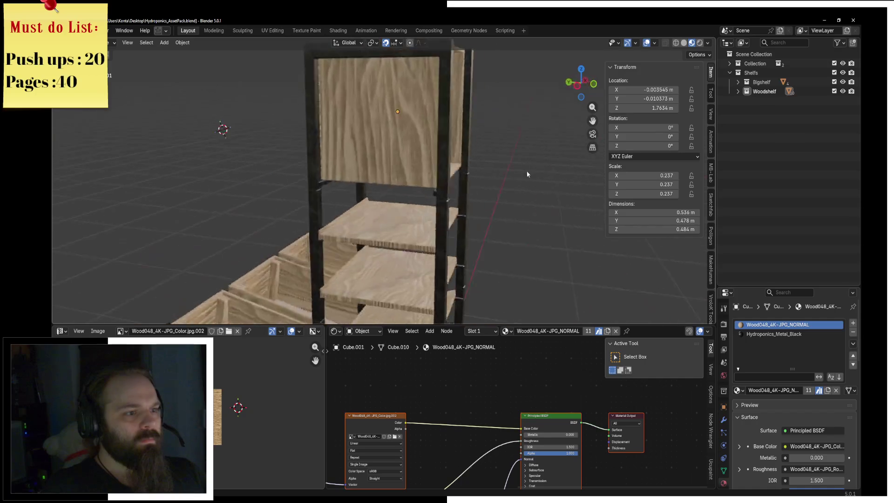
pyautogui.scroll(-3, 456, 170)
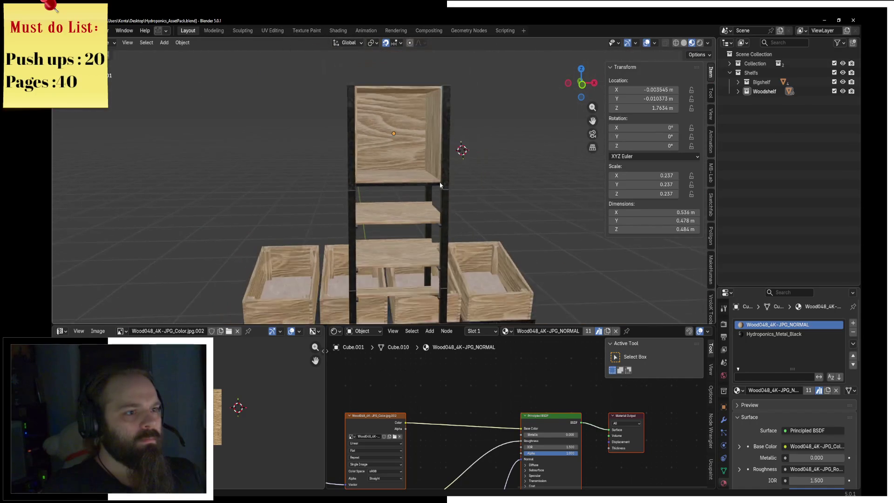
pyautogui.scroll(3, 381, 199)
pyautogui.click(381, 200)
pyautogui.moveTo(381, 199)
pyautogui.mouseDown(button='middle')
pyautogui.moveTo(461, 207)
pyautogui.moveTo(421, 200)
pyautogui.mouseUp(button='middle')
pyautogui.scroll(-2, 462, 208)
pyautogui.scroll(-2, 452, 188)
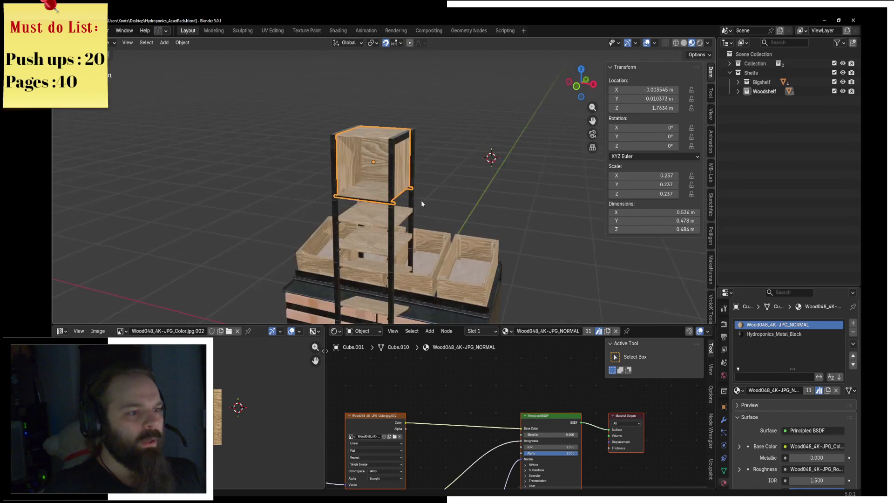
pyautogui.scroll(3, 422, 200)
pyautogui.hotkey('shift', 'a')
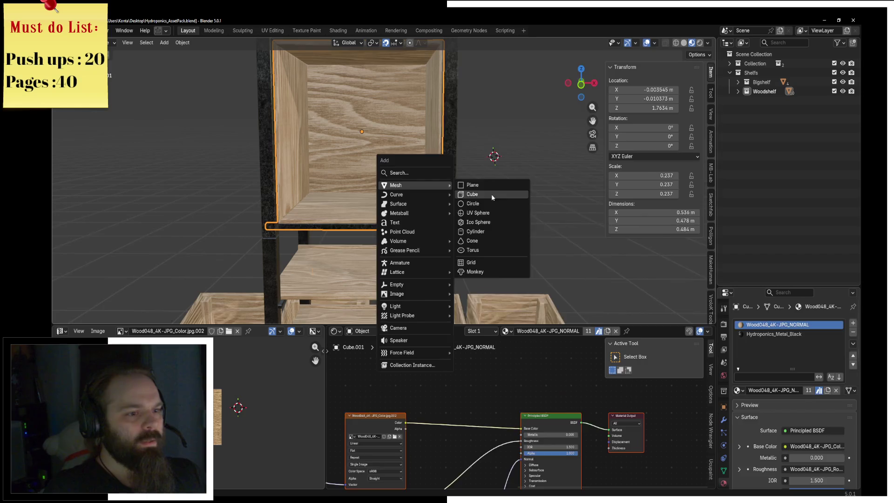
# Step: Discard an accidental cube, then take the wooden box's thin board into Edit Mode in front view
pyautogui.click(491, 194)
pyautogui.press('Delete')
pyautogui.click(359, 184)
pyautogui.press('Tab')
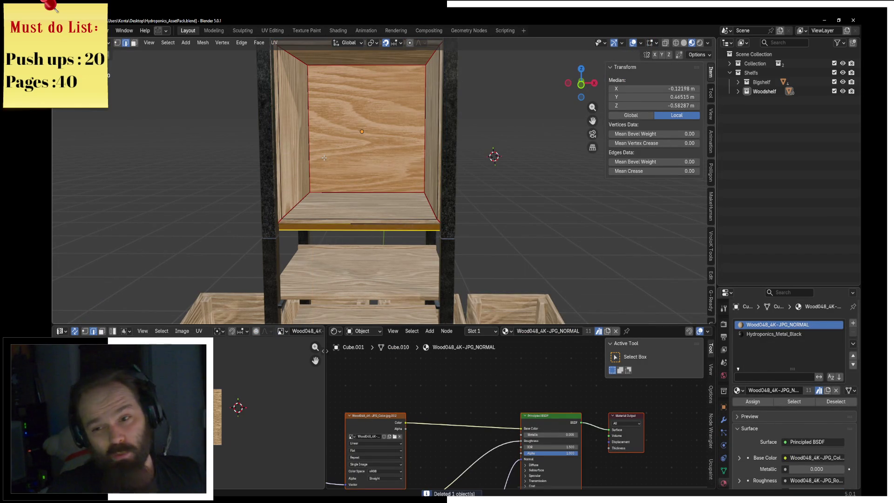
pyautogui.scroll(-3, 417, 190)
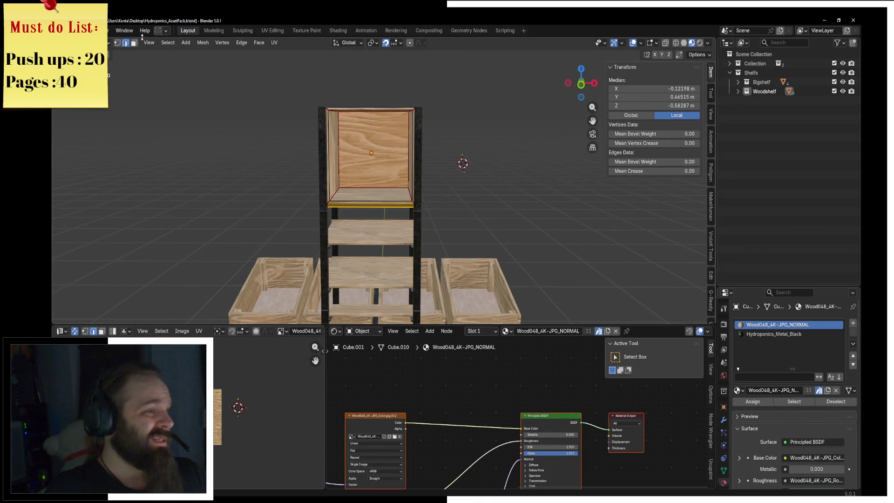
pyautogui.scroll(2, 376, 195)
pyautogui.press('l')
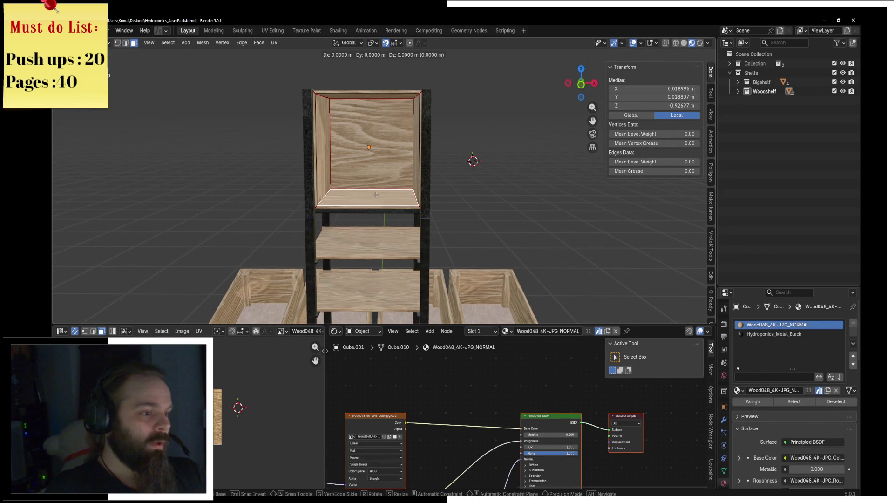
pyautogui.hotkey('shift', 'd')
pyautogui.press('Escape')
pyautogui.press('q')
pyautogui.hotkey('alt', 'a')
pyautogui.press('q')
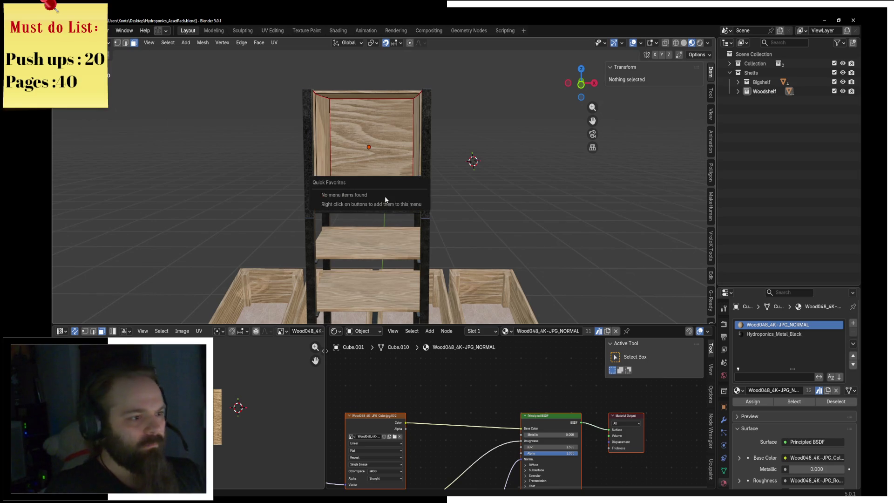
pyautogui.press('Escape')
pyautogui.press('a')
pyautogui.hotkey('ctrl', 'Tab')
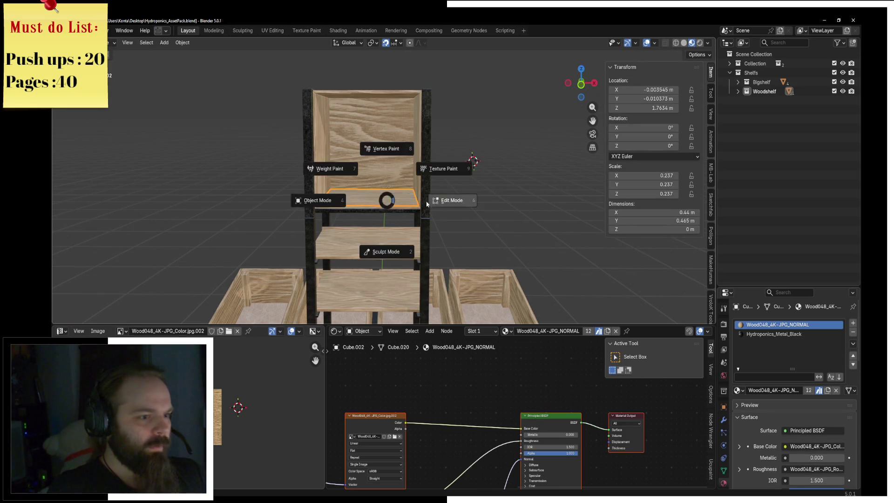
pyautogui.click(423, 199)
pyautogui.press('KP_1')
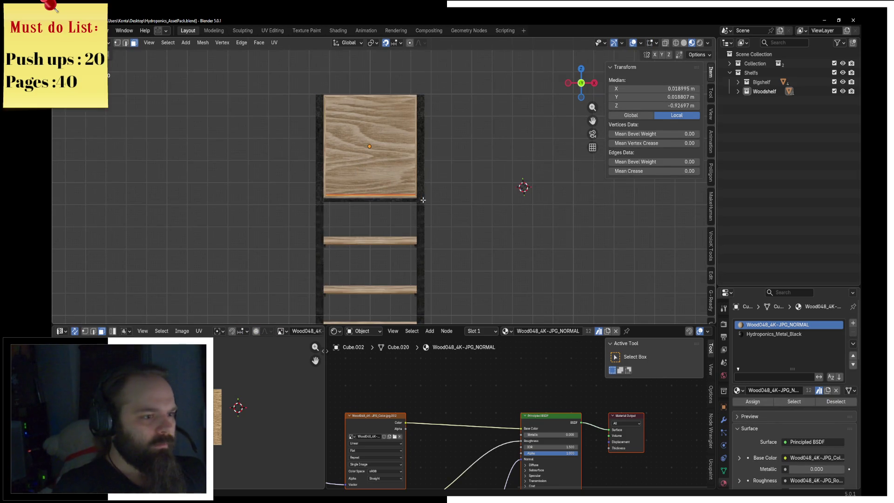
pyautogui.scroll(1, 422, 199)
pyautogui.scroll(4, 423, 199)
# Step: In see-through front view, reposition the board edge along Z and duplicate an edge upward
pyautogui.press('z')
pyautogui.click(512, 190)
pyautogui.press('g')
pyautogui.press('z')
pyautogui.click(517, 103)
pyautogui.keyDown('shift'); pyautogui.moveTo(421, 116); pyautogui.dragTo(457, 201, button='middle'); pyautogui.keyUp('shift')
pyautogui.press('g')
pyautogui.press('z')
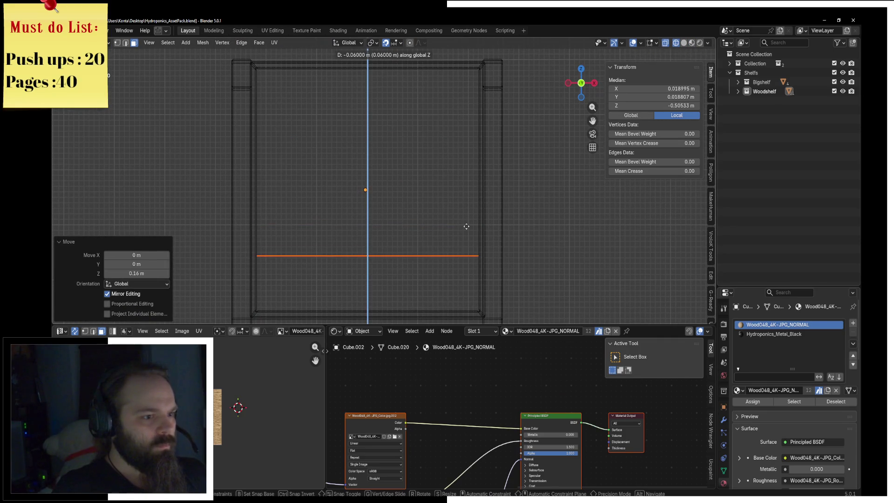
pyautogui.click(465, 214)
pyautogui.hotkey('shift', 'd')
pyautogui.press('z')
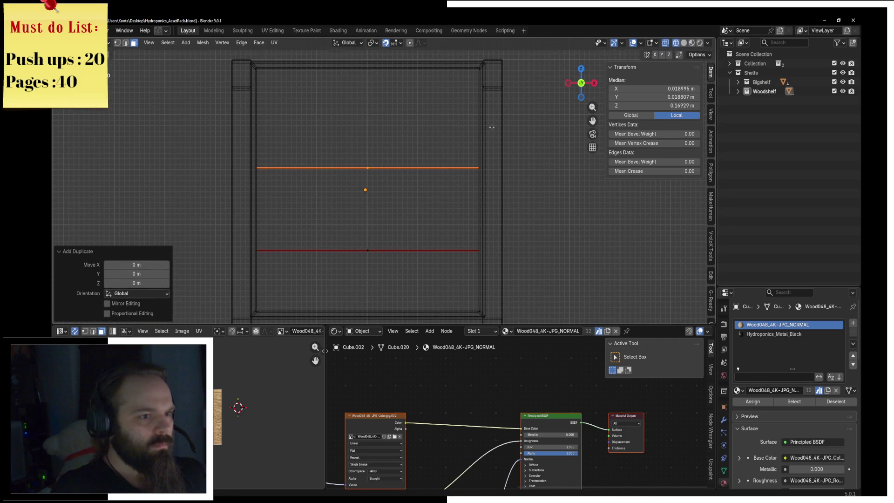
pyautogui.click(502, 65)
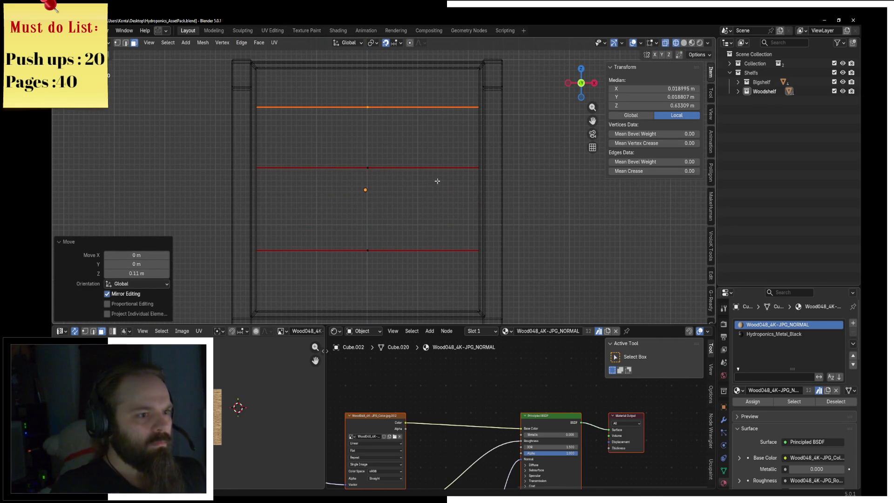
# Step: Toggle the middle edge's visibility, then adjust the middle, top and bottom edges vertically
pyautogui.hotkey('alt', 'a')
pyautogui.click(419, 168)
pyautogui.press('h')
pyautogui.press('u')
pyautogui.press('Escape')
pyautogui.hotkey('alt', 'h')
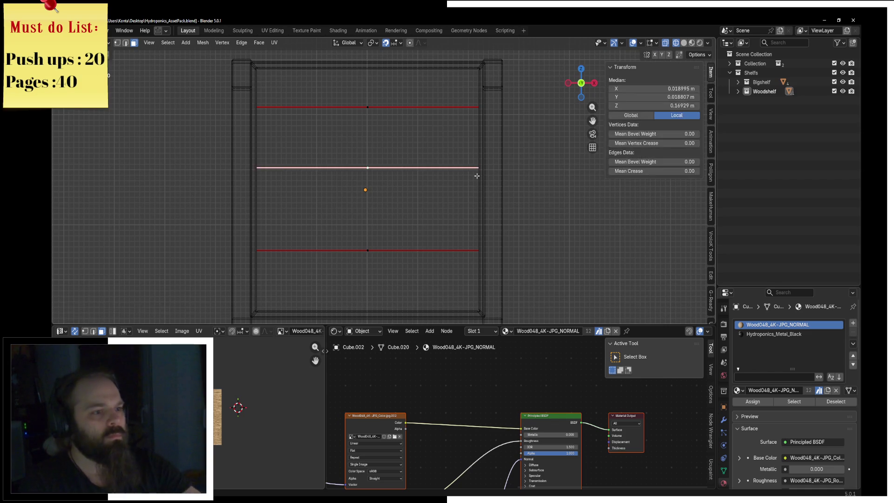
pyautogui.press('h')
pyautogui.hotkey('alt', 'h')
pyautogui.press('g')
pyautogui.press('z')
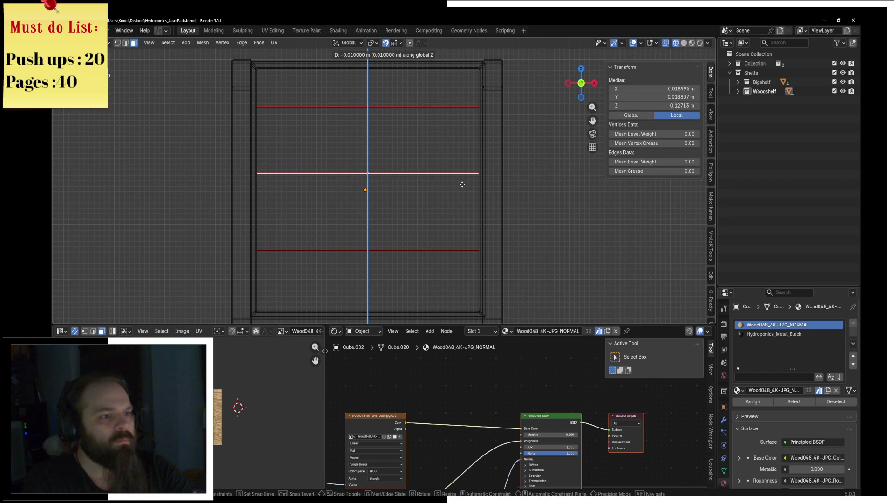
pyautogui.click(461, 184)
pyautogui.scroll(-2, 462, 183)
pyautogui.press('g')
pyautogui.press('z')
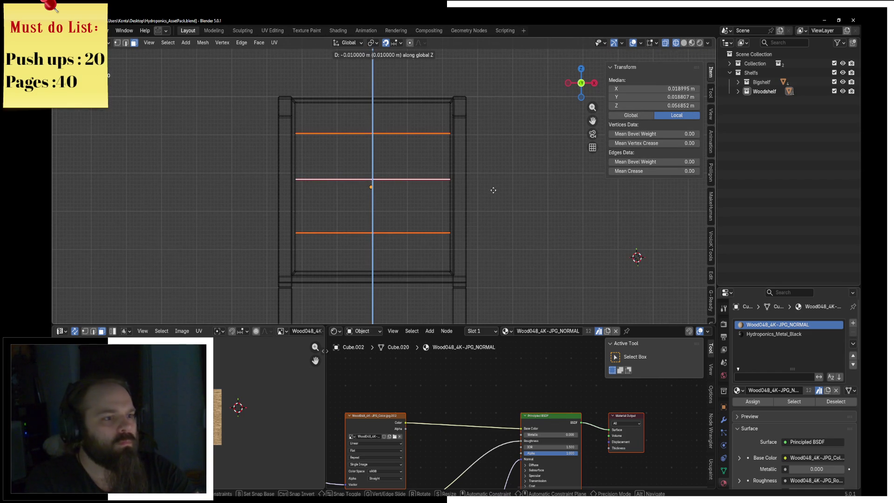
pyautogui.click(493, 189)
# Step: Raise the bottom edge, lower then delete the middle edge, and delete the faces around the top edge
pyautogui.click(427, 213)
pyautogui.click(389, 232)
pyautogui.press('g')
pyautogui.press('z')
pyautogui.click(428, 239)
pyautogui.click(379, 179)
pyautogui.press('c')
pyautogui.press('z')
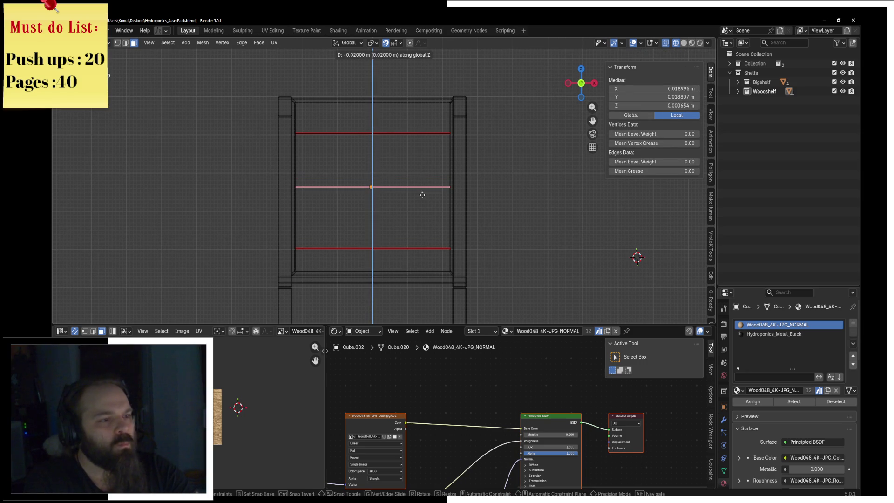
pyautogui.click(422, 194)
pyautogui.press('x')
pyautogui.click(391, 150)
pyautogui.click(389, 134)
pyautogui.press('x')
pyautogui.click(399, 248)
pyautogui.scroll(3, 434, 186)
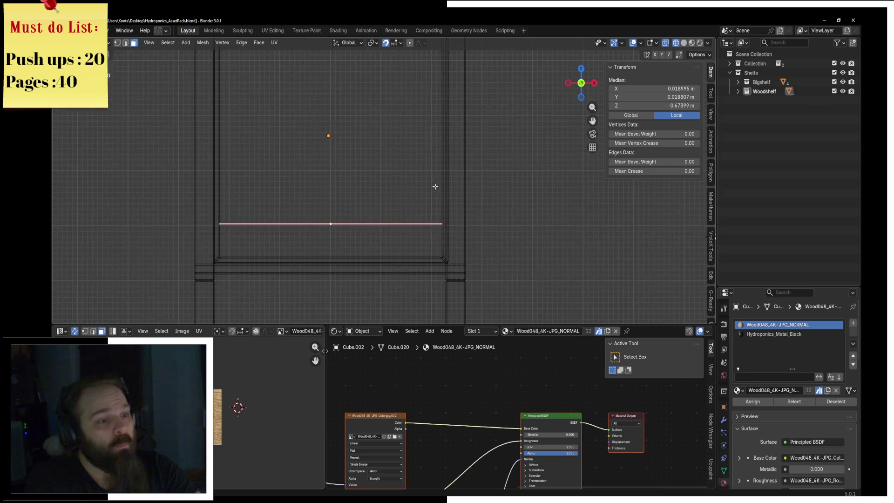
# Step: Extrude the bottom edge into a new thin board and lower it slightly in solid front view
pyautogui.press('e')
pyautogui.click(431, 176)
pyautogui.press('a')
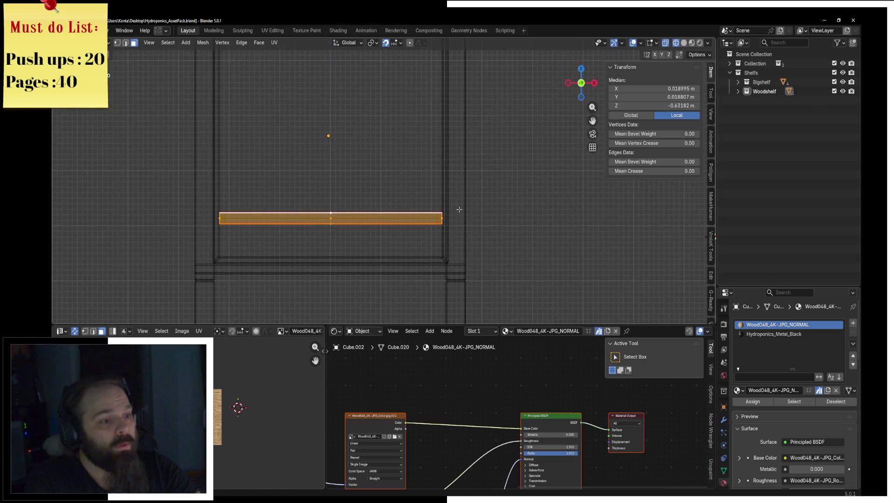
pyautogui.moveTo(541, 244); pyautogui.dragTo(443, 189, button='middle')
pyautogui.press('z')
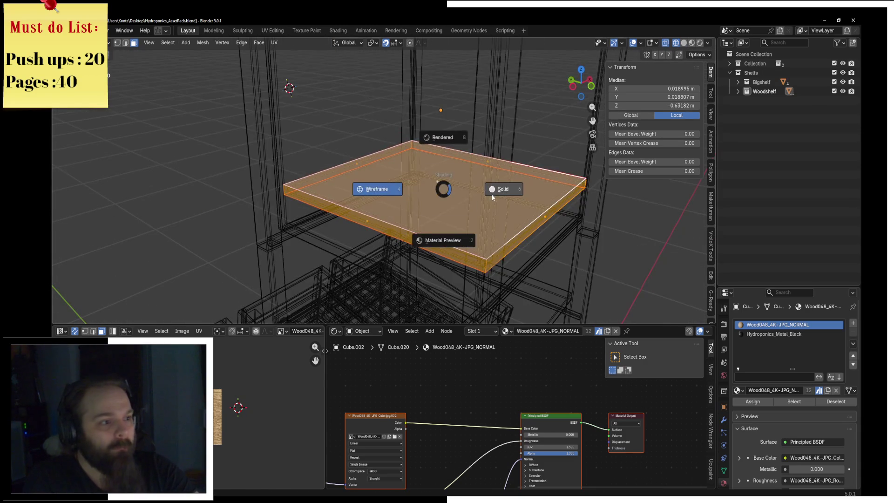
pyautogui.click(499, 190)
pyautogui.moveTo(363, 138); pyautogui.dragTo(401, 174, button='middle')
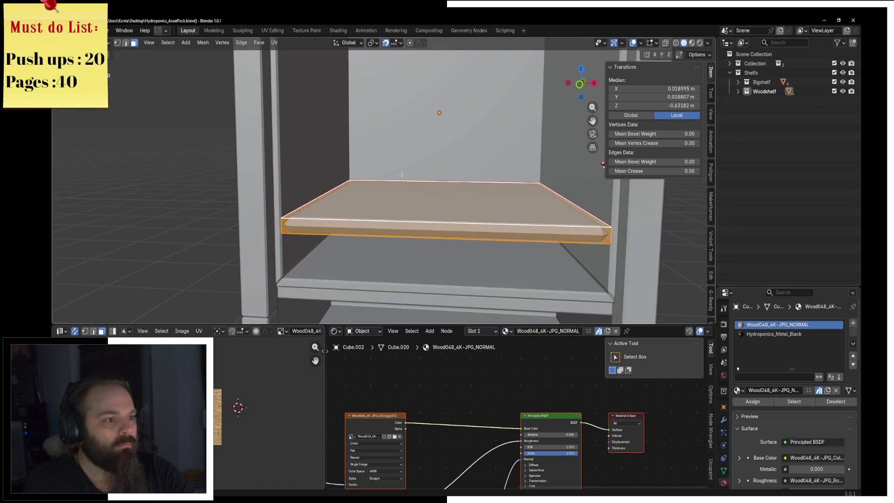
pyautogui.press('KP_1')
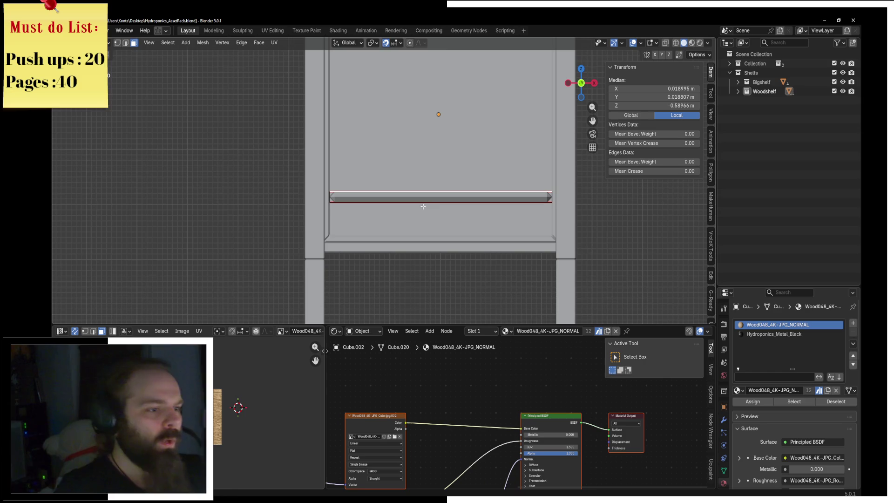
pyautogui.press('g')
pyautogui.press('z')
pyautogui.click(418, 214)
pyautogui.scroll(2, 433, 154)
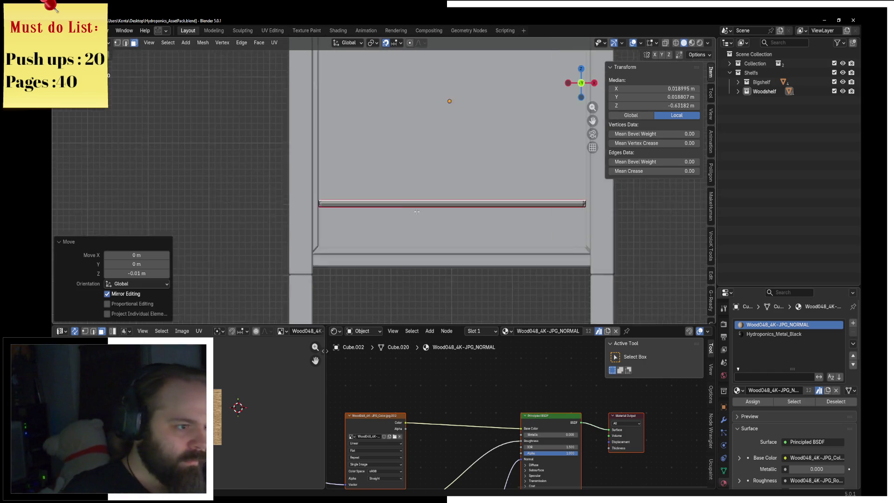
pyautogui.scroll(3, 279, 194)
# Step: Add an edge loop near the board's end, nudge it along X, and select the whole board in wireframe
pyautogui.hotkey('ctrl', 'r')
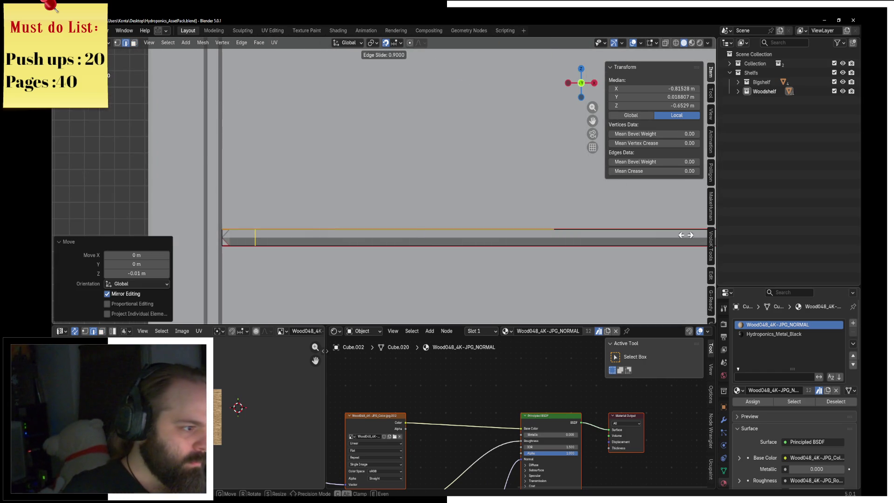
pyautogui.click(663, 234)
pyautogui.keyDown('shift'); pyautogui.moveTo(419, 272); pyautogui.dragTo(544, 237, button='middle'); pyautogui.keyUp('shift')
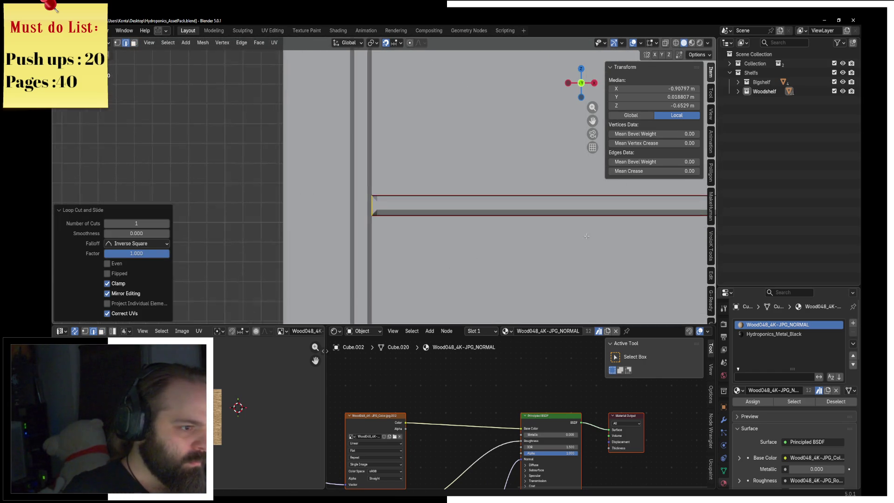
pyautogui.scroll(3, 401, 227)
pyautogui.scroll(1, 402, 226)
pyautogui.press('g')
pyautogui.press('x')
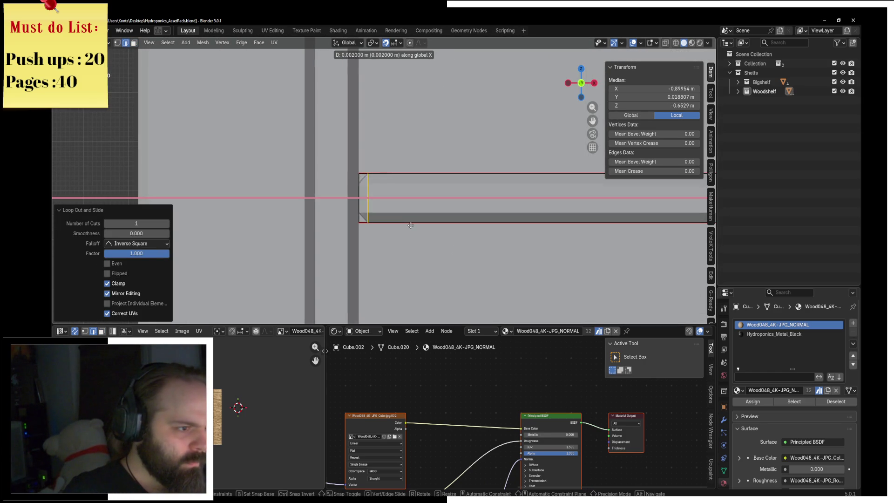
pyautogui.click(407, 228)
pyautogui.press('Tab')
pyautogui.hotkey('ctrl', 'Tab')
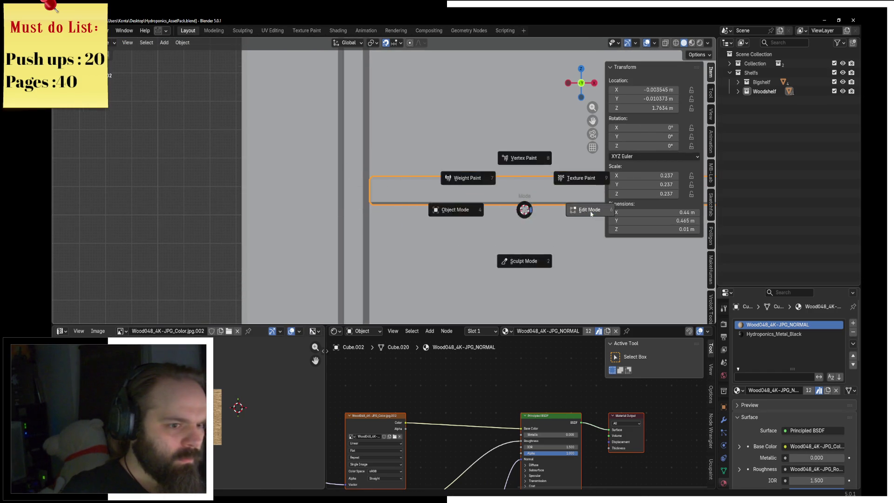
pyautogui.press('z')
pyautogui.click(406, 214)
pyautogui.moveTo(473, 216); pyautogui.dragTo(482, 246, button='middle')
pyautogui.hotkey('ctrl', 'l')
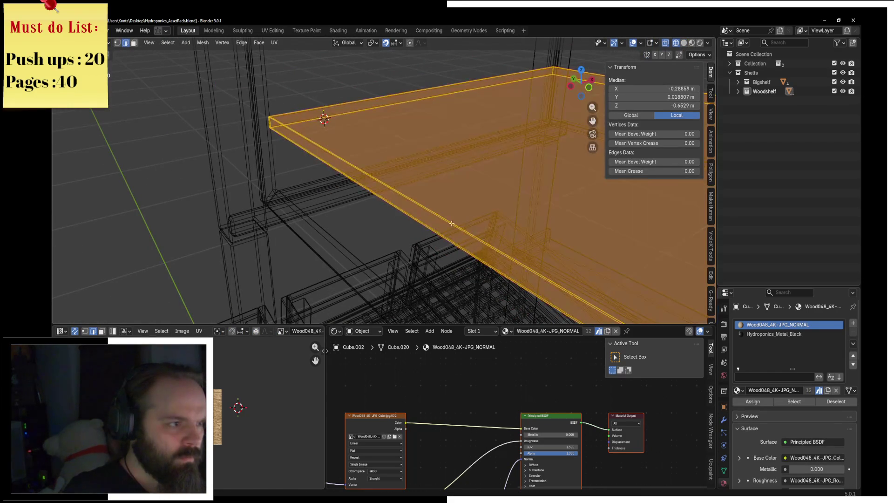
# Step: Unwrap the shelf board's UVs, then reselect the whole mesh and unwrap it again
pyautogui.click(273, 42)
pyautogui.click(294, 54)
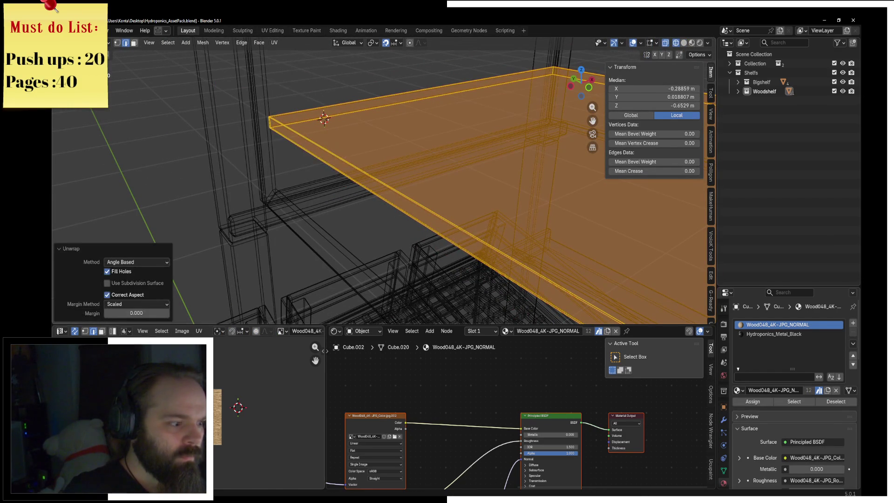
pyautogui.scroll(3, 268, 412)
pyautogui.scroll(2, 269, 412)
pyautogui.scroll(2, 269, 412)
pyautogui.scroll(2, 269, 412)
pyautogui.scroll(-2, 219, 393)
pyautogui.scroll(-1, 218, 393)
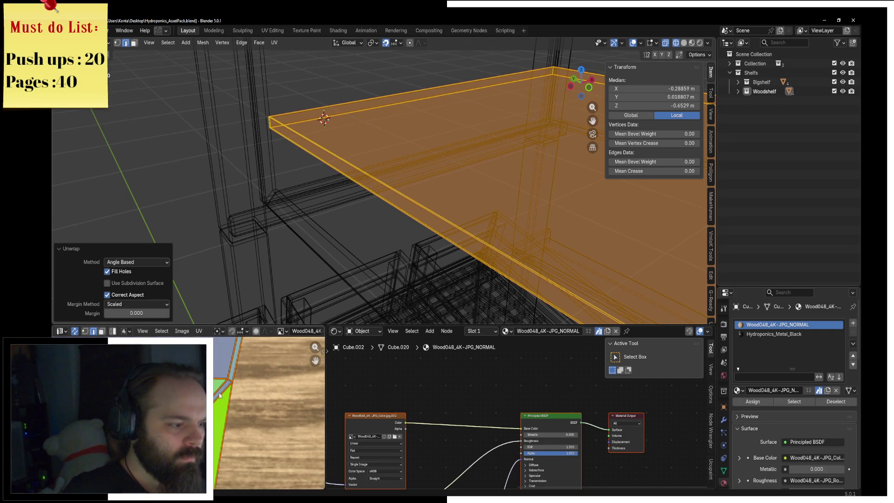
pyautogui.hotkey('alt', 'a')
pyautogui.scroll(2, 219, 394)
pyautogui.scroll(2, 218, 395)
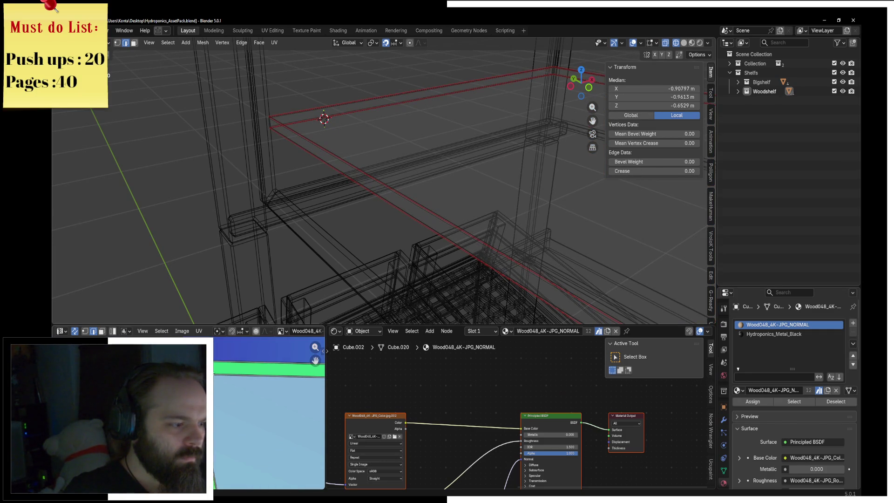
pyautogui.click(237, 439)
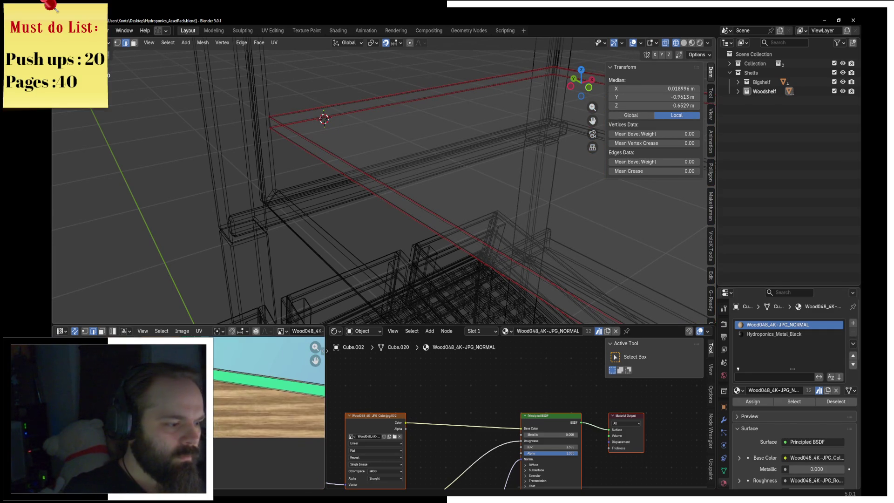
pyautogui.moveTo(237, 439); pyautogui.dragTo(231, 391, button='middle')
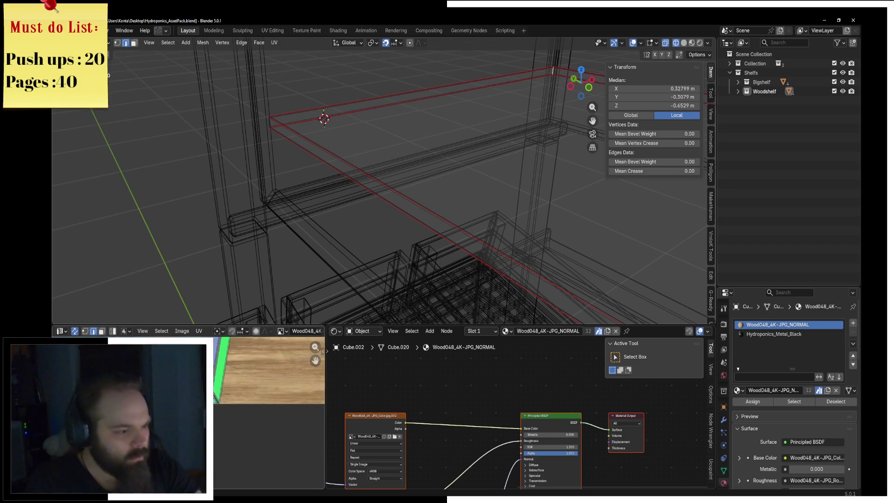
pyautogui.scroll(2, 230, 392)
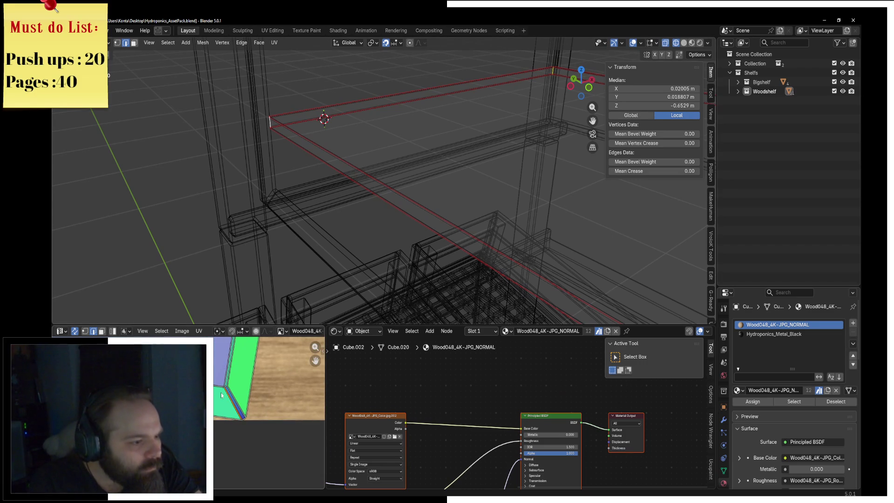
pyautogui.press('F3')
pyautogui.press('Return')
pyautogui.press('u')
pyautogui.click(280, 53)
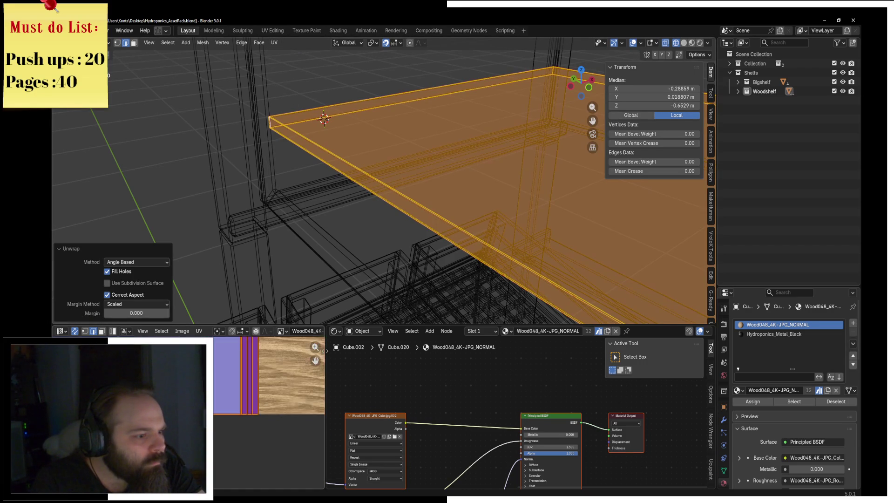
pyautogui.scroll(2, 238, 421)
pyautogui.scroll(2, 238, 421)
# Step: Mark the board's long diagonal edge as a seam and unwrap the whole mesh with it
pyautogui.click(238, 421)
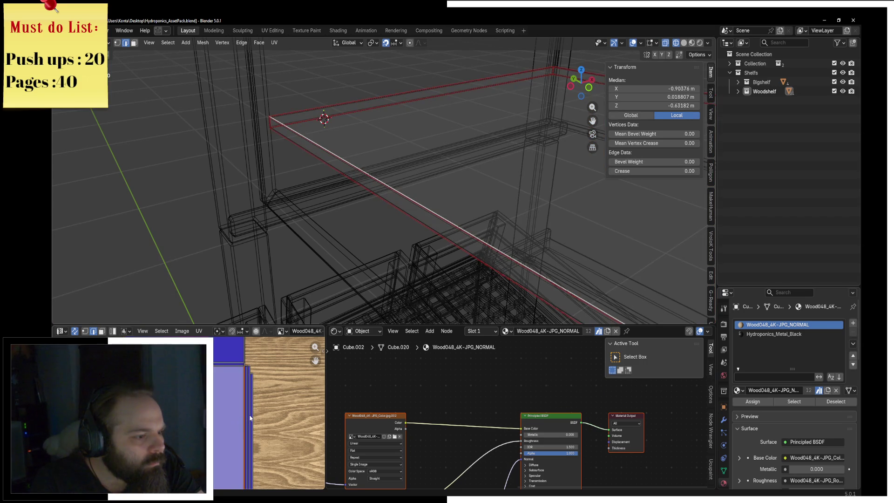
pyautogui.scroll(2, 250, 417)
pyautogui.scroll(2, 250, 417)
pyautogui.scroll(2, 250, 417)
pyautogui.scroll(2, 250, 418)
pyautogui.scroll(-2, 250, 418)
pyautogui.scroll(-2, 250, 419)
pyautogui.scroll(-1, 250, 418)
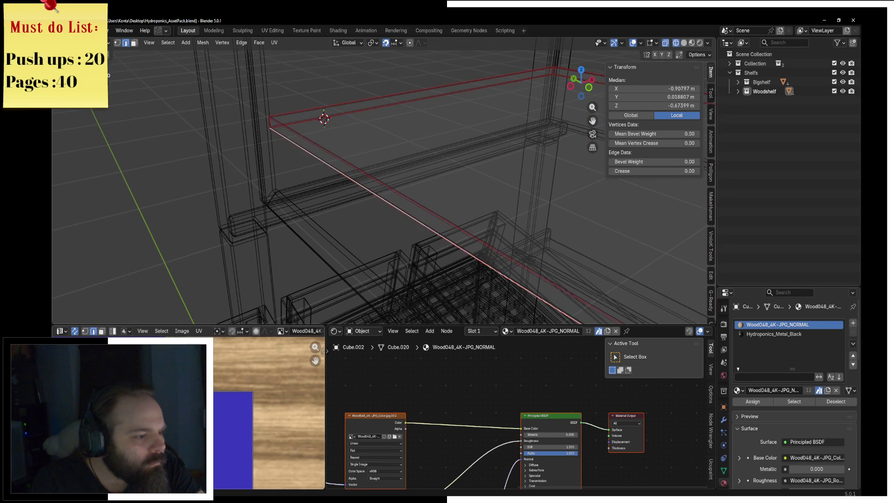
pyautogui.click(220, 418)
pyautogui.moveTo(433, 217)
pyautogui.mouseDown(button='middle')
pyautogui.moveTo(460, 211)
pyautogui.moveTo(397, 197)
pyautogui.mouseUp(button='middle')
pyautogui.click(461, 211)
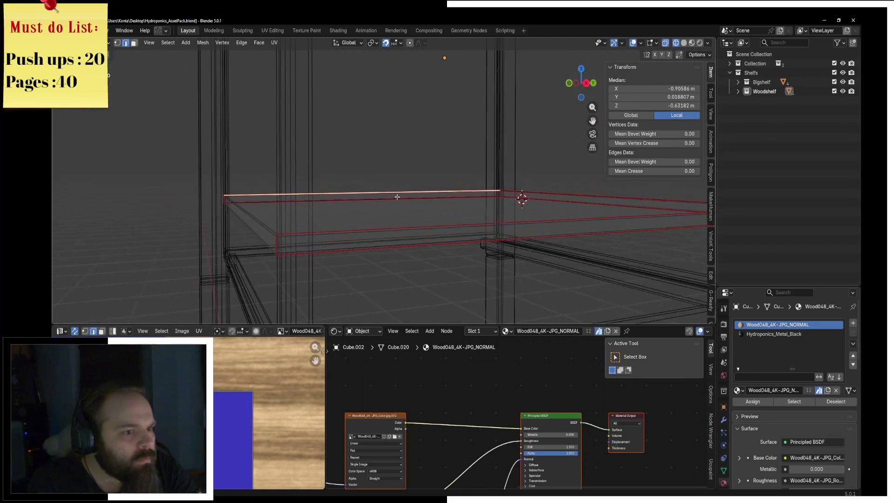
pyautogui.press('F3')
pyautogui.press('Down')
pyautogui.press('Return')
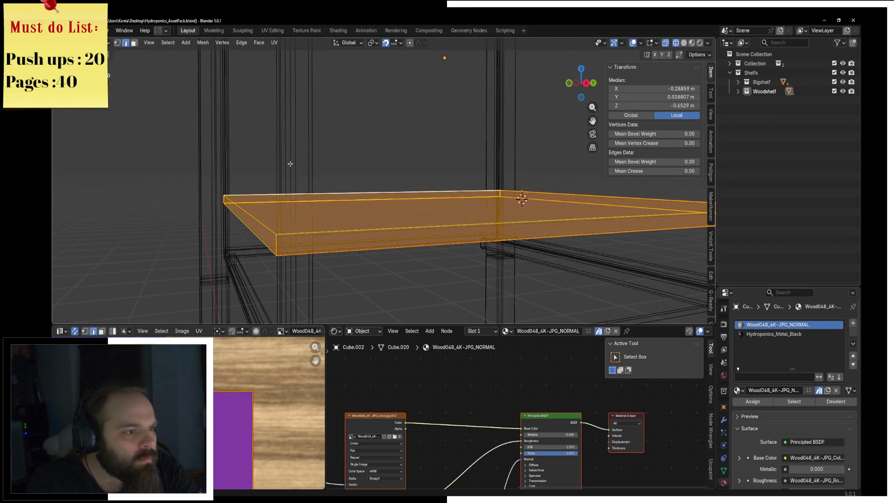
pyautogui.click(273, 43)
pyautogui.click(293, 57)
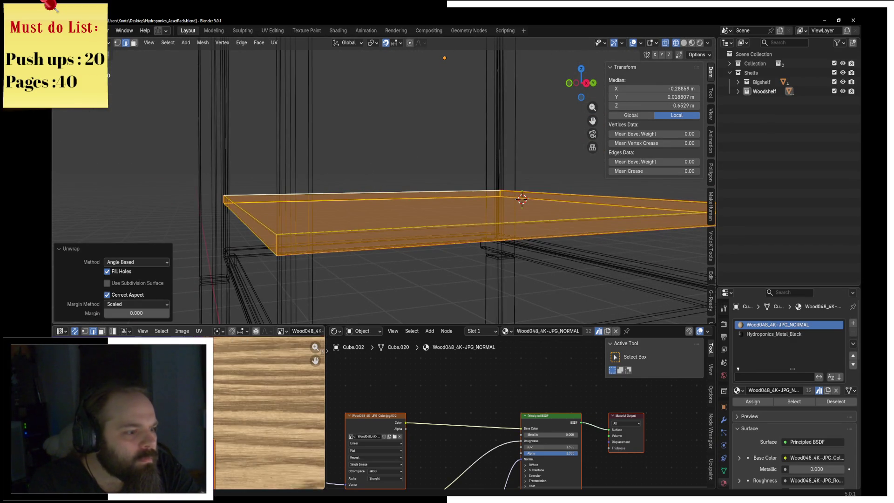
# Step: Mark one more board edge as a seam and unwrap the board's UVs once more
pyautogui.click(521, 200)
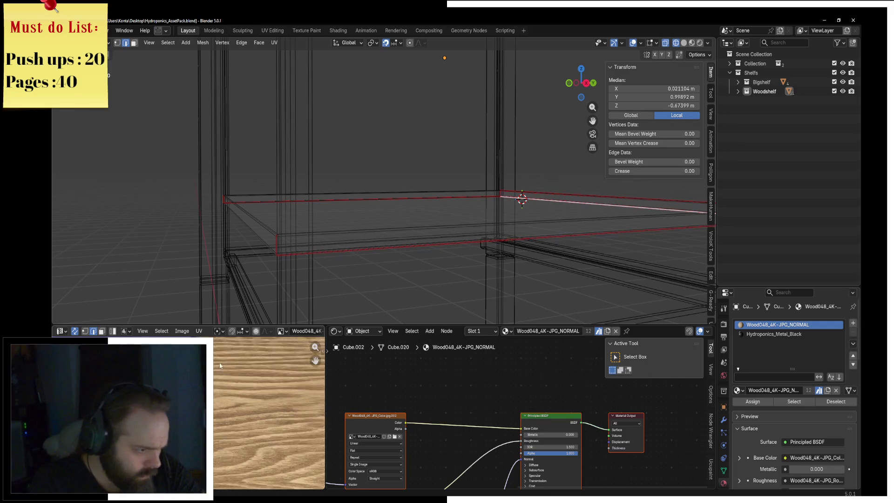
pyautogui.press('F3')
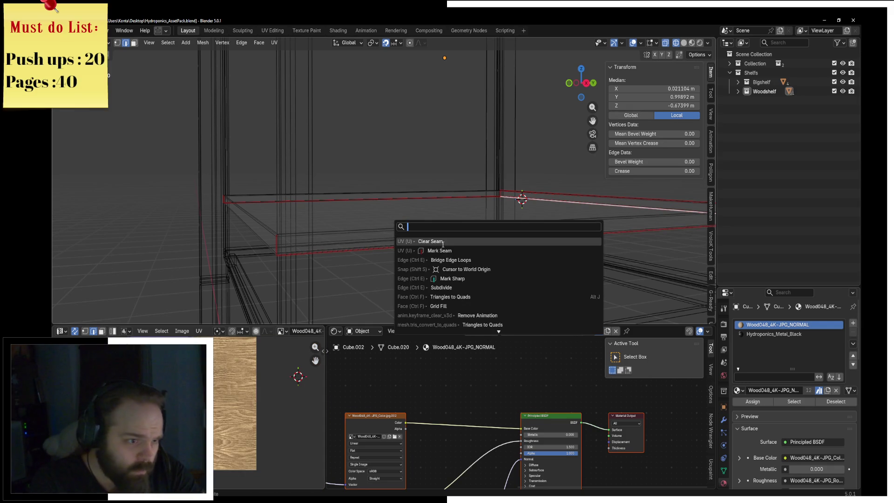
pyautogui.click(430, 241)
pyautogui.press('a')
pyautogui.click(274, 43)
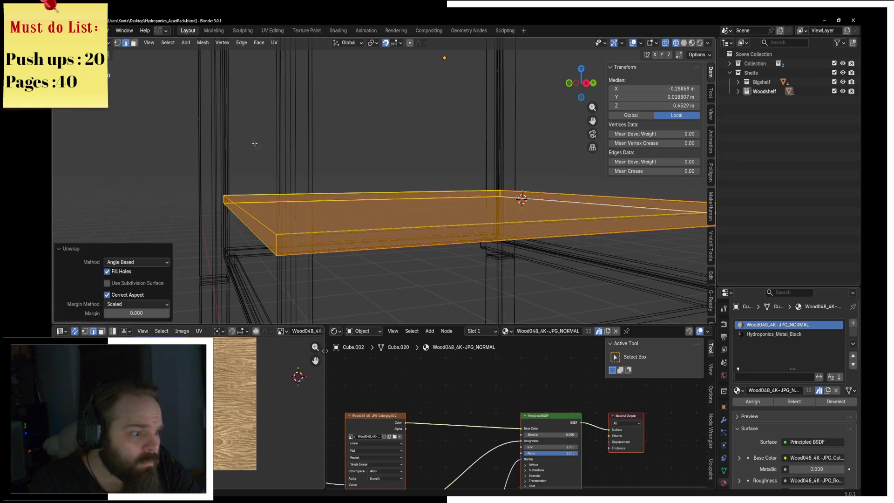
# Step: Leave mesh editing back to Object Mode and view the board from the front
pyautogui.click(522, 200)
pyautogui.moveTo(522, 199)
pyautogui.mouseDown(button='middle')
pyautogui.moveTo(454, 182)
pyautogui.moveTo(479, 180)
pyautogui.moveTo(505, 196)
pyautogui.mouseUp(button='middle')
pyautogui.hotkey('ctrl', 'Tab')
pyautogui.click(467, 182)
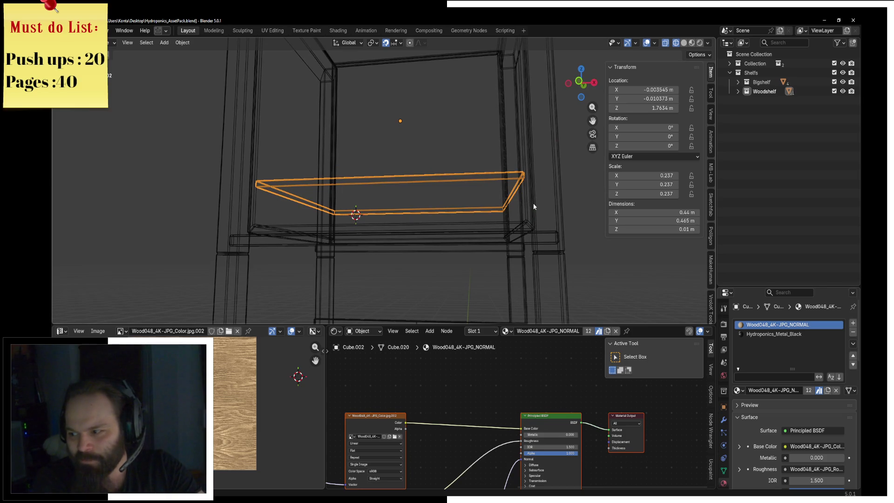
pyautogui.moveTo(533, 204); pyautogui.dragTo(558, 233, button='middle')
pyautogui.hotkey('ctrl', 'Tab')
# Step: Add an Array modifier with Count 3, Relative Offset X 0 and Z about 13.36
pyautogui.click(557, 233)
pyautogui.press('KP_1')
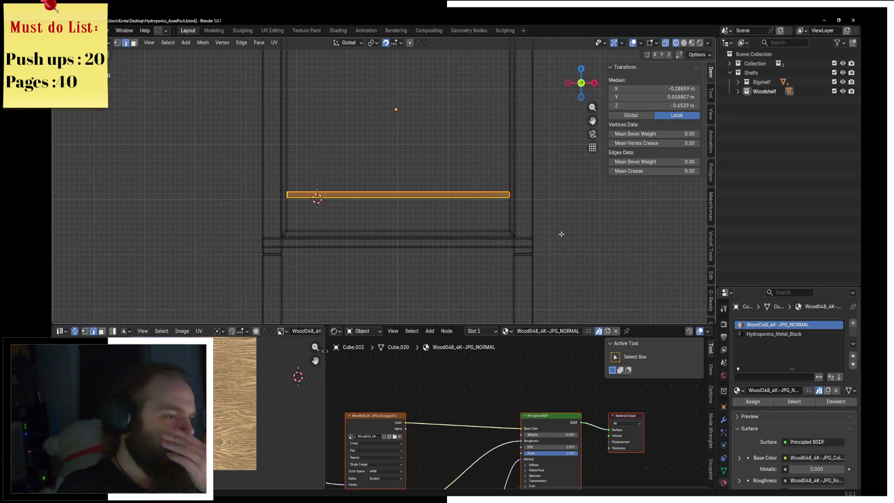
pyautogui.click(724, 418)
pyautogui.click(750, 323)
pyautogui.write('a')
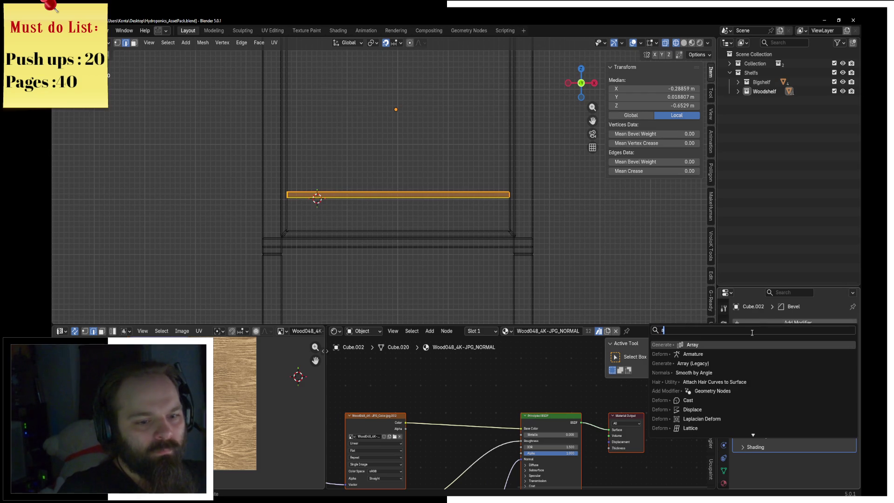
pyautogui.click(747, 345)
pyautogui.scroll(-3, 809, 409)
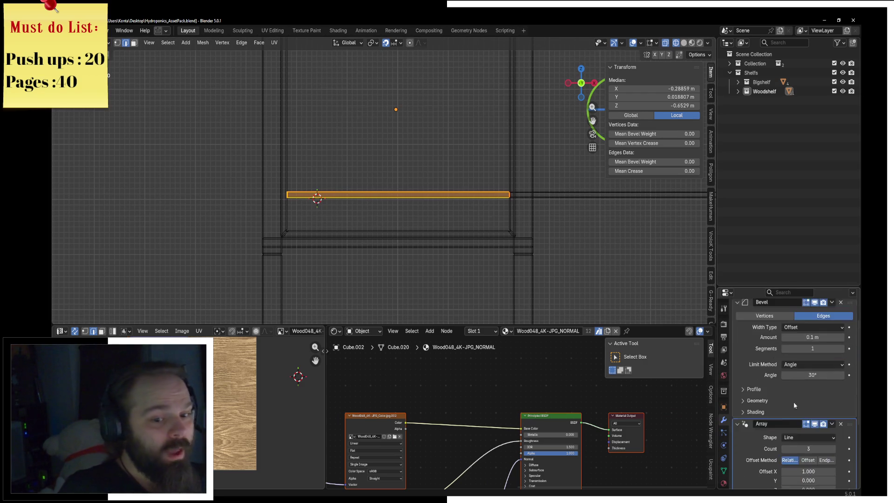
pyautogui.write('0')
pyautogui.press('Return')
pyautogui.moveTo(808, 454); pyautogui.dragTo(852, 454)
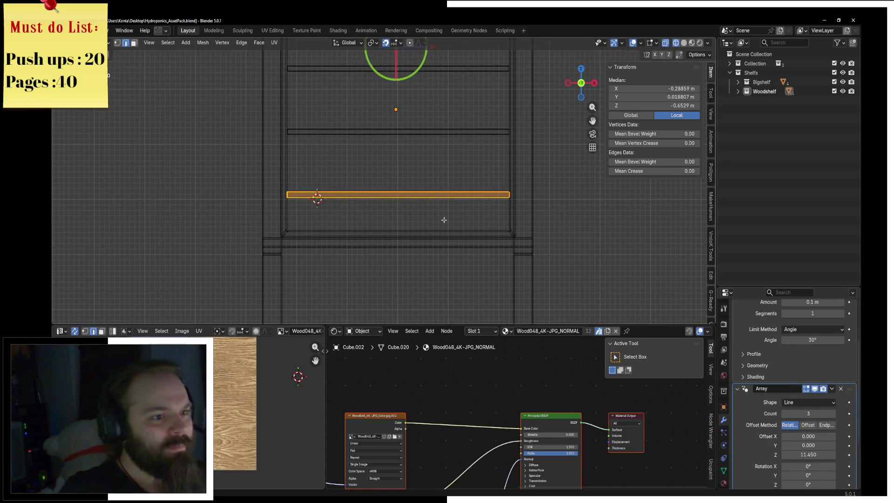
pyautogui.scroll(-2, 471, 159)
pyautogui.moveTo(817, 454); pyautogui.dragTo(825, 454)
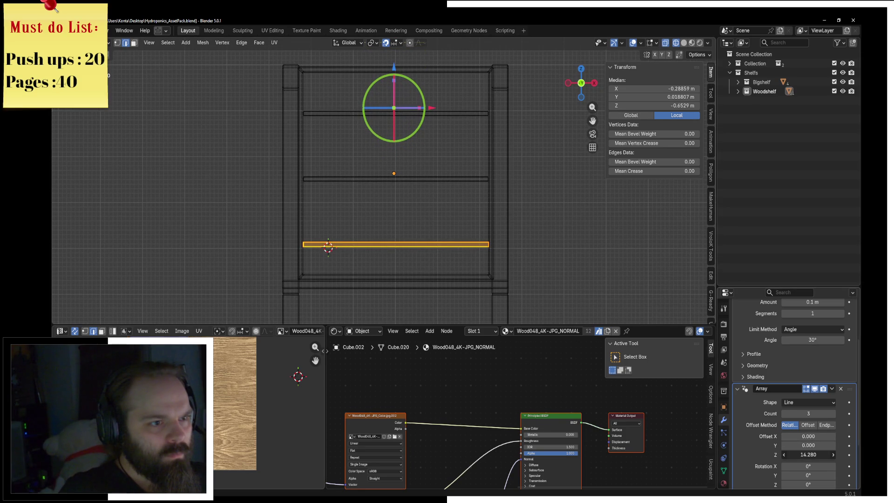
pyautogui.moveTo(817, 454); pyautogui.dragTo(806, 454)
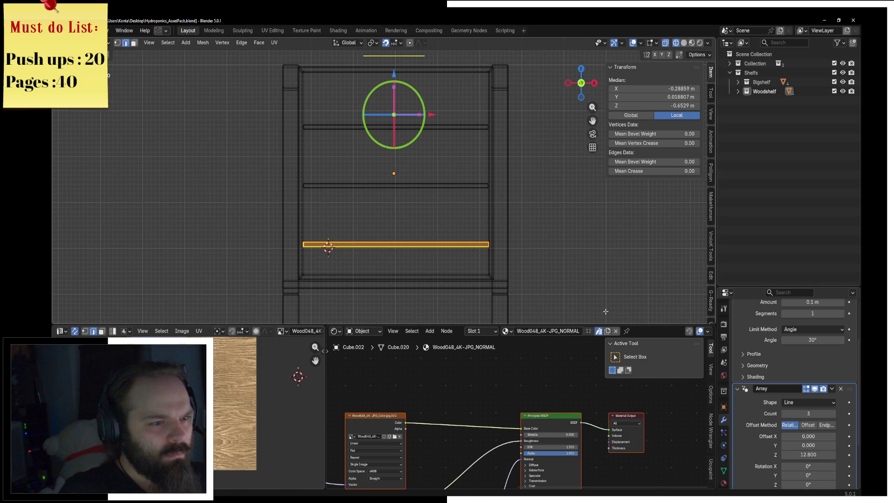
# Step: Raise the board slightly along Z and fine-tune the array's vertical spacing
pyautogui.press('g')
pyautogui.press('z')
pyautogui.press('Escape')
pyautogui.scroll(2, 546, 261)
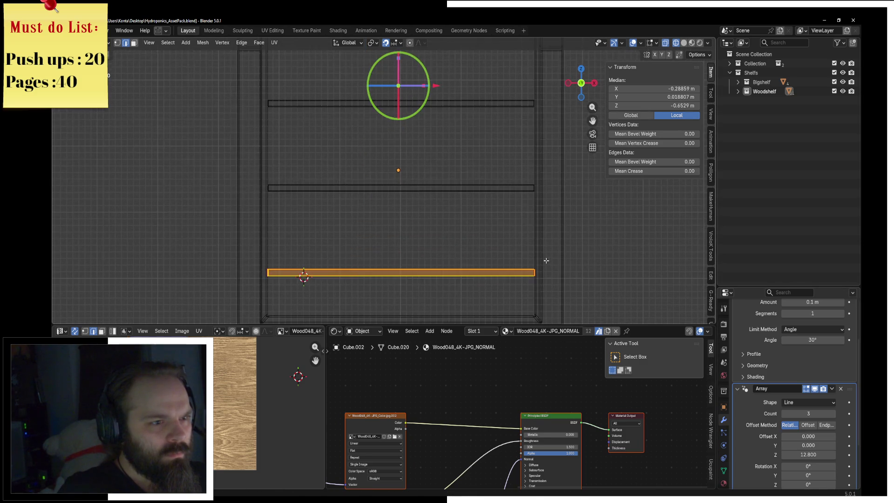
pyautogui.press('g')
pyautogui.press('z')
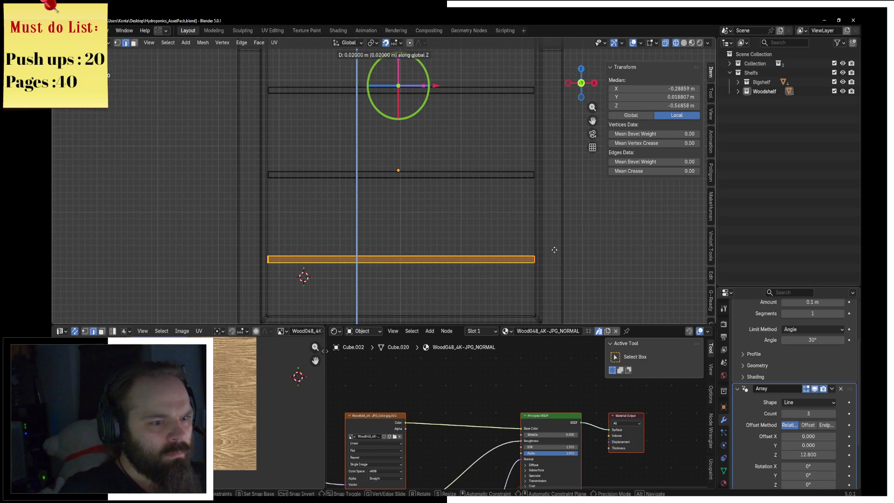
pyautogui.click(553, 256)
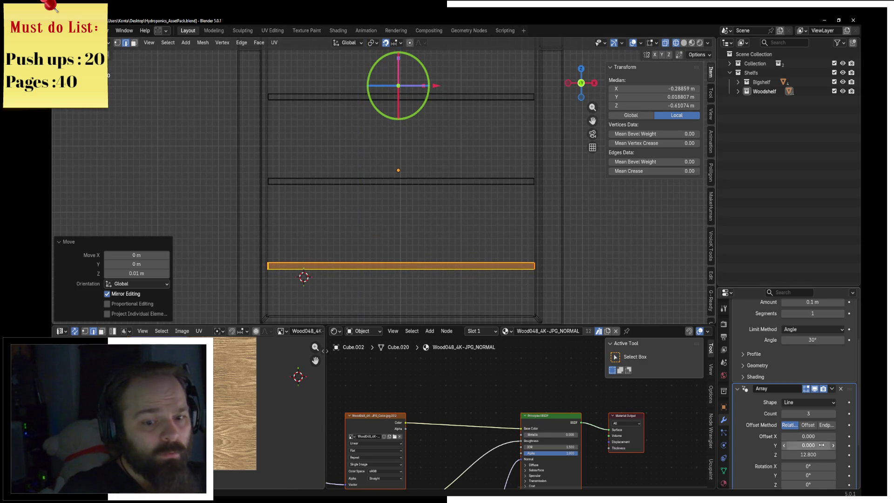
pyautogui.moveTo(821, 454); pyautogui.dragTo(834, 454)
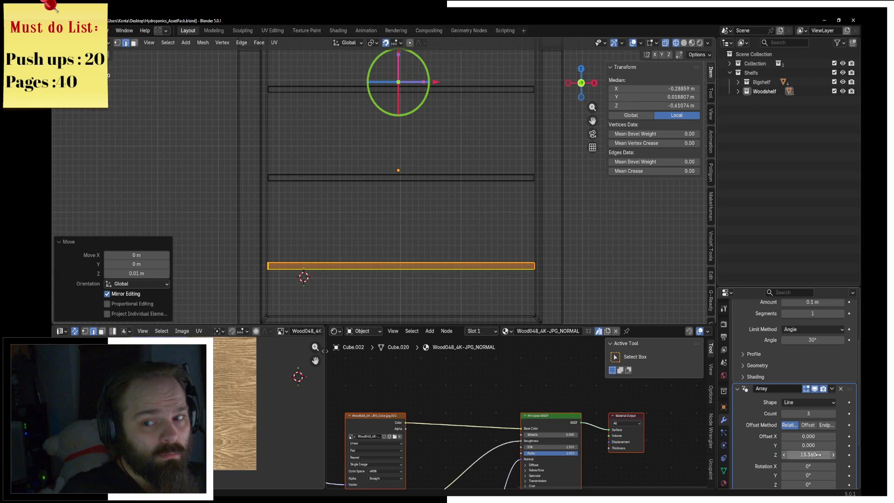
pyautogui.scroll(-2, 380, 213)
# Step: Re-unwrap the board's UVs, return to Object Mode and view the shelf unit in solid shading
pyautogui.hotkey('ctrl', 'Tab')
pyautogui.press('4')
pyautogui.hotkey('ctrl', 'Tab')
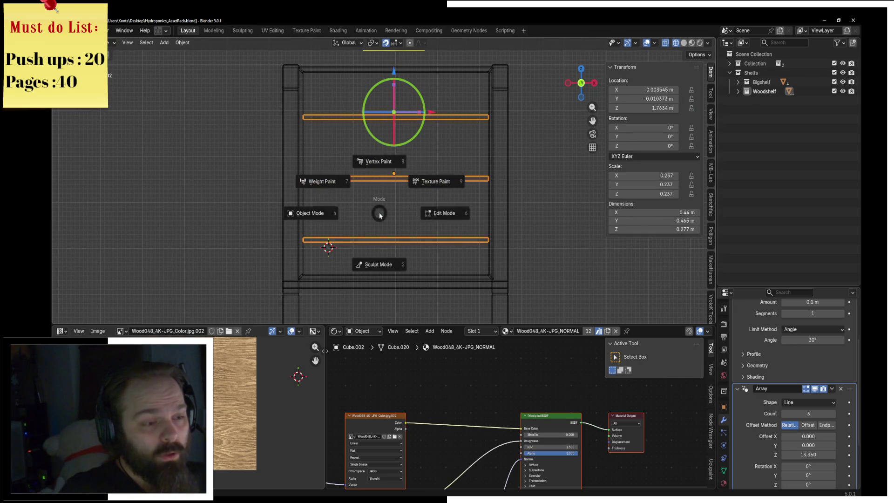
pyautogui.click(449, 216)
pyautogui.click(274, 42)
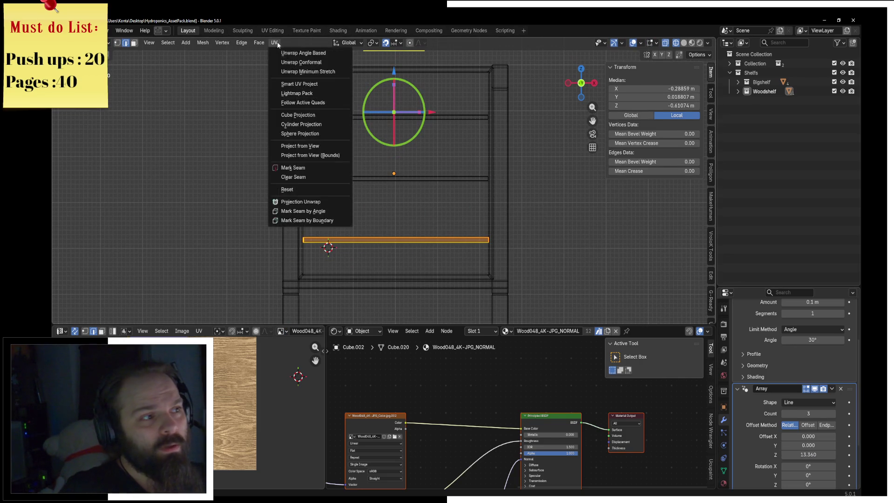
pyautogui.click(301, 59)
pyautogui.hotkey('ctrl', 'Tab')
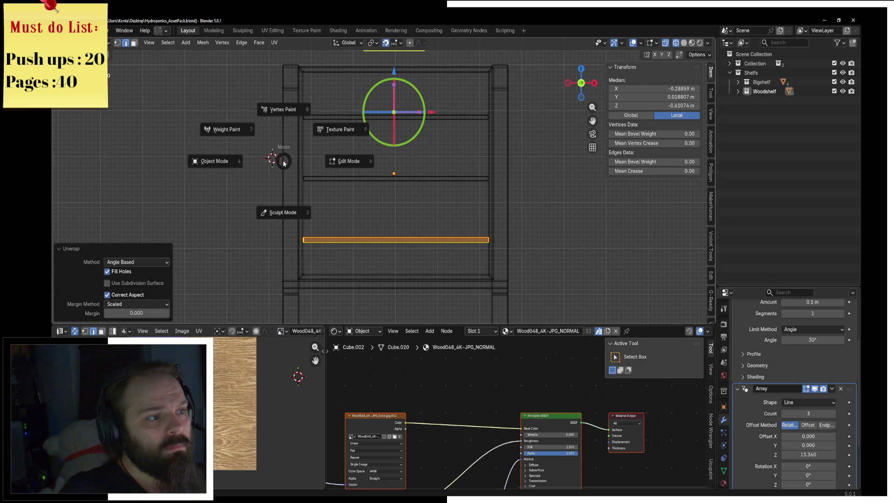
pyautogui.click(249, 163)
pyautogui.keyDown('shift'); pyautogui.rightClick(307, 171); pyautogui.keyUp('shift')
pyautogui.hotkey('shift', 'z')
pyautogui.moveTo(367, 176); pyautogui.dragTo(507, 233, button='middle')
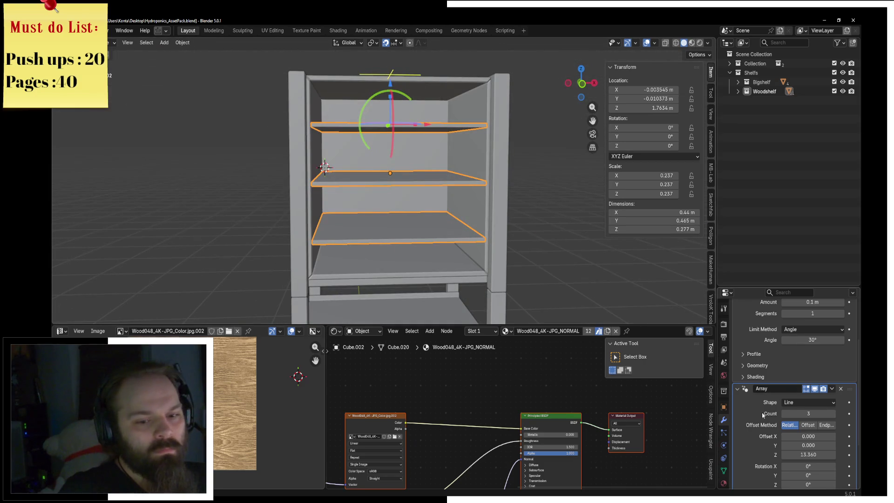
# Step: Apply the Array modifier into real geometry and UV-unwrap all three shelf boards
pyautogui.hotkey('ctrl', 'a')
pyautogui.hotkey('ctrl', 'Tab')
pyautogui.click(521, 217)
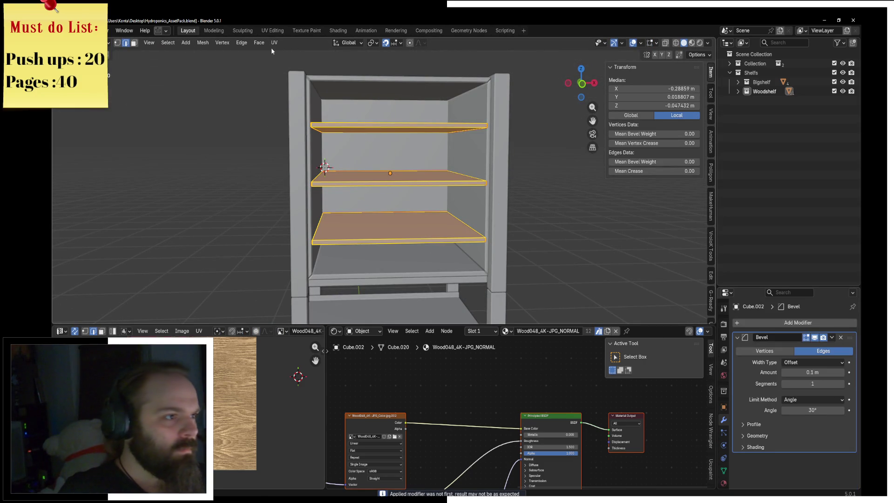
pyautogui.click(273, 44)
pyautogui.click(279, 51)
pyautogui.hotkey('ctrl', 'Tab')
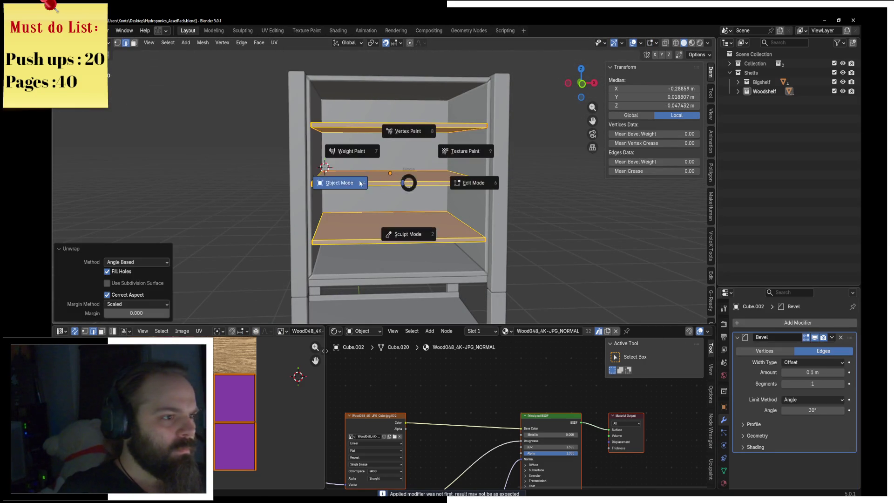
pyautogui.click(363, 183)
# Step: Preview the wood material on the shelves and compare against the reference shelf photo
pyautogui.press('z')
pyautogui.click(387, 242)
pyautogui.moveTo(392, 248)
pyautogui.mouseDown(button='middle')
pyautogui.moveTo(546, 206)
pyautogui.moveTo(407, 213)
pyautogui.mouseUp(button='middle')
pyautogui.scroll(1, 407, 213)
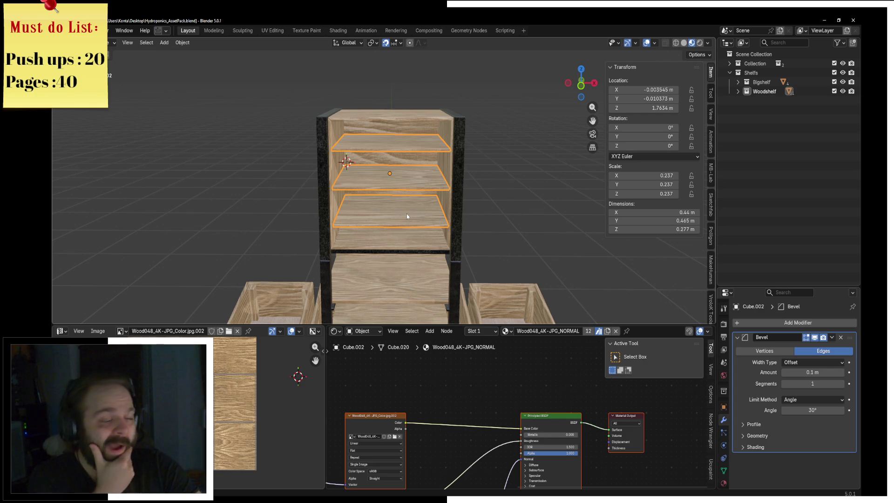
pyautogui.hotkey('alt', 'Tab')
pyautogui.hotkey('alt', 'Tab')
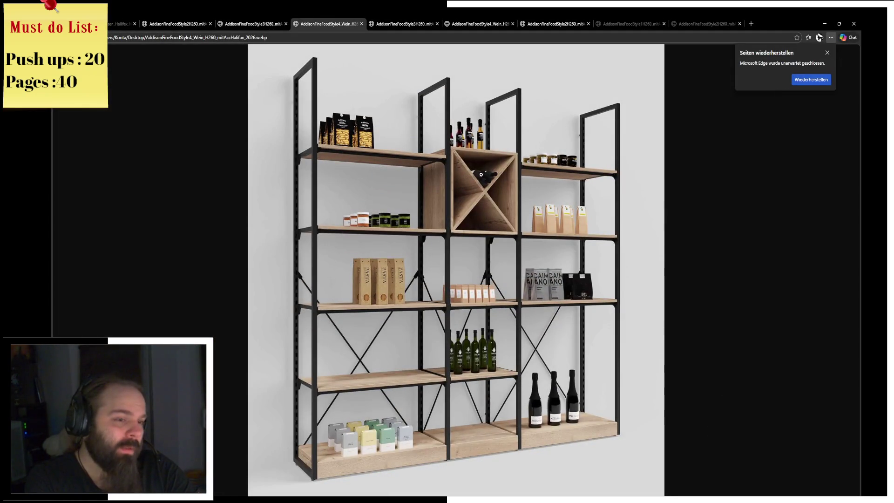
pyautogui.hotkey('alt', 'Tab')
pyautogui.scroll(2, 415, 180)
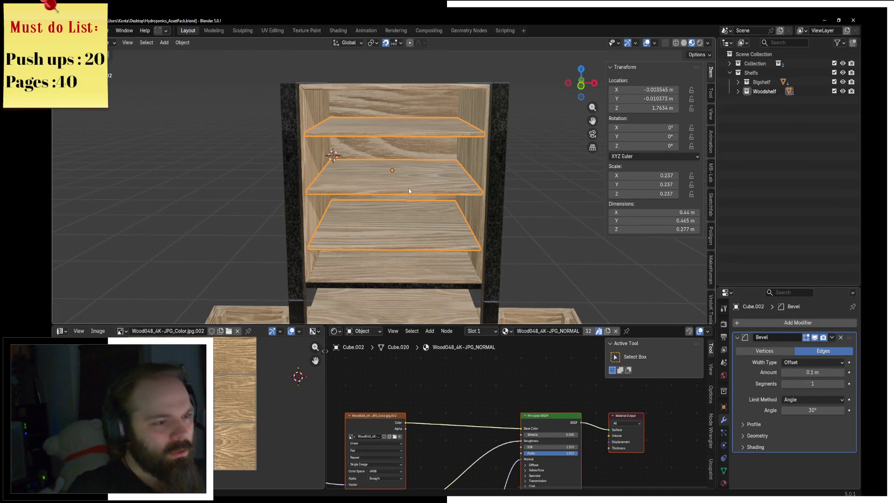
# Step: Duplicate the shelf boards in place and edit the copy's mesh in wireframe from the front
pyautogui.press('KP_1')
pyautogui.hotkey('shift', 'd')
pyautogui.press('Escape')
pyautogui.hotkey('ctrl', 'Tab')
pyautogui.click(452, 183)
pyautogui.hotkey('shift', 'z')
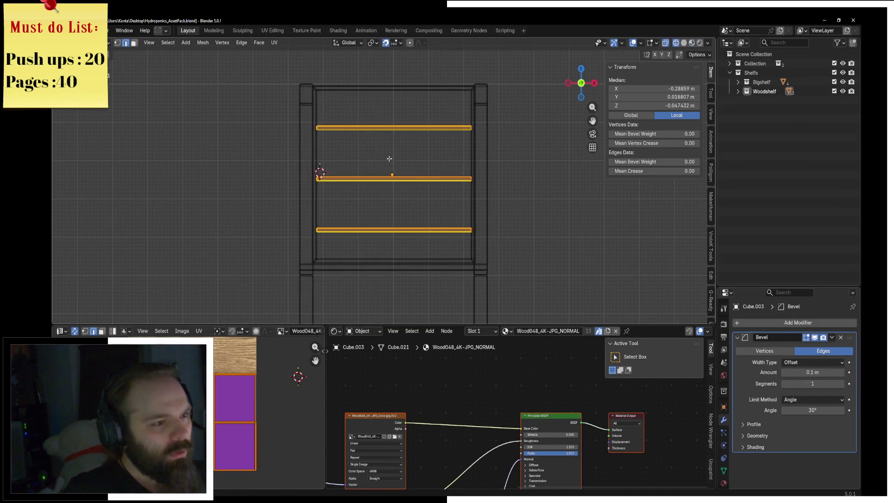
# Step: Delete the copy's top and middle boards and lift its bottom board up 0.14 m on Z
pyautogui.press('l')
pyautogui.press('l')
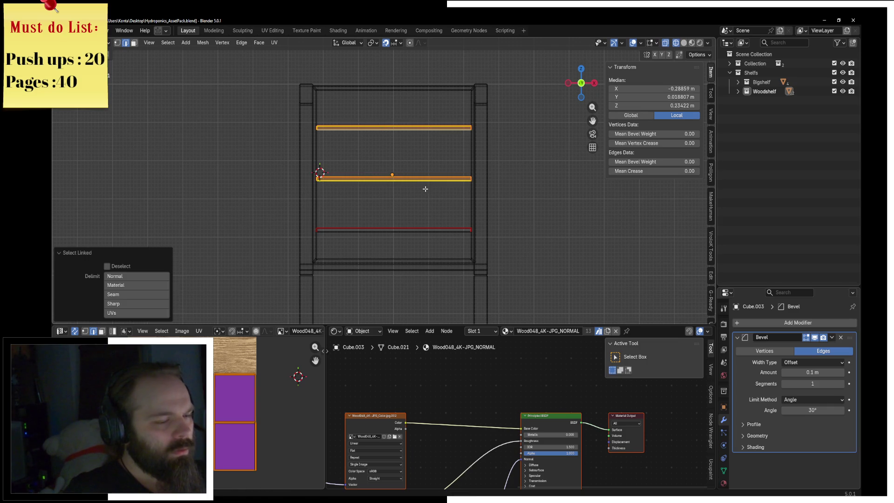
pyautogui.click(450, 197)
pyautogui.press('l')
pyautogui.press('g')
pyautogui.press('z')
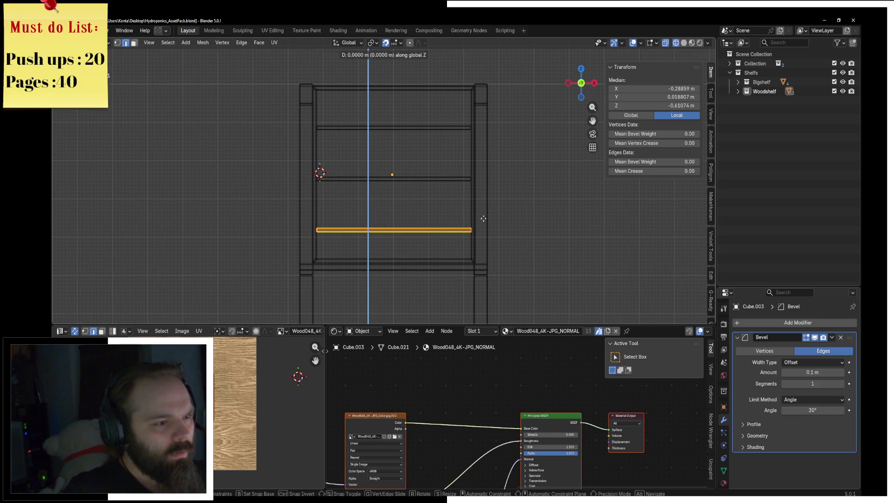
pyautogui.click(480, 169)
pyautogui.press('r')
pyautogui.press('y')
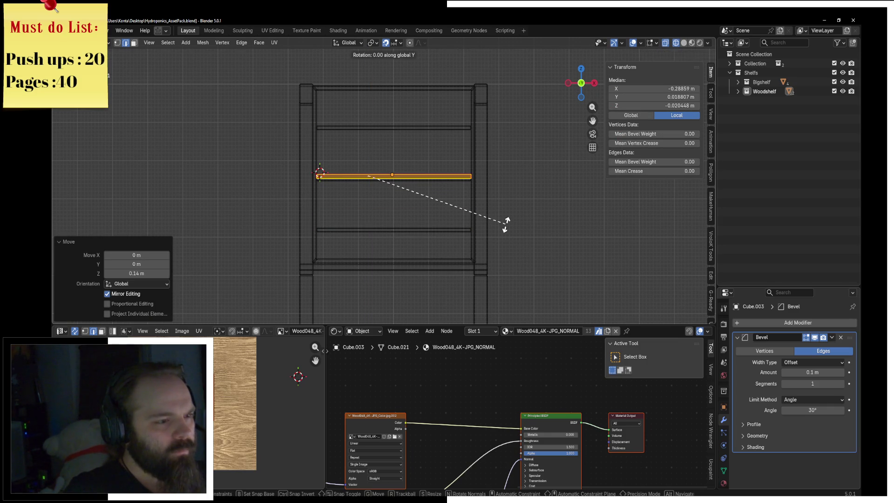
pyautogui.press('Escape')
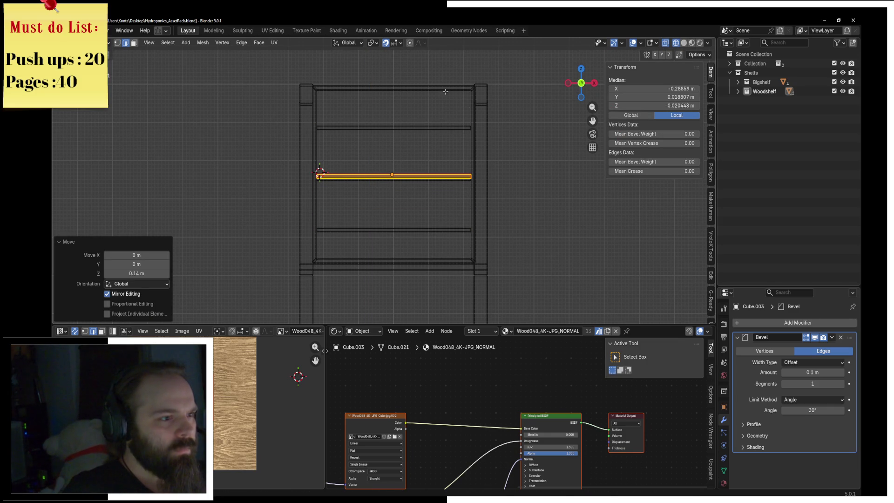
pyautogui.write('ry')
pyautogui.write('5')
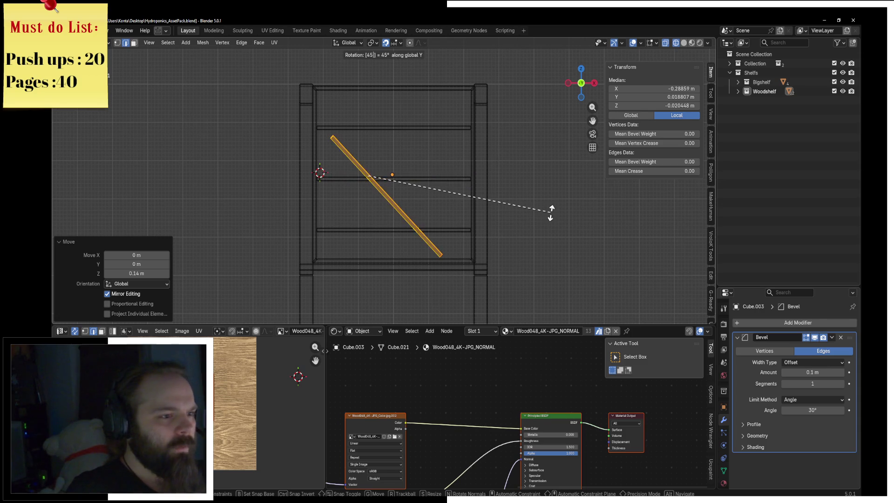
# Step: Slide an edge loop along the plank and merge its overlapping vertices by distance
pyautogui.press('Escape')
pyautogui.scroll(3, 378, 160)
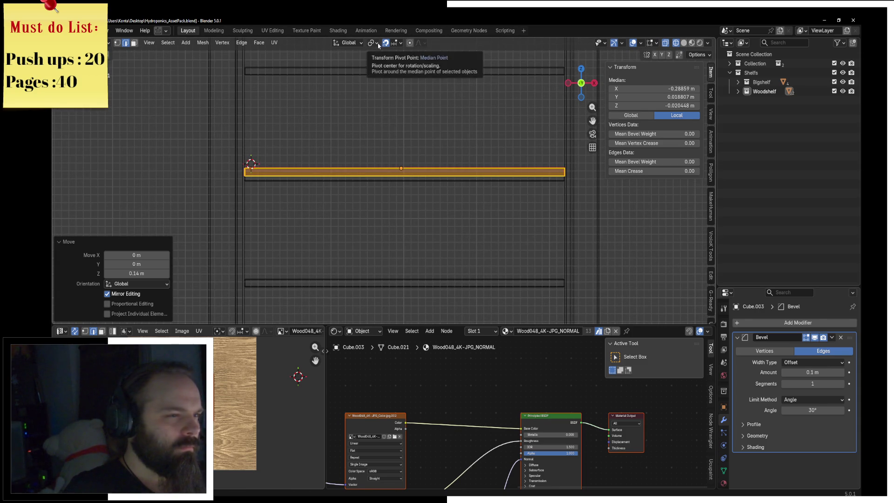
pyautogui.scroll(2, 402, 100)
pyautogui.keyDown('shift'); pyautogui.moveTo(244, 192); pyautogui.dragTo(400, 217, button='middle'); pyautogui.keyUp('shift')
pyautogui.scroll(2, 400, 217)
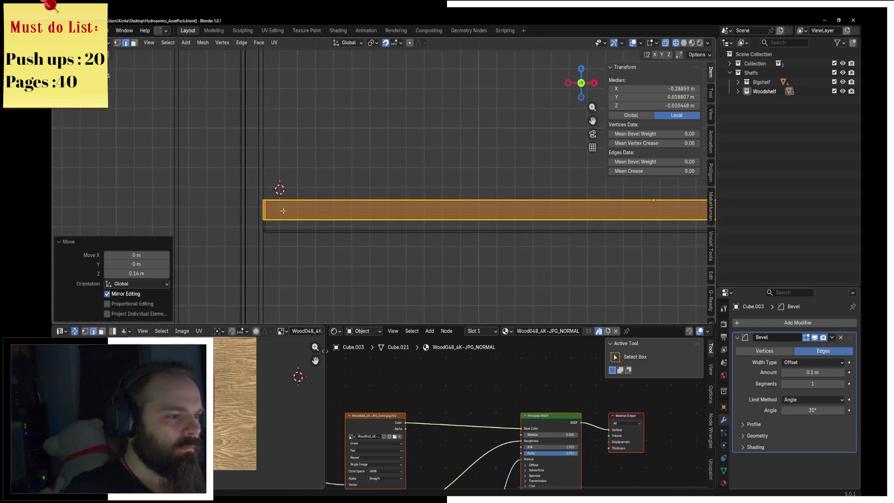
pyautogui.click(270, 211)
pyautogui.hotkey('alt', 'a')
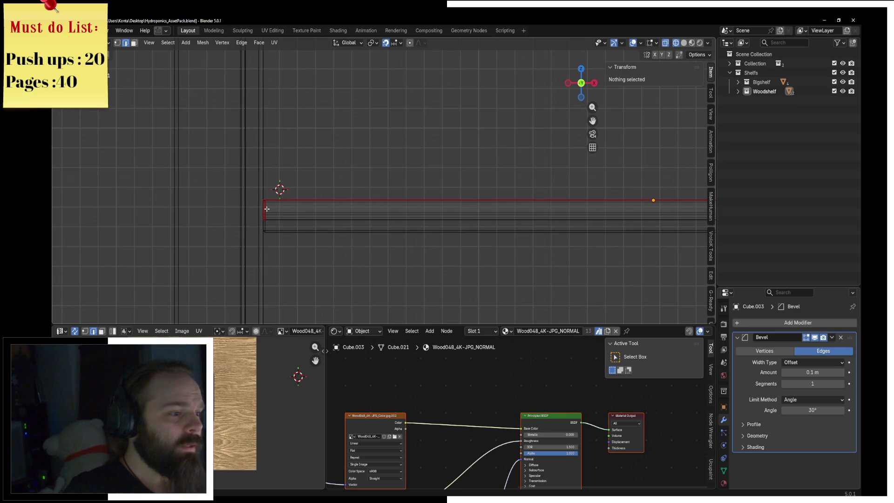
pyautogui.click(266, 209)
pyautogui.press('g')
pyautogui.press('g')
pyautogui.click(337, 246)
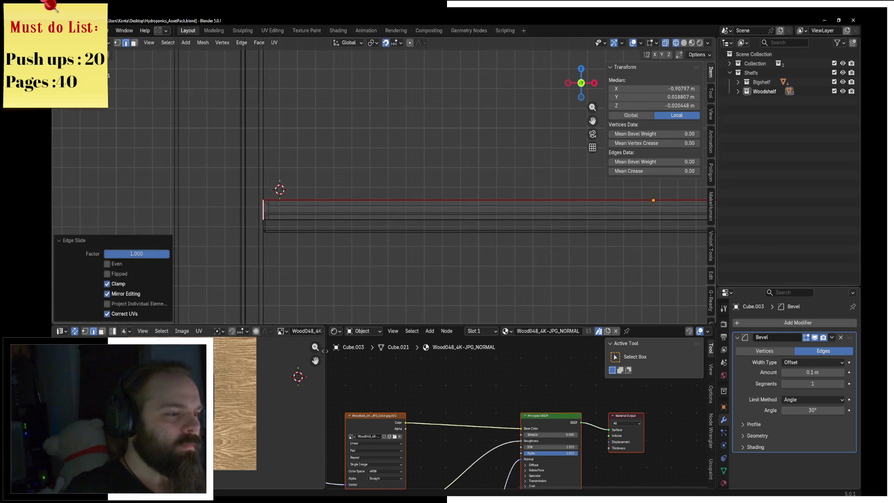
pyautogui.press('a')
pyautogui.press('m')
pyautogui.click(503, 275)
pyautogui.scroll(-3, 523, 254)
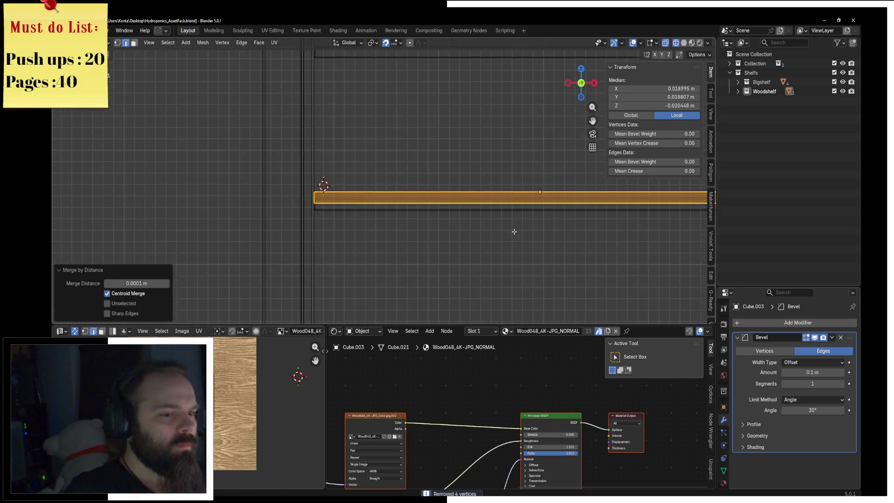
pyautogui.scroll(-2, 514, 231)
# Step: Tilt the plank 45° around Y, enlarge it to span the shelf and thin it along Y
pyautogui.press('r')
pyautogui.write('y')
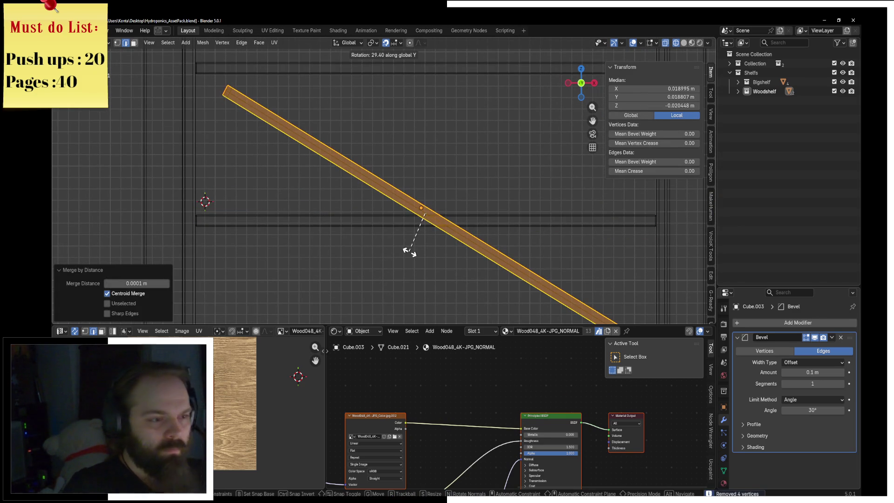
pyautogui.write('45')
pyautogui.press('Return')
pyautogui.scroll(-1, 409, 249)
pyautogui.scroll(-1, 466, 175)
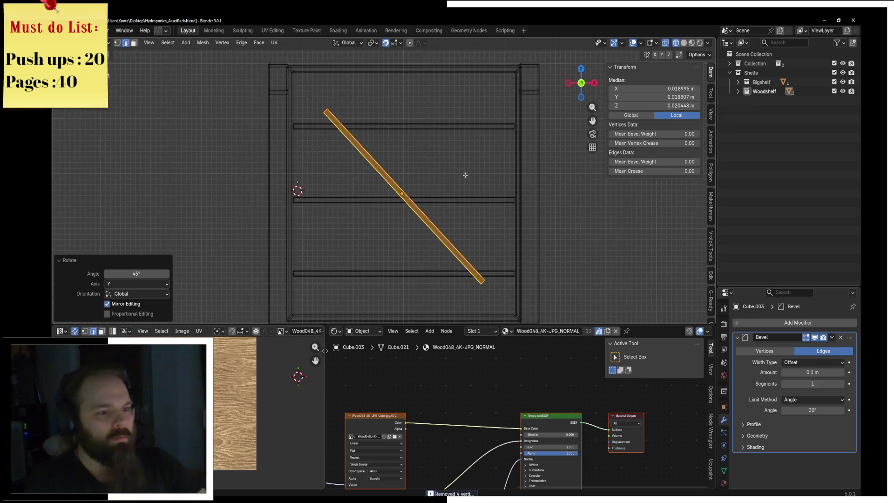
pyautogui.scroll(-1, 461, 180)
pyautogui.press('s')
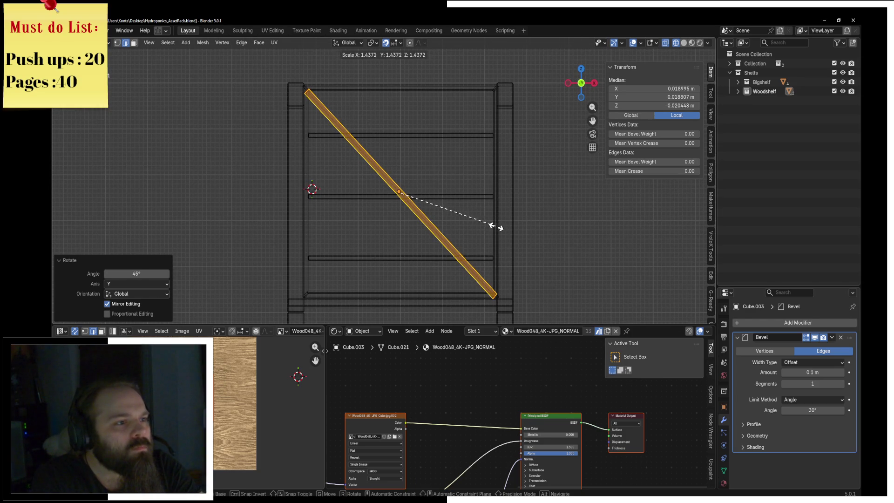
pyautogui.click(496, 226)
pyautogui.press('`')
pyautogui.moveTo(497, 227); pyautogui.dragTo(456, 235, button='middle')
pyautogui.press('s')
pyautogui.press('y')
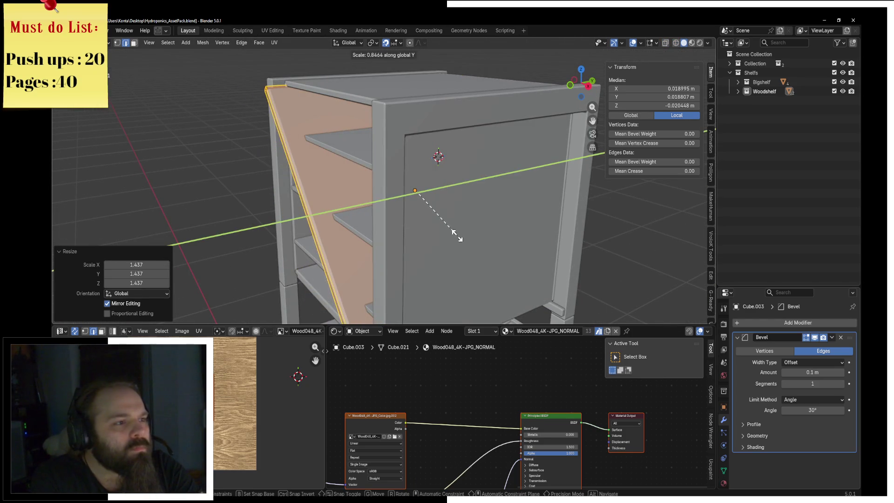
pyautogui.click(441, 227)
pyautogui.press('`')
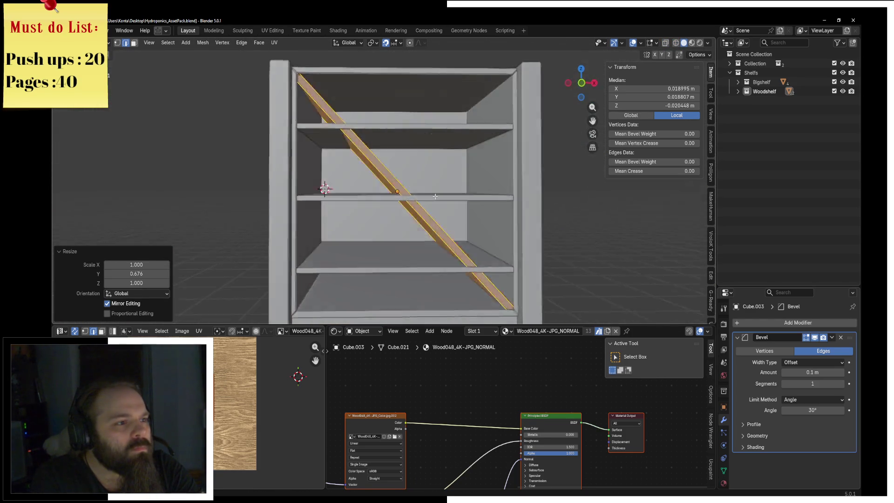
pyautogui.moveTo(435, 196); pyautogui.dragTo(451, 200, button='middle')
# Step: Duplicate the diagonal plank and rotate the copy 90° around Y to form an X brace
pyautogui.hotkey('shift', 'd')
pyautogui.rightClick(451, 200)
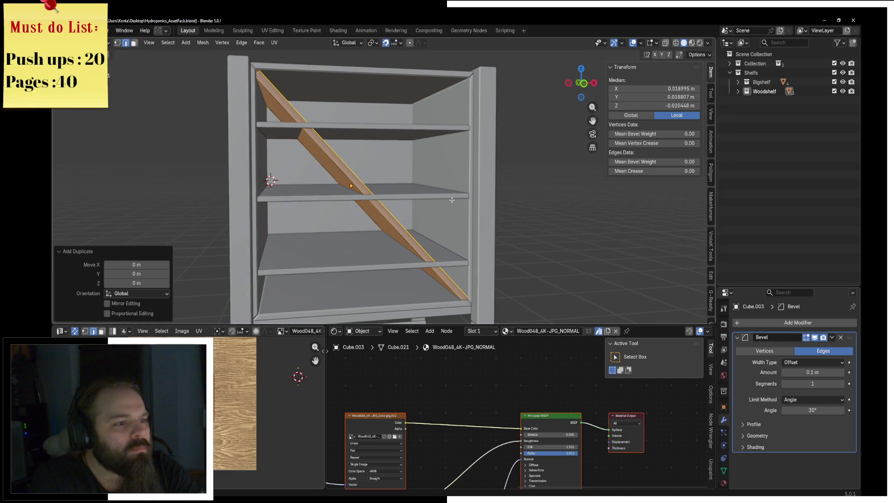
pyautogui.write('ry')
pyautogui.write('4')
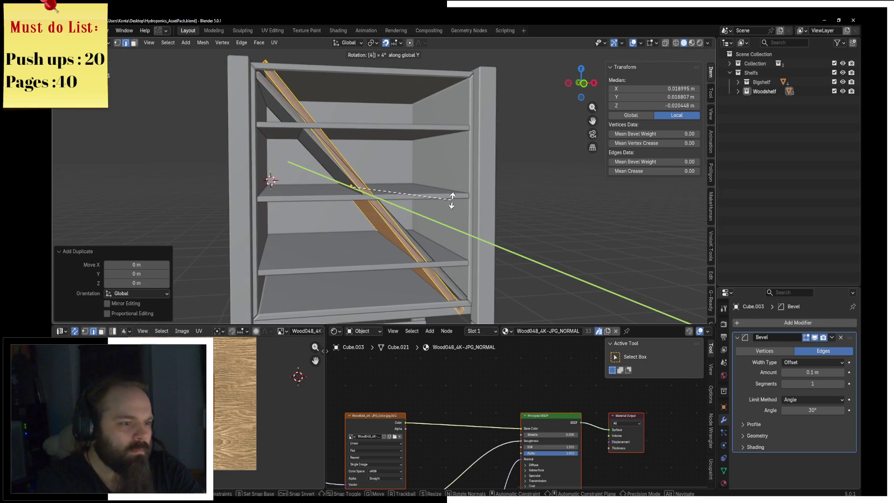
pyautogui.press('BackSpace')
pyautogui.write('180')
pyautogui.press('Escape')
pyautogui.write('ry90')
pyautogui.press('Return')
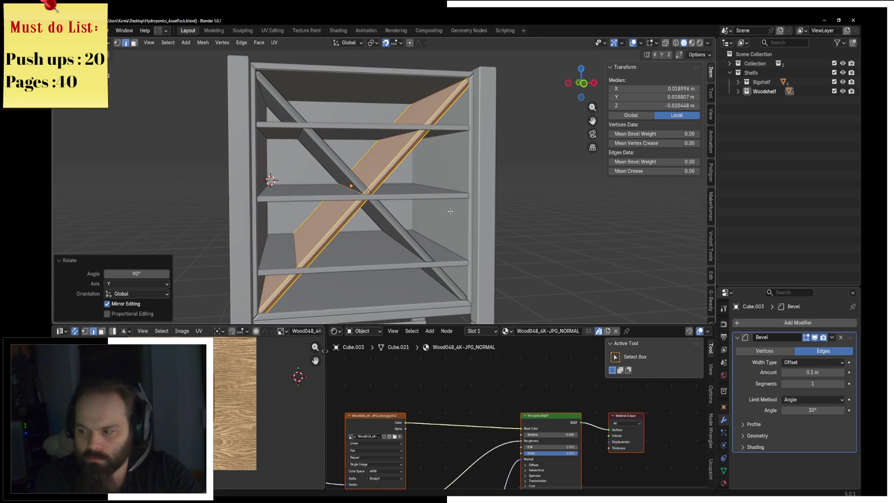
pyautogui.scroll(3, 443, 194)
# Step: Add a loop cut on the plank, a small bevel at the brace crossing, and merge vertices by distance
pyautogui.hotkey('ctrl', 'r')
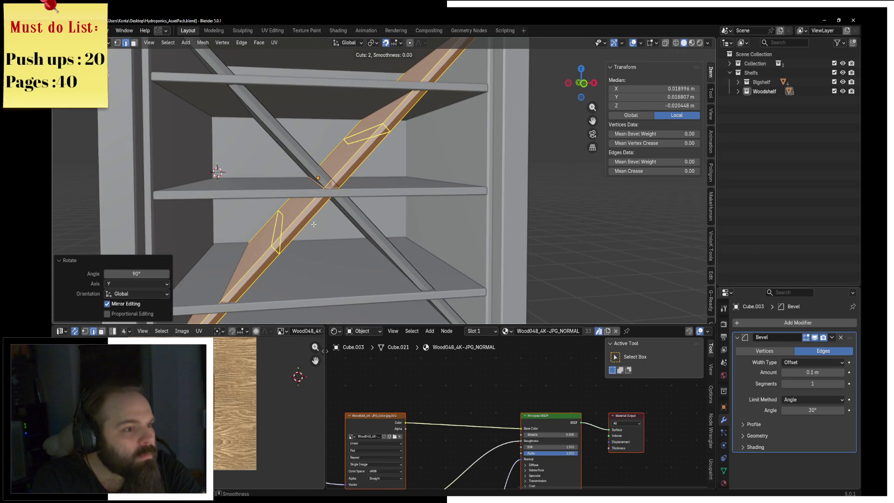
pyautogui.click(314, 224)
pyautogui.rightClick(353, 203)
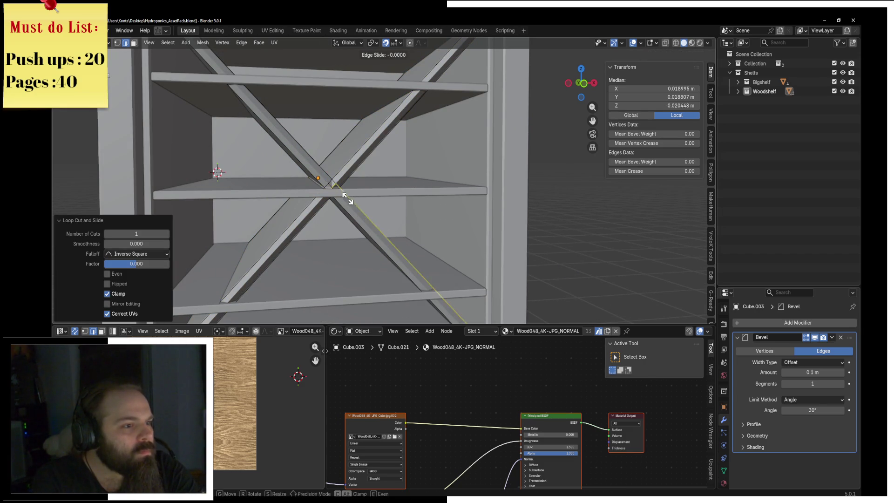
pyautogui.scroll(2, 346, 198)
pyautogui.scroll(2, 346, 197)
pyautogui.rightClick(385, 189)
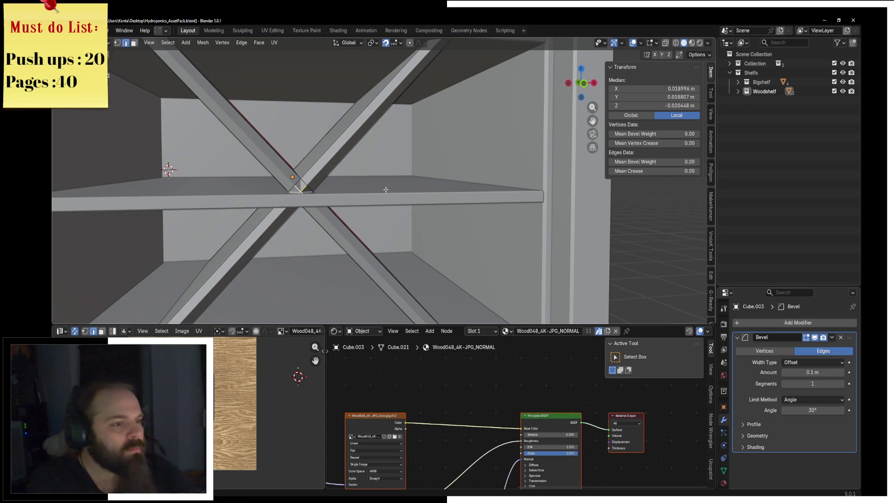
pyautogui.hotkey('ctrl', 'b')
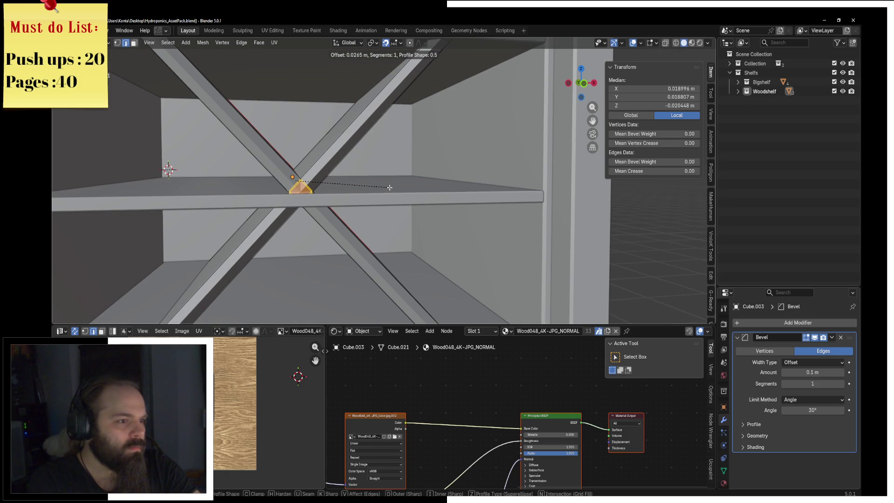
pyautogui.click(390, 187)
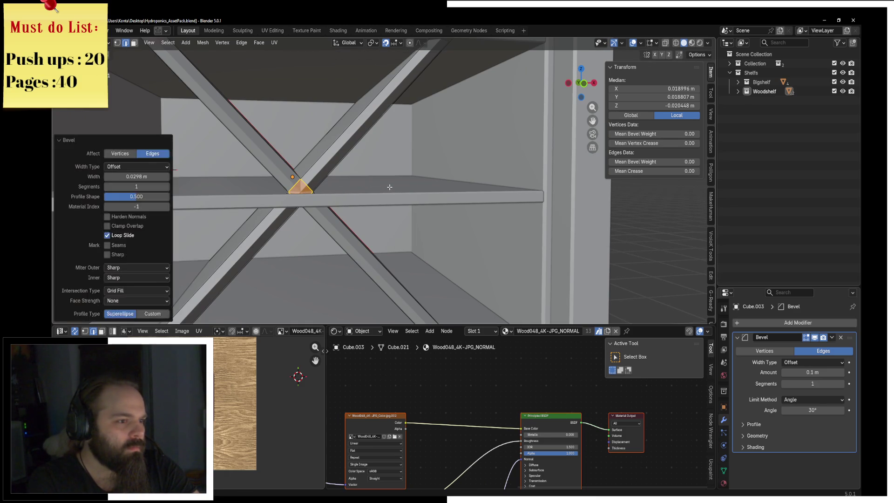
pyautogui.press('a')
pyautogui.press('m')
pyautogui.click(339, 185)
pyautogui.scroll(-2, 335, 182)
pyautogui.scroll(3, 334, 181)
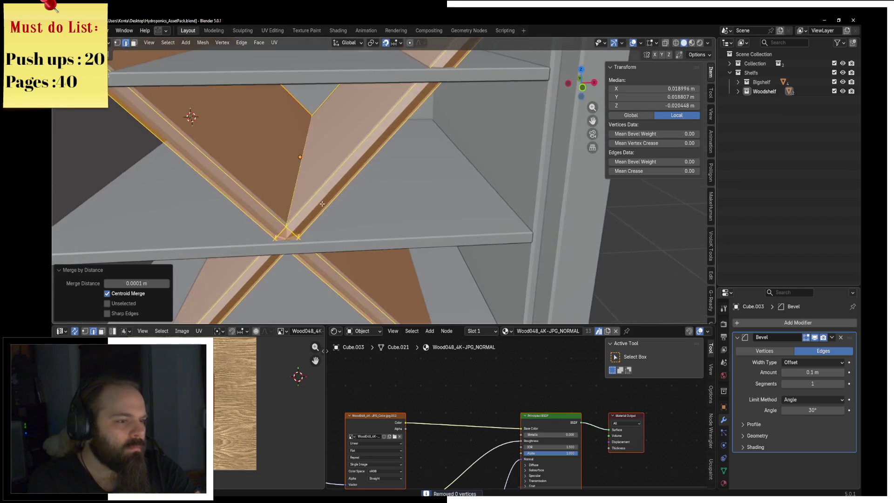
# Step: Isolate one diagonal board and frame it in a straight-on orthographic view
pyautogui.hotkey('alt', 'a')
pyautogui.press('l')
pyautogui.moveTo(309, 196); pyautogui.dragTo(355, 197, button='middle')
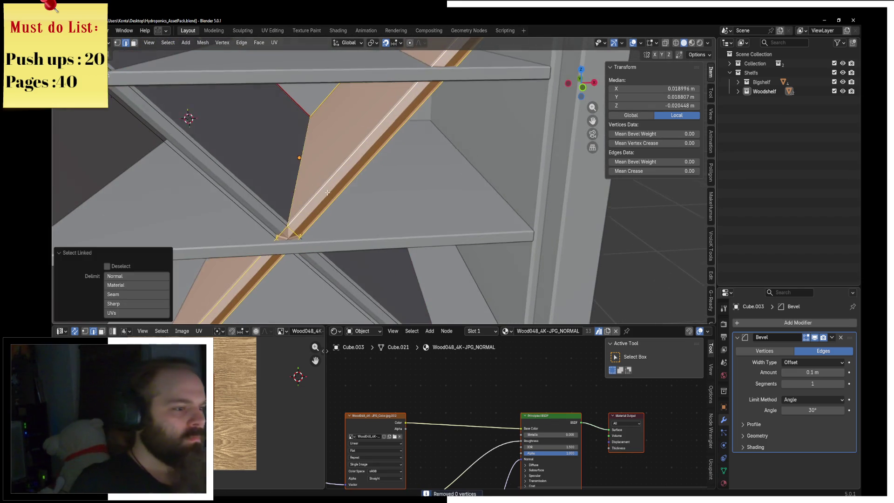
pyautogui.press('KP_1')
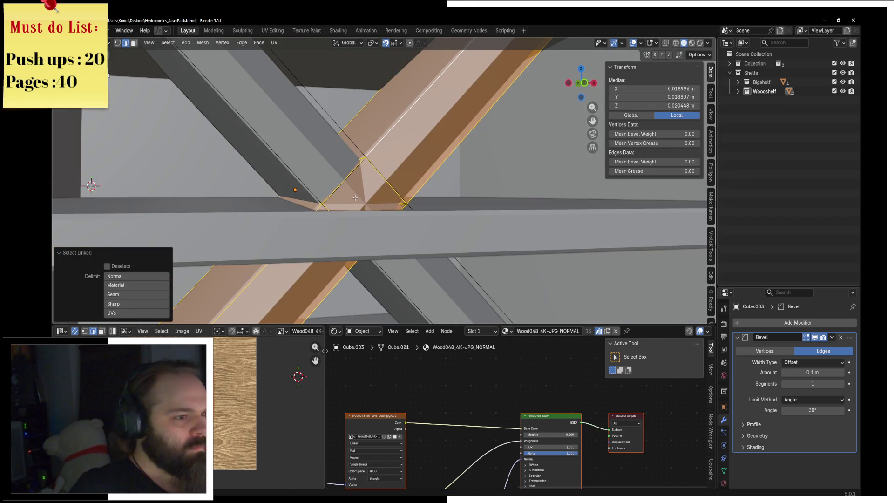
pyautogui.press('`')
pyautogui.press('Escape')
pyautogui.press('`')
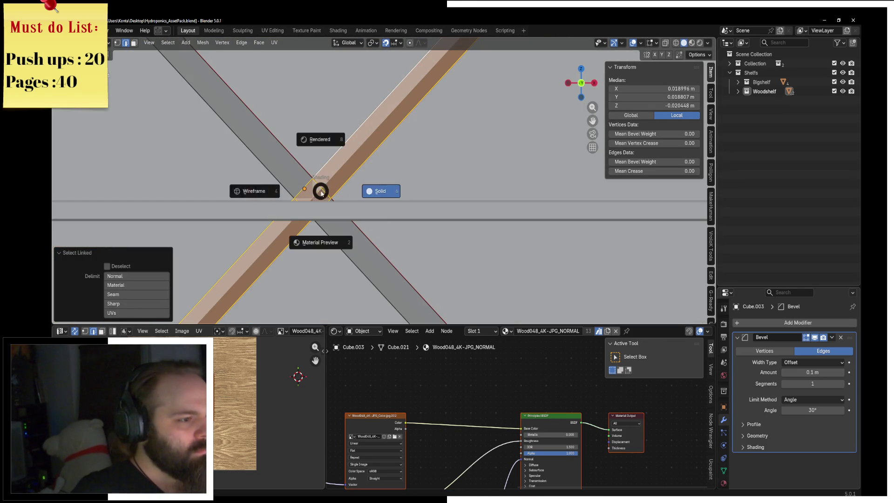
pyautogui.click(381, 192)
pyautogui.scroll(2, 482, 213)
pyautogui.scroll(2, 481, 213)
pyautogui.scroll(4, 481, 214)
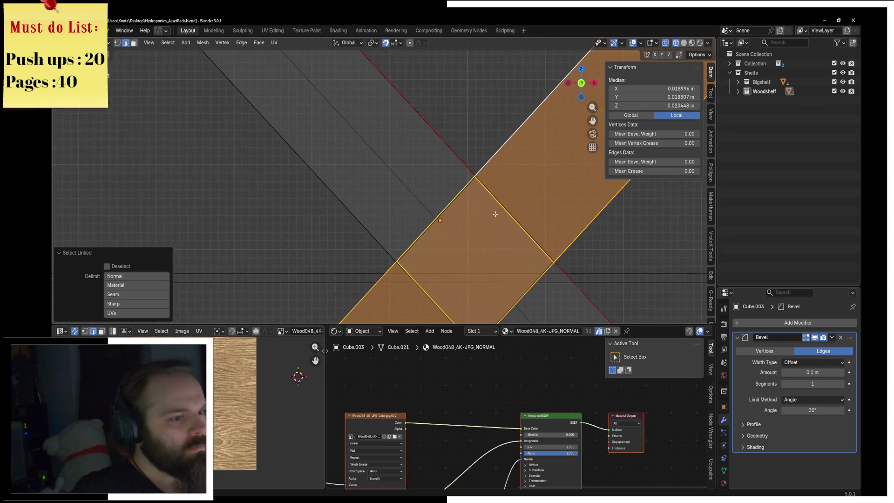
pyautogui.keyDown('shift'); pyautogui.moveTo(481, 213); pyautogui.dragTo(315, 187, button='middle'); pyautogui.keyUp('shift')
pyautogui.hotkey('alt', 'a')
# Step: Edge-slide two edges of the board along its length so the brace end meets the frame
pyautogui.click(301, 189)
pyautogui.press('g')
pyautogui.press('g')
pyautogui.press('g')
pyautogui.press('Escape')
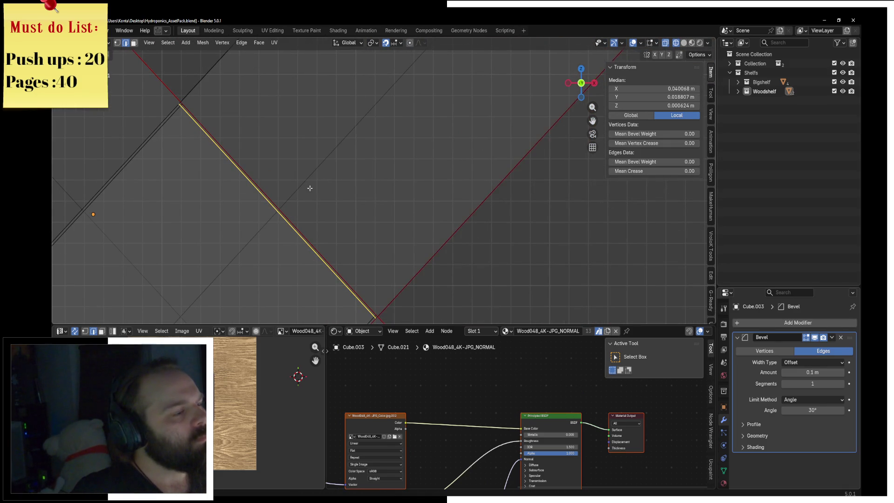
pyautogui.scroll(2, 366, 176)
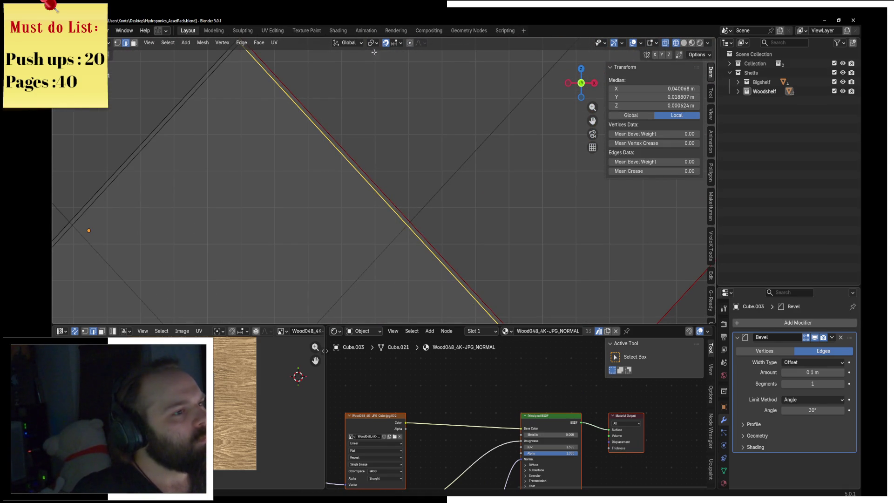
pyautogui.press('g')
pyautogui.press('g')
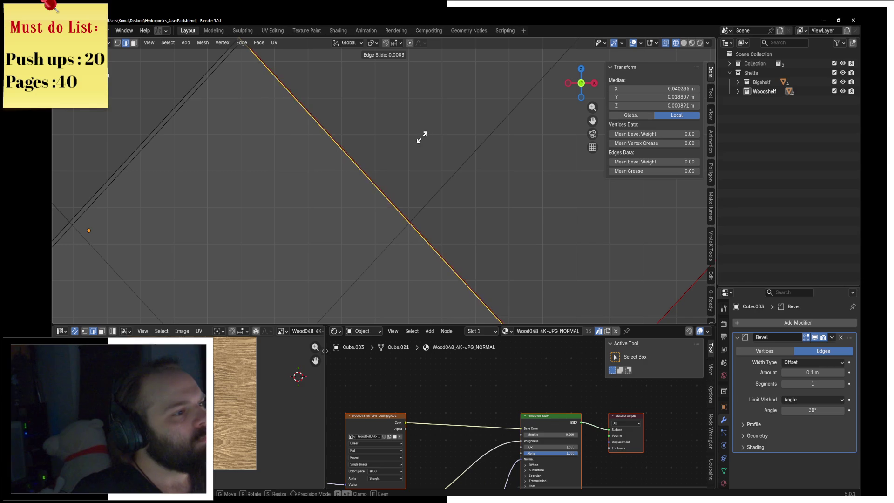
pyautogui.click(424, 137)
pyautogui.moveTo(424, 138)
pyautogui.mouseDown(button='middle')
pyautogui.moveTo(296, 129)
pyautogui.moveTo(352, 175)
pyautogui.mouseUp(button='middle')
pyautogui.hotkey('alt', 'a')
pyautogui.click(297, 129)
pyautogui.press('g')
pyautogui.press('g')
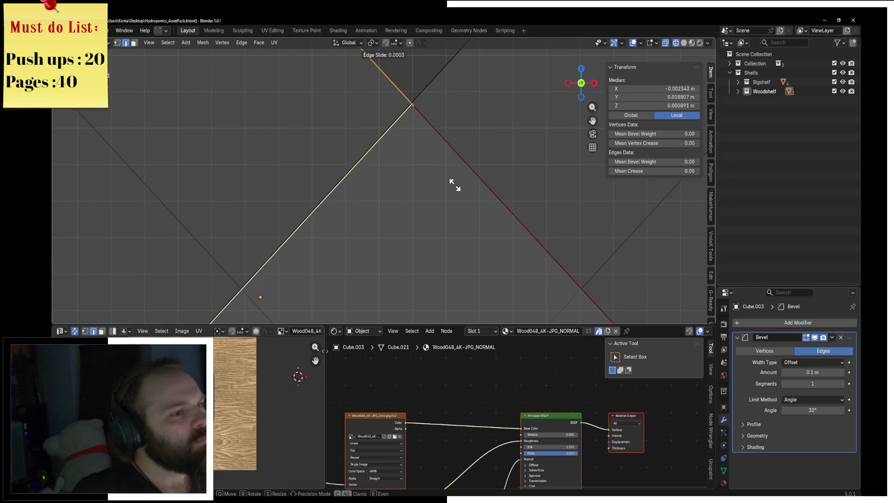
pyautogui.click(452, 186)
# Step: Edge-slide the remaining board edges at the crossing so both braces meet cleanly
pyautogui.moveTo(453, 185)
pyautogui.mouseDown(button='middle')
pyautogui.moveTo(341, 148)
pyautogui.moveTo(309, 184)
pyautogui.mouseUp(button='middle')
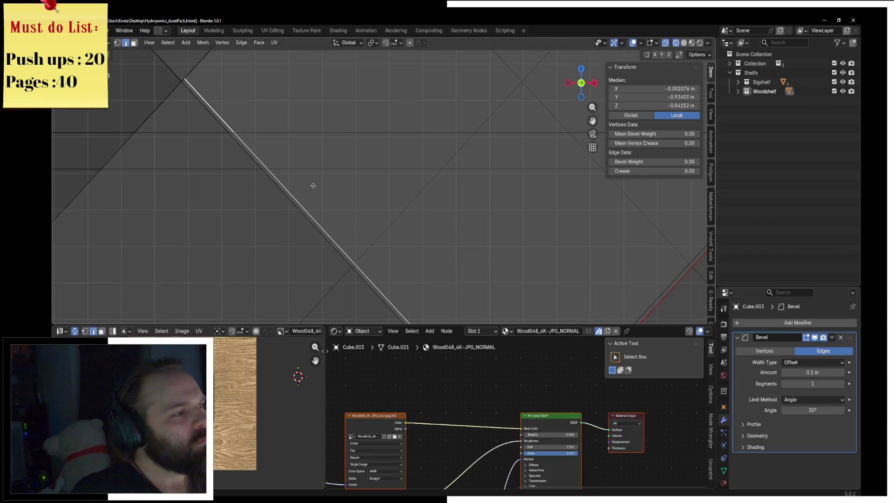
pyautogui.hotkey('alt', 'a')
pyautogui.moveTo(443, 216); pyautogui.dragTo(393, 203, button='middle')
pyautogui.click(393, 203)
pyautogui.moveTo(459, 206)
pyautogui.mouseDown(button='middle')
pyautogui.moveTo(371, 92)
pyautogui.moveTo(393, 136)
pyautogui.mouseUp(button='middle')
pyautogui.press('g')
pyautogui.press('g')
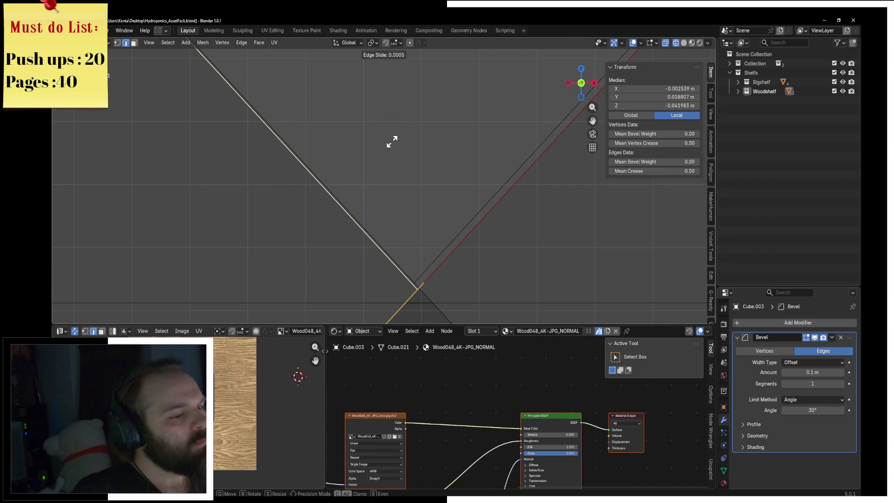
pyautogui.click(394, 143)
pyautogui.click(468, 215)
pyautogui.click(444, 203)
pyautogui.click(489, 199)
pyautogui.moveTo(510, 195); pyautogui.dragTo(447, 175, button='middle')
pyautogui.press('g')
pyautogui.press('g')
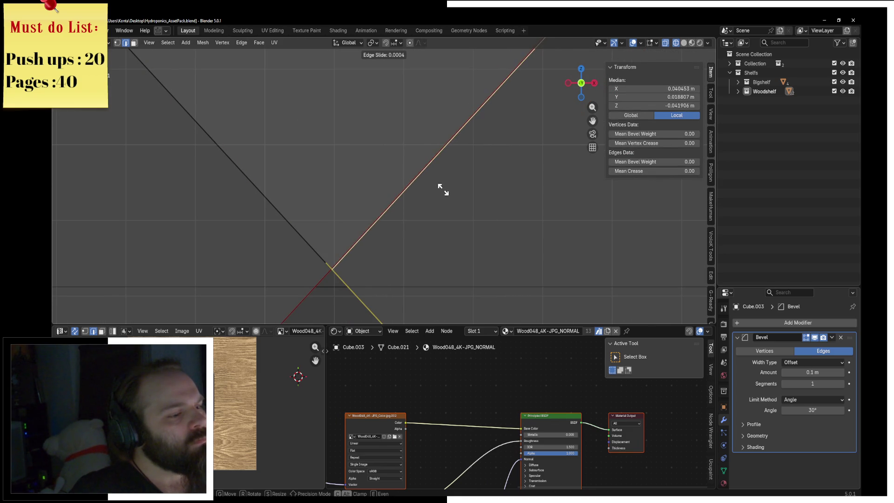
pyautogui.click(442, 190)
# Step: Merge the leftover duplicate vertices by distance, check in solid shading and return to Object Mode
pyautogui.press('a')
pyautogui.press('m')
pyautogui.click(373, 174)
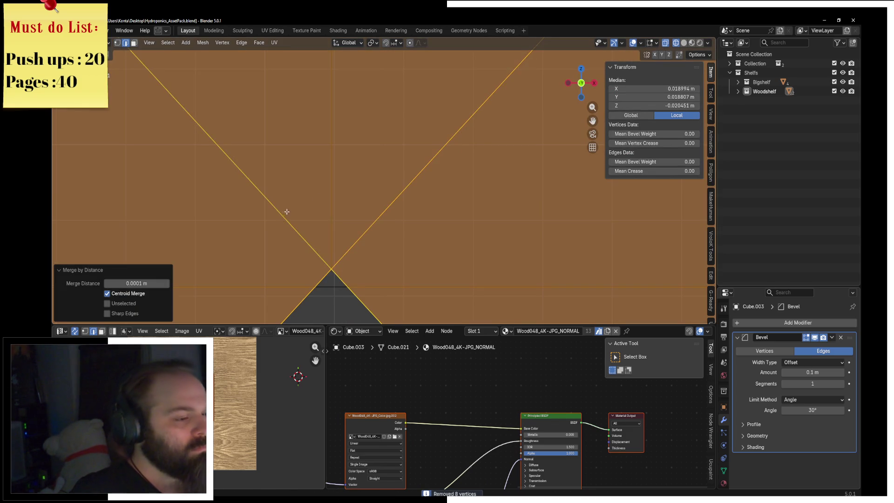
pyautogui.press('z')
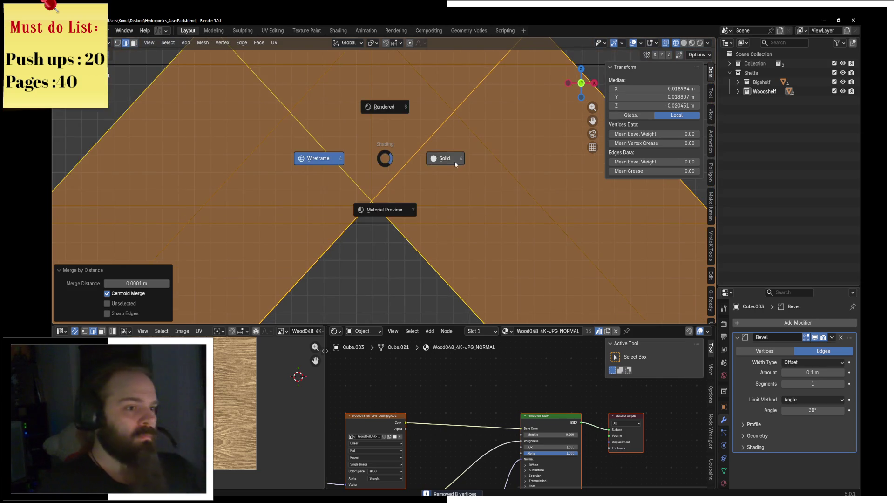
pyautogui.click(455, 161)
pyautogui.scroll(-2, 455, 162)
pyautogui.scroll(-2, 458, 158)
pyautogui.scroll(-2, 464, 152)
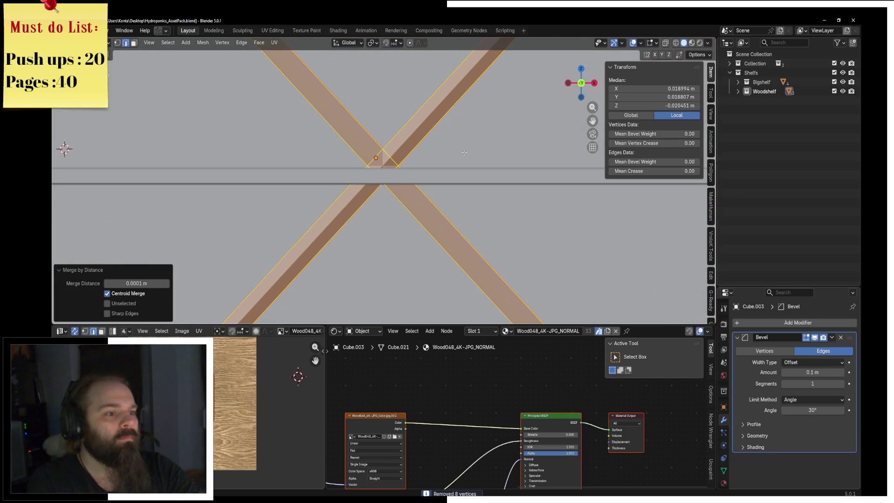
pyautogui.scroll(-5, 349, 161)
pyautogui.scroll(-3, 280, 169)
pyautogui.scroll(2, 307, 171)
pyautogui.hotkey('ctrl', 'Tab')
pyautogui.click(311, 164)
pyautogui.press('z')
# Step: UV-unwrap the wooden crate shelf mesh and return to Object Mode
pyautogui.click(349, 230)
pyautogui.moveTo(349, 229); pyautogui.dragTo(439, 204, button='middle')
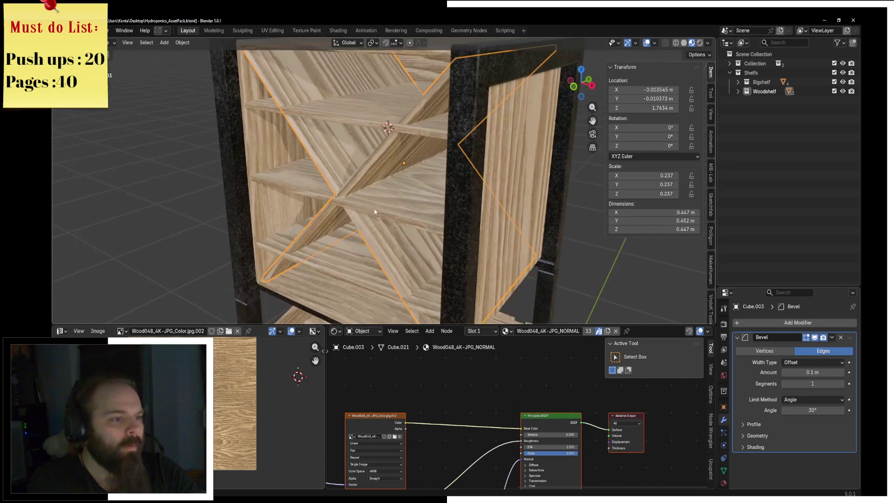
pyautogui.press('Tab')
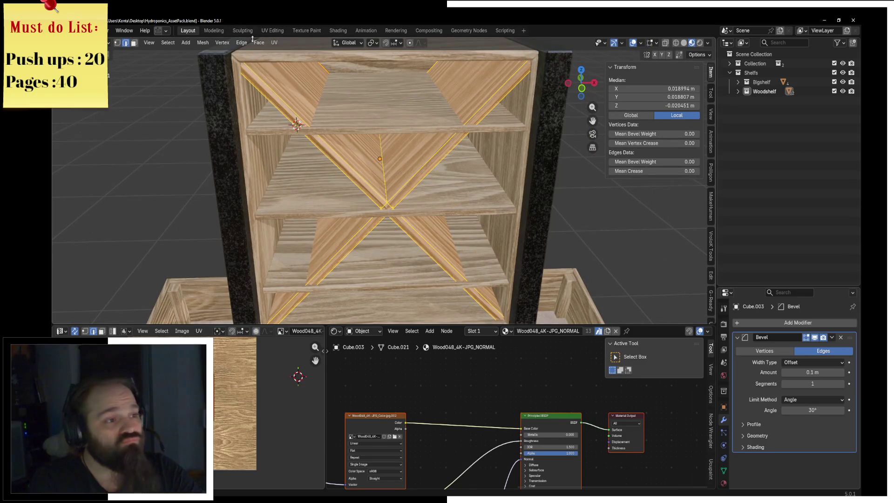
pyautogui.click(276, 44)
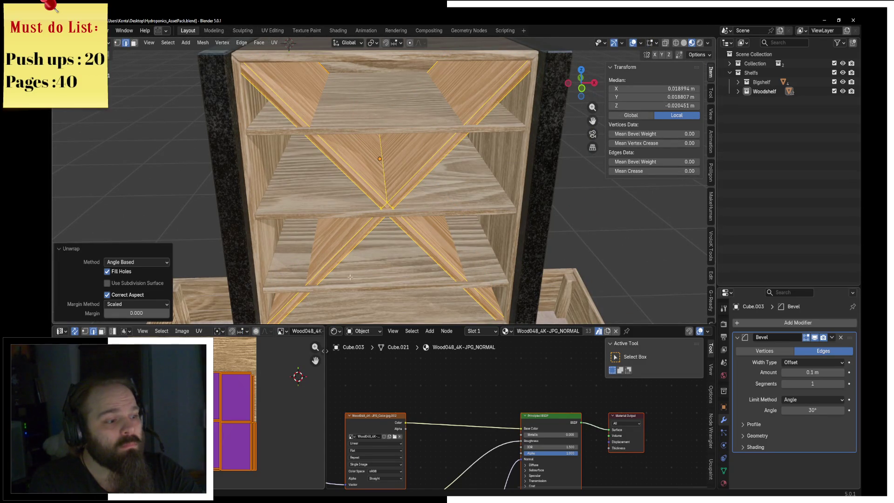
pyautogui.scroll(-3, 482, 177)
pyautogui.press('Tab')
pyautogui.click(434, 187)
# Step: Pick Plane.005 from the Woodshelf collection and lower it along Z in front view
pyautogui.moveTo(434, 187)
pyautogui.mouseDown(button='middle')
pyautogui.moveTo(416, 155)
pyautogui.moveTo(383, 175)
pyautogui.moveTo(437, 170)
pyautogui.moveTo(378, 182)
pyautogui.moveTo(433, 168)
pyautogui.moveTo(424, 172)
pyautogui.moveTo(421, 141)
pyautogui.mouseUp(button='middle')
pyautogui.scroll(-2, 436, 169)
pyautogui.click(738, 92)
pyautogui.scroll(-2, 419, 181)
pyautogui.click(364, 140)
pyautogui.moveTo(363, 140)
pyautogui.mouseDown(button='middle')
pyautogui.moveTo(422, 208)
pyautogui.moveTo(413, 125)
pyautogui.mouseUp(button='middle')
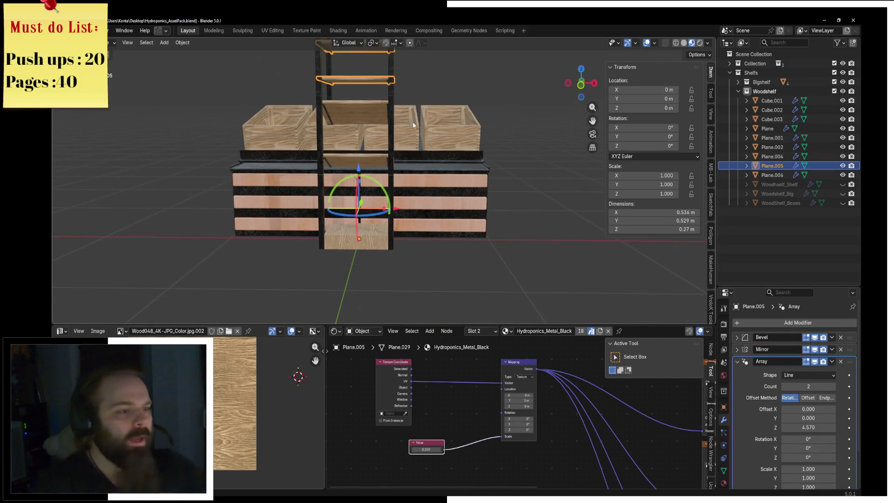
pyautogui.press('KP_5')
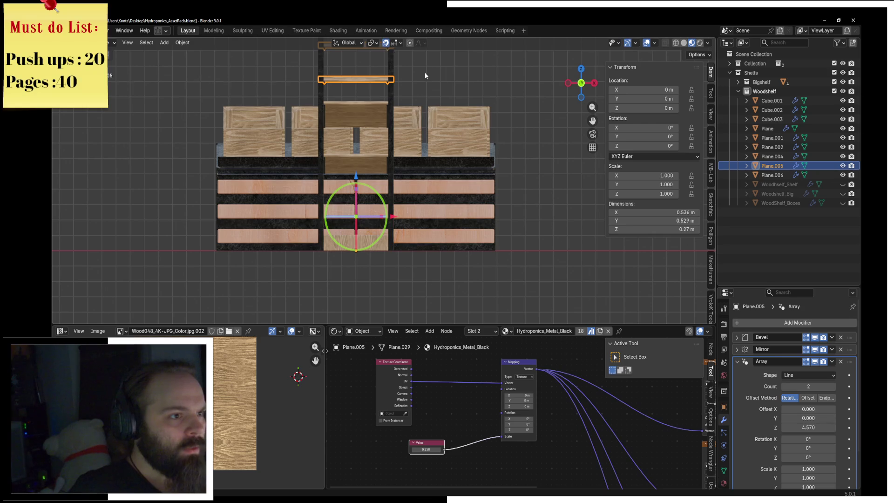
pyautogui.press('g')
pyautogui.press('z')
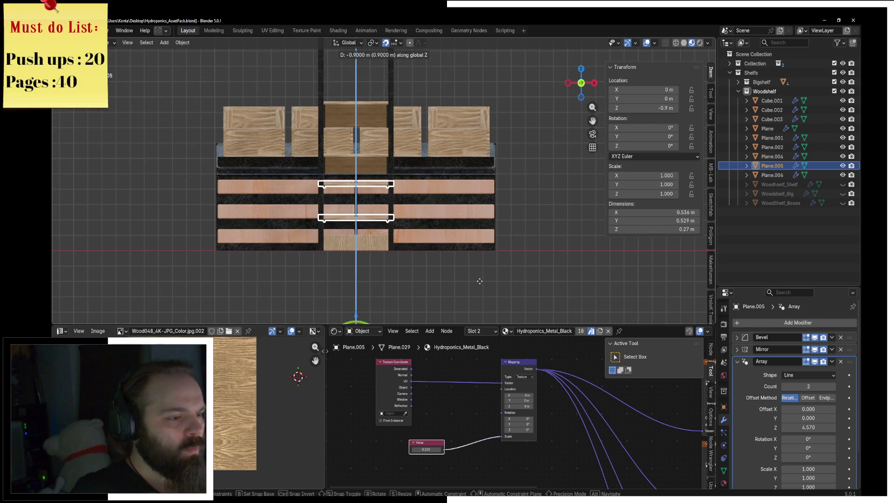
pyautogui.click(480, 282)
# Step: Lower Plane.004 with it by 1 m along Z, then lower Plane.001 and Plane.002 the same way
pyautogui.keyDown('shift'); pyautogui.click(473, 216); pyautogui.keyUp('shift')
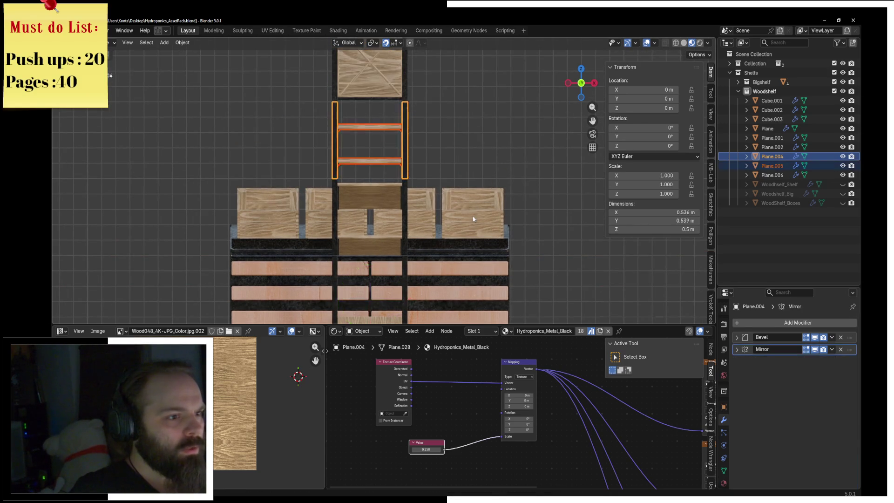
pyautogui.press('g')
pyautogui.press('z')
pyautogui.click(485, 273)
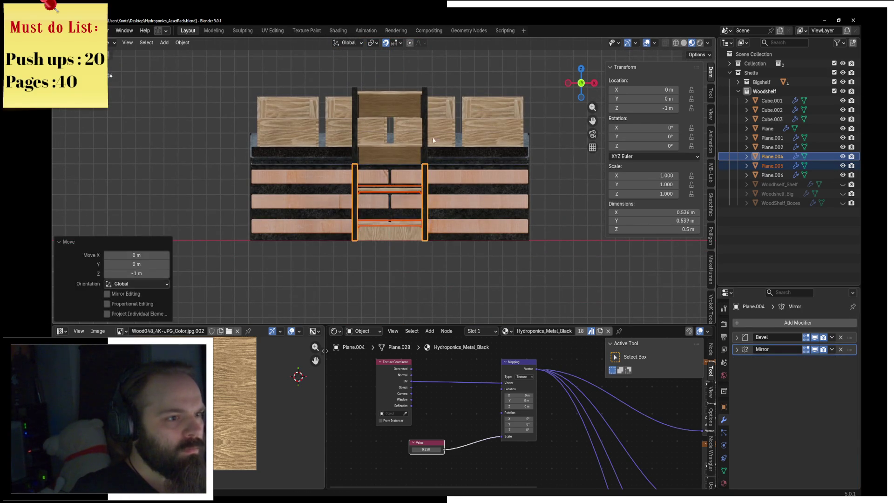
pyautogui.click(423, 98)
pyautogui.keyDown('shift'); pyautogui.click(424, 98); pyautogui.keyUp('shift')
pyautogui.press('g')
pyautogui.press('z')
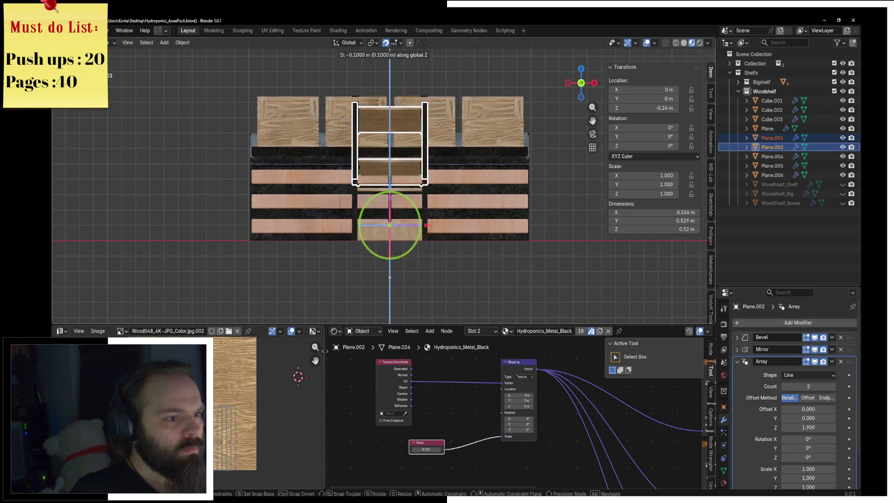
pyautogui.click(429, 187)
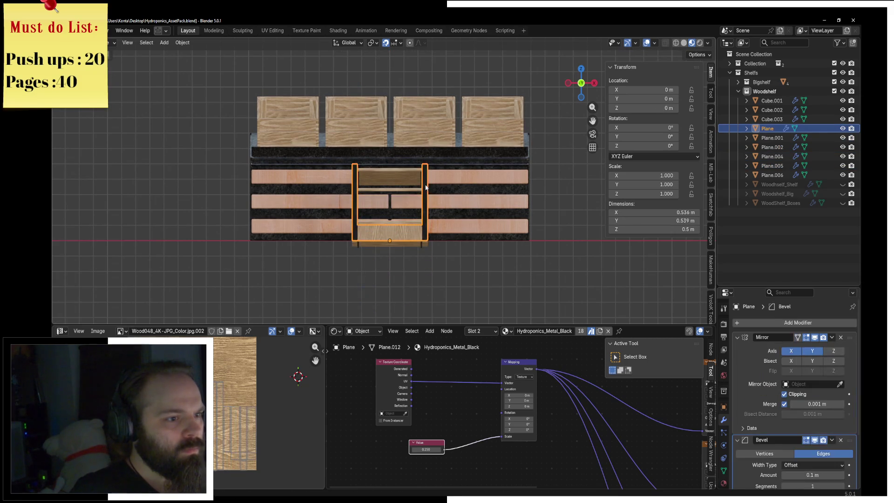
# Step: Delete the spare shelf plane and select the wooden crate shelf
pyautogui.moveTo(396, 210)
pyautogui.mouseDown(button='middle')
pyautogui.moveTo(482, 200)
pyautogui.moveTo(418, 188)
pyautogui.moveTo(392, 84)
pyautogui.mouseUp(button='middle')
pyautogui.click(489, 195)
pyautogui.press('Delete')
pyautogui.click(391, 84)
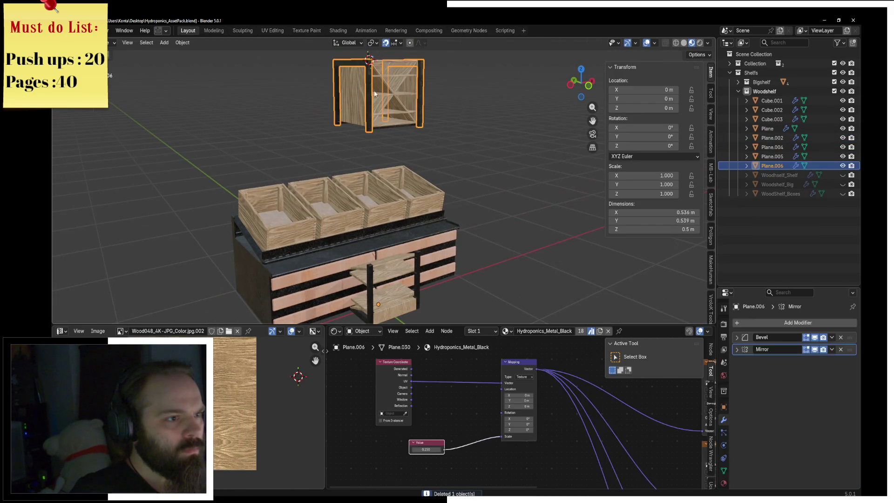
pyautogui.hotkey('ctrl', 'z')
pyautogui.hotkey('ctrl', 'z')
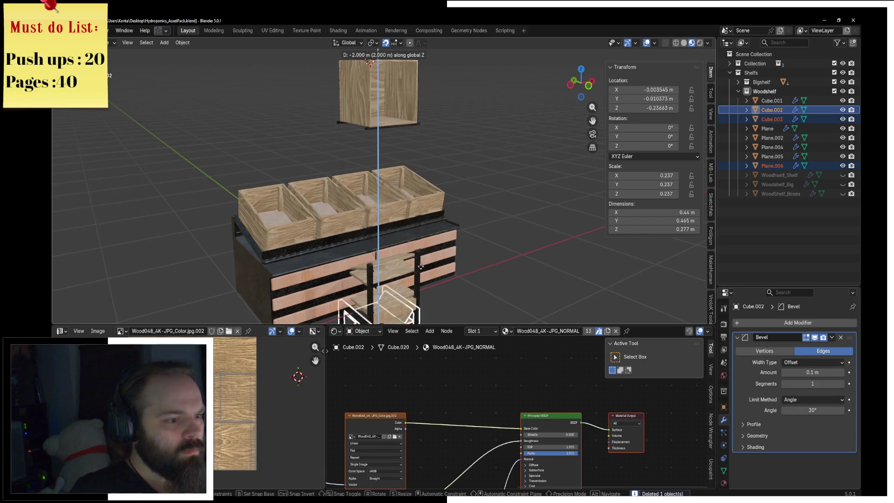
pyautogui.hotkey('ctrl', 'z')
pyautogui.hotkey('ctrl', 'z')
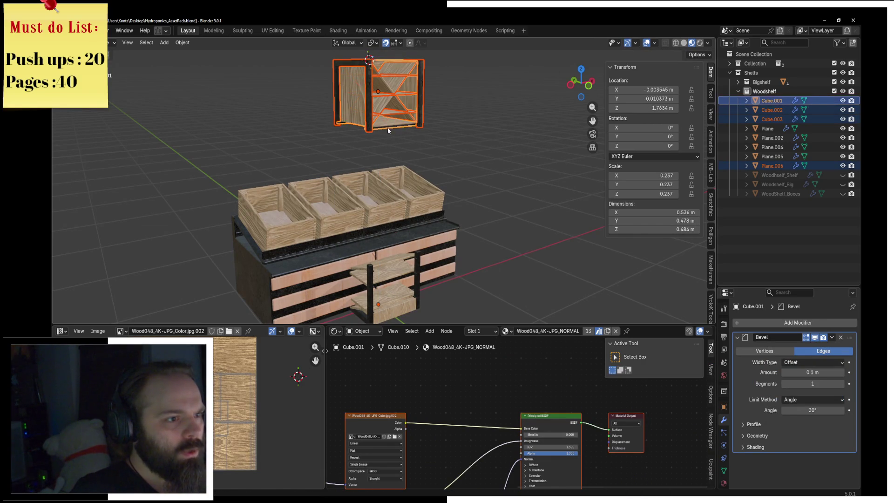
# Step: Lower the crate shelf 1.5 m along Z into the counter's front opening, using front view
pyautogui.press('g')
pyautogui.press('z')
pyautogui.press('Escape')
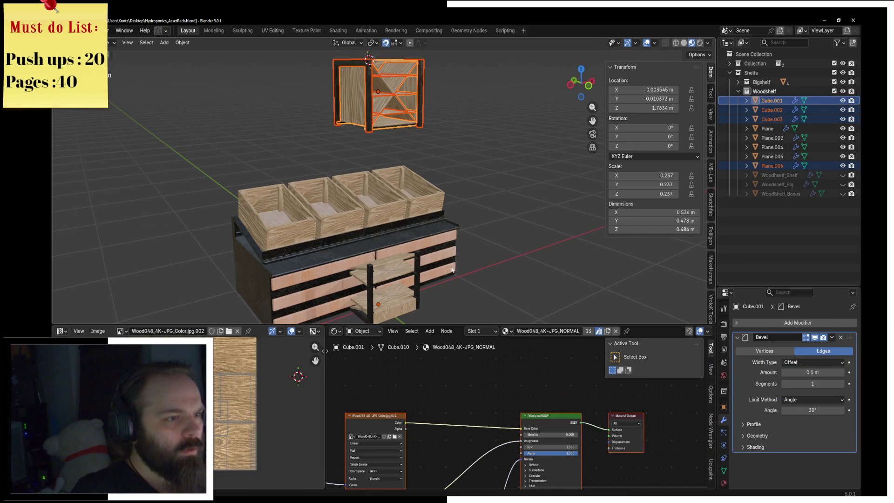
pyautogui.press('KP_1')
pyautogui.keyDown('shift'); pyautogui.moveTo(451, 270); pyautogui.dragTo(438, 140, button='middle'); pyautogui.keyUp('shift')
pyautogui.press('g')
pyautogui.press('z')
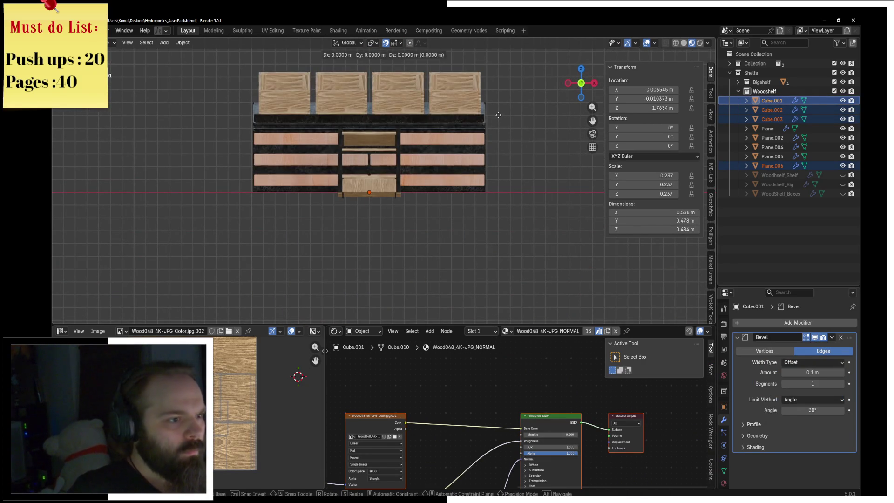
pyautogui.click(490, 311)
pyautogui.scroll(5, 366, 216)
# Step: Inspect the lowered crate and select the Plane.002 and Plane frame pieces
pyautogui.keyDown('shift'); pyautogui.moveTo(366, 216); pyautogui.dragTo(442, 243, button='middle'); pyautogui.keyUp('shift')
pyautogui.click(417, 240)
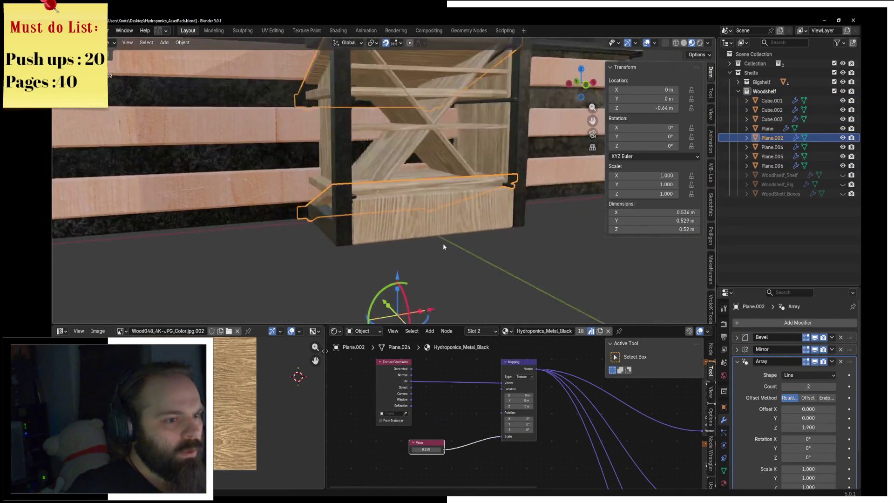
pyautogui.moveTo(443, 243)
pyautogui.mouseDown(button='middle')
pyautogui.moveTo(564, 201)
pyautogui.moveTo(416, 216)
pyautogui.mouseUp(button='middle')
pyautogui.click(416, 216)
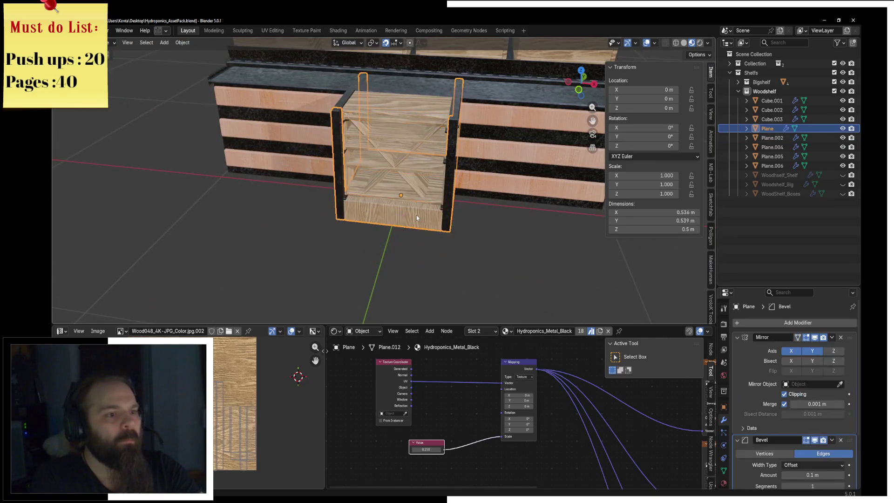
pyautogui.scroll(-3, 416, 216)
# Step: Rename Plane to ModularShelf_Bottom and Plane.002 to ModularShelf_Presenters in the Outliner
pyautogui.doubleClick(768, 129)
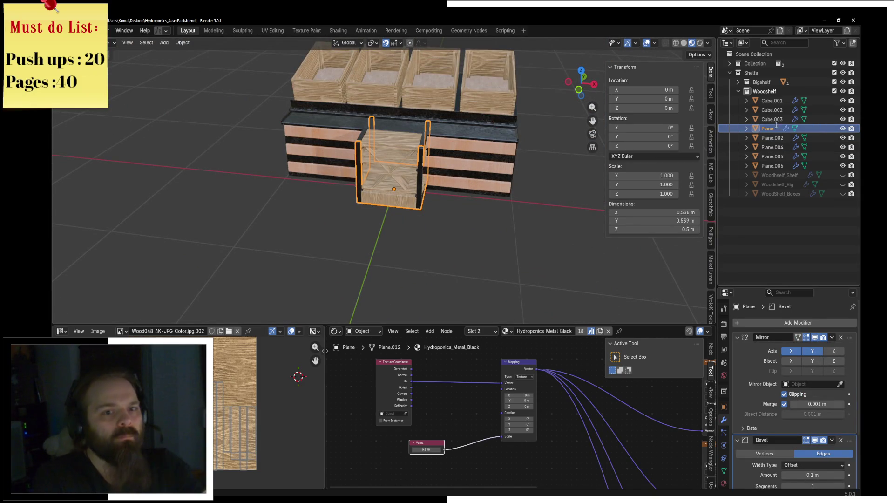
pyautogui.write('Modu')
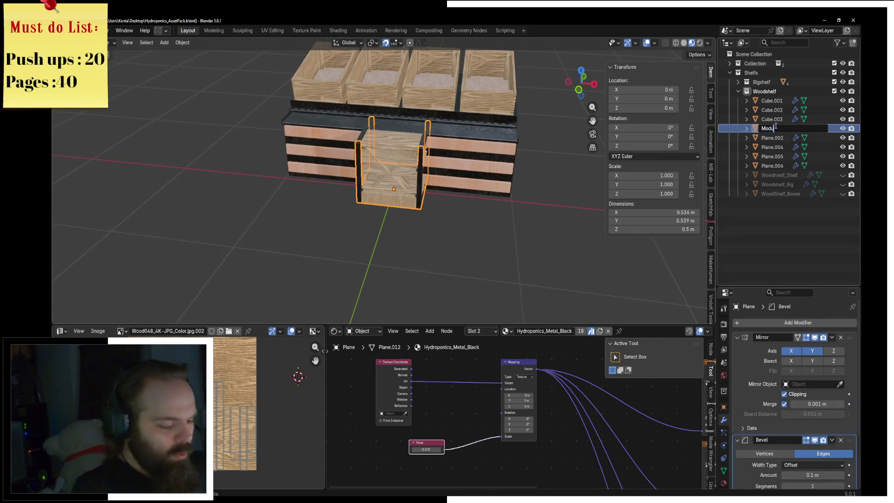
pyautogui.write('larShelf')
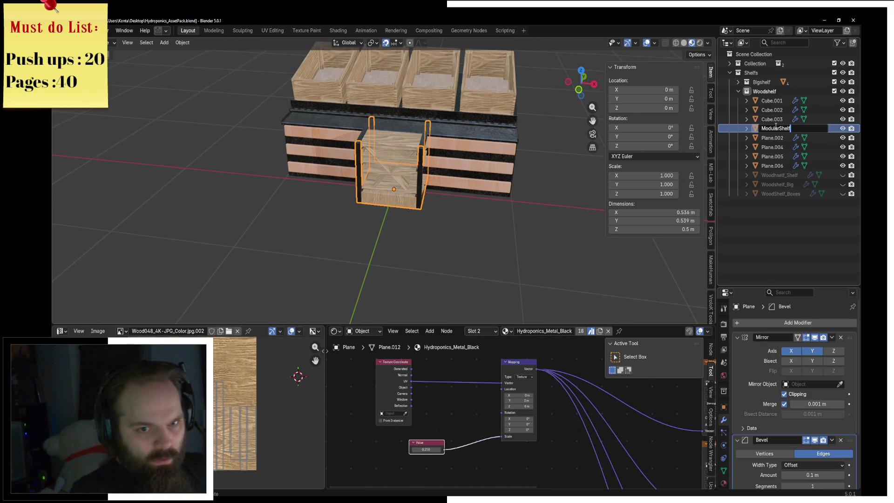
pyautogui.write('_Bottom')
pyautogui.press('Return')
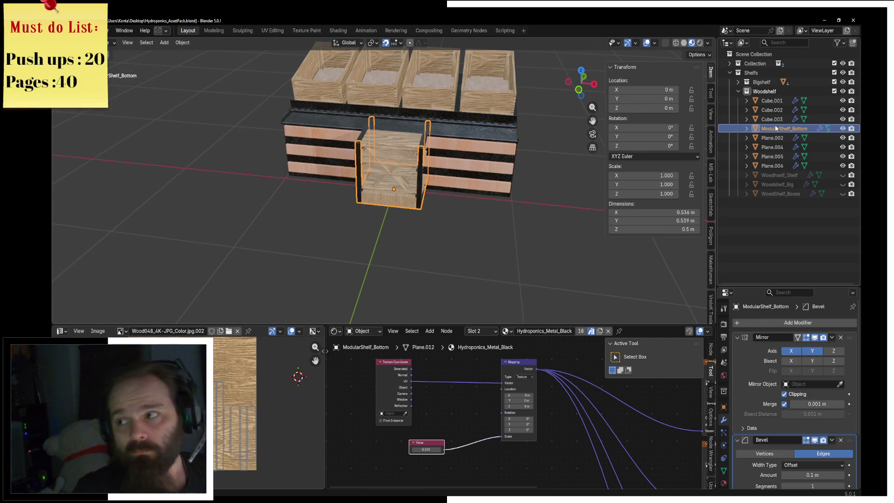
pyautogui.click(775, 139)
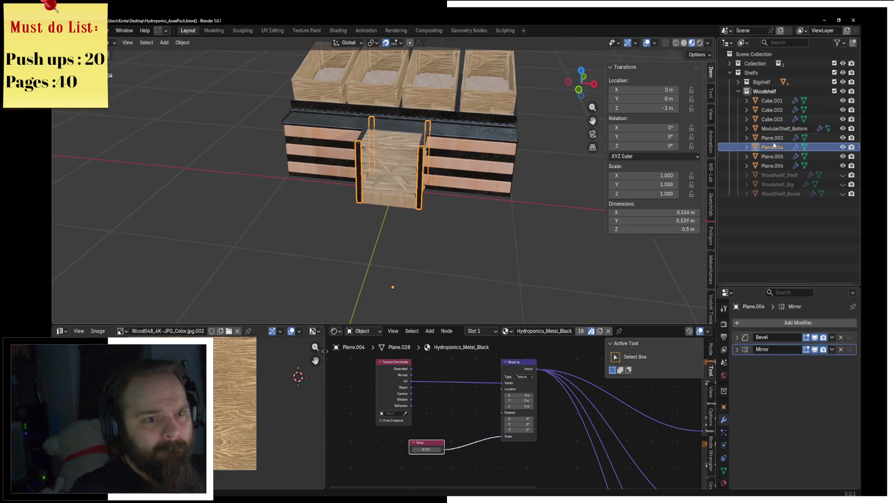
pyautogui.doubleClick(772, 137)
pyautogui.write('ModularShelf_')
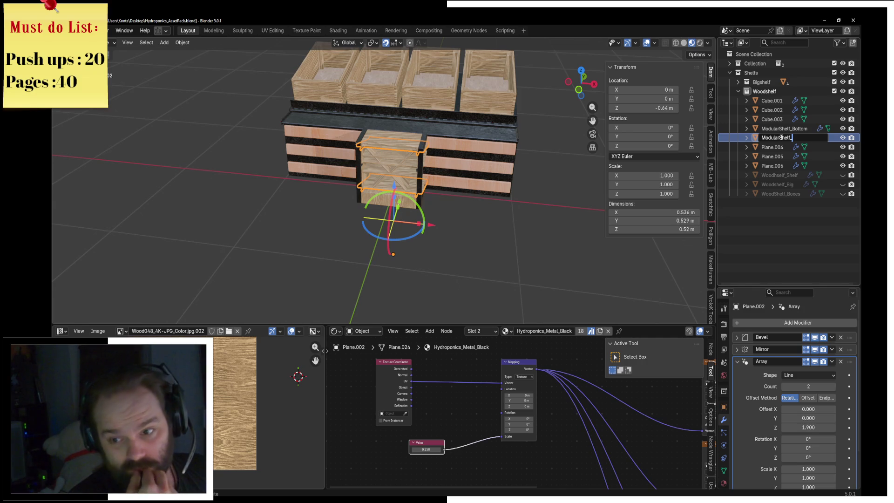
pyautogui.write('Presenters')
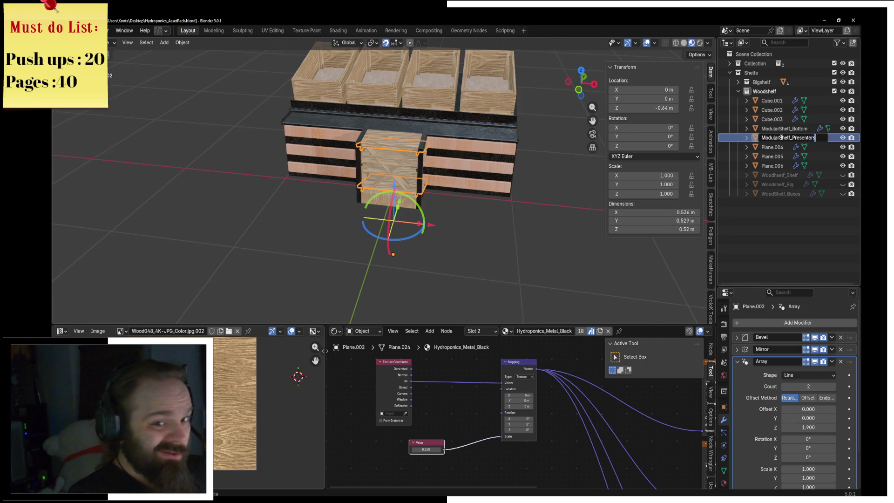
pyautogui.press('Return')
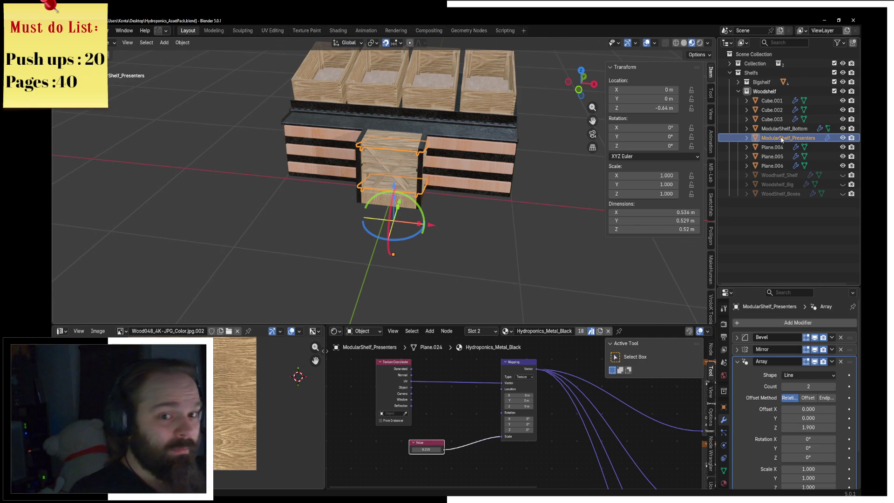
pyautogui.click(779, 148)
# Step: Rename Plane.004, Plane.005 and Plane.006 to ModularShelf_middle, ModularShelf_Levels and ModularShelf_Top
pyautogui.doubleClick(780, 147)
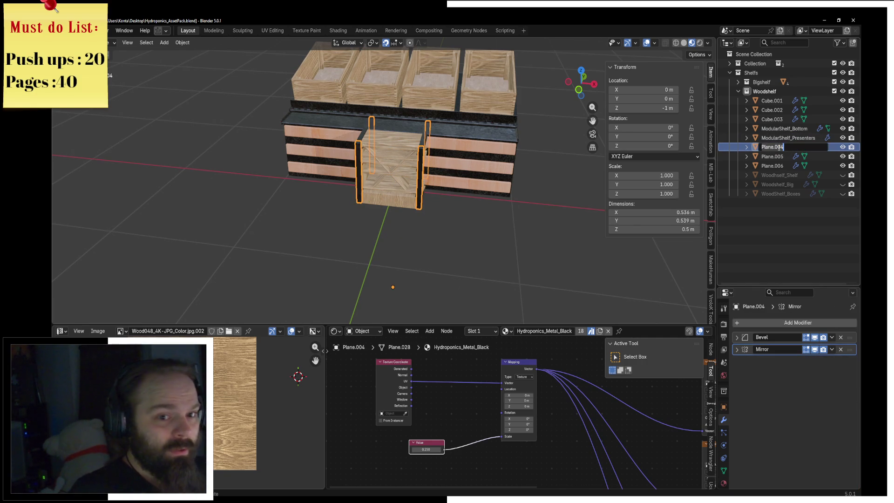
pyautogui.write('Modular')
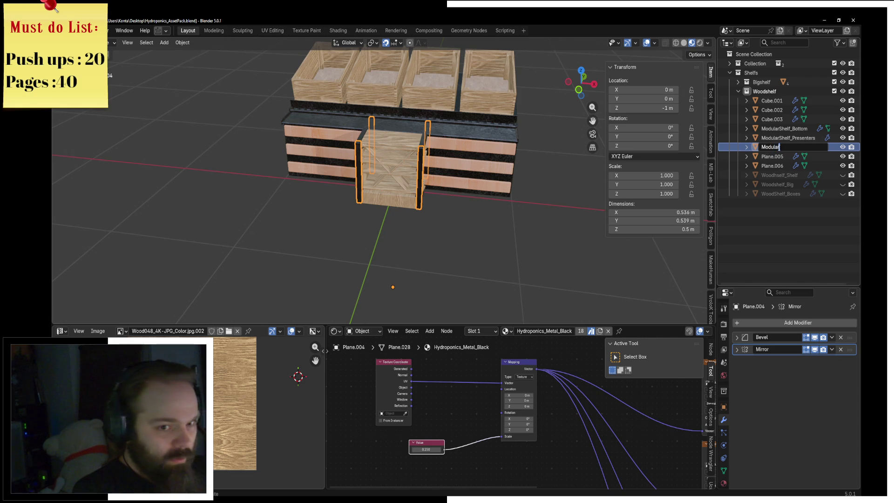
pyautogui.write('Shelf_mid')
pyautogui.press('Return')
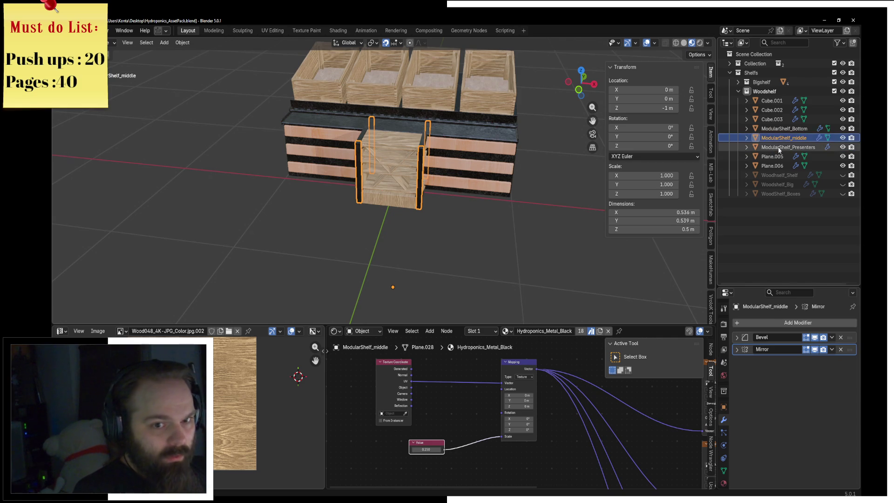
pyautogui.click(780, 156)
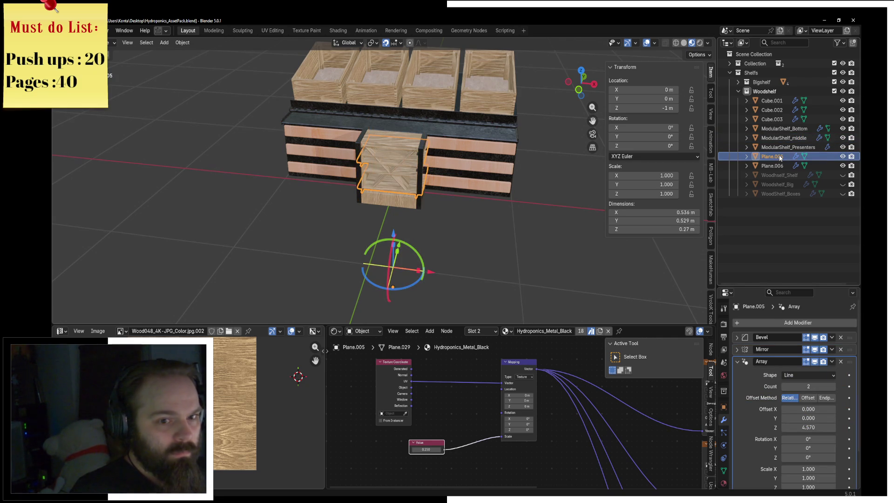
pyautogui.doubleClick(780, 157)
pyautogui.write('ModularShelf_')
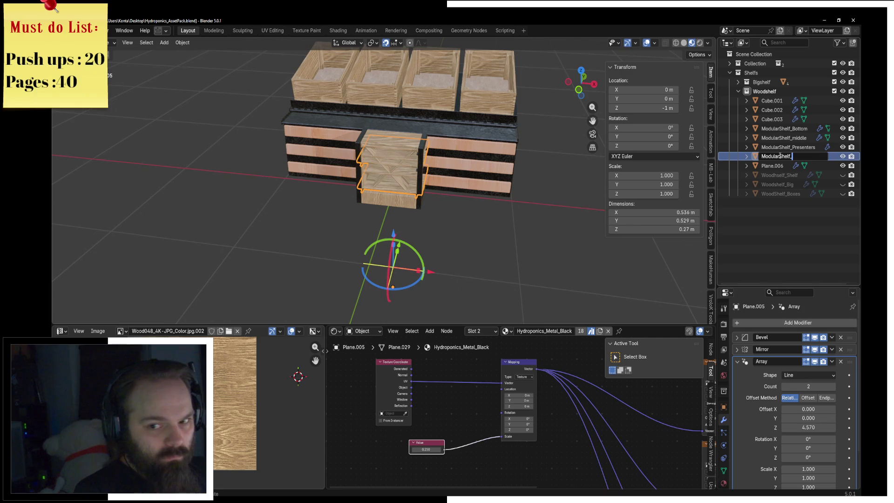
pyautogui.write('Levels')
pyautogui.press('Return')
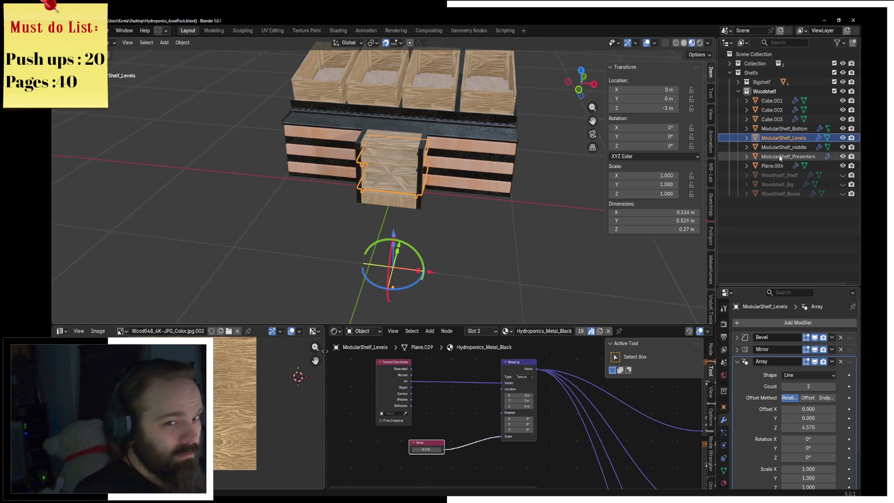
pyautogui.click(776, 167)
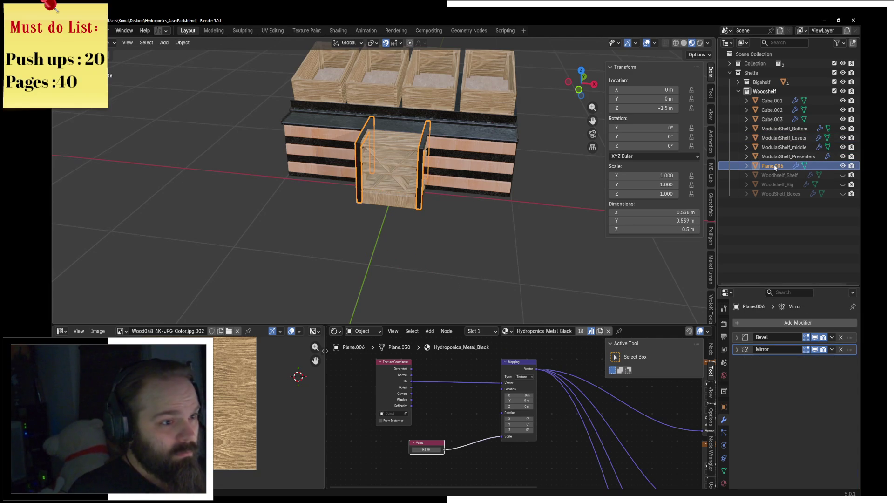
pyautogui.doubleClick(775, 167)
pyautogui.write('Modular')
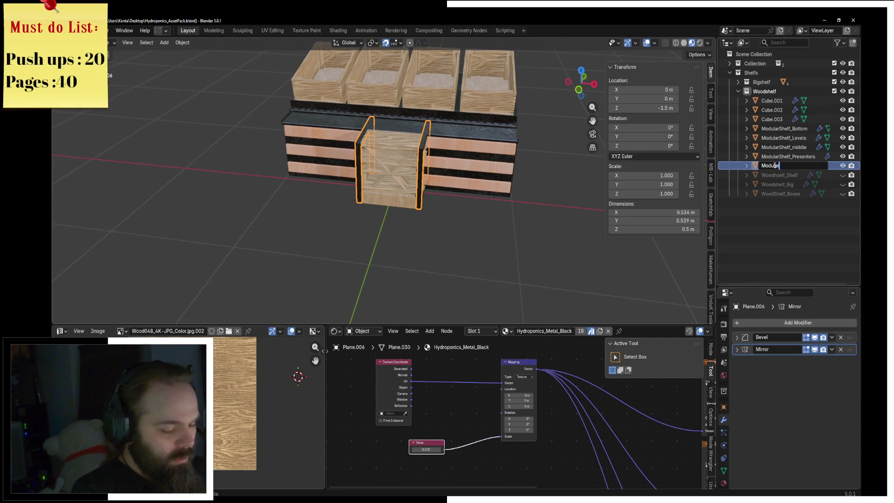
pyautogui.write('Sh')
pyautogui.write('elf_Top')
pyautogui.press('Return')
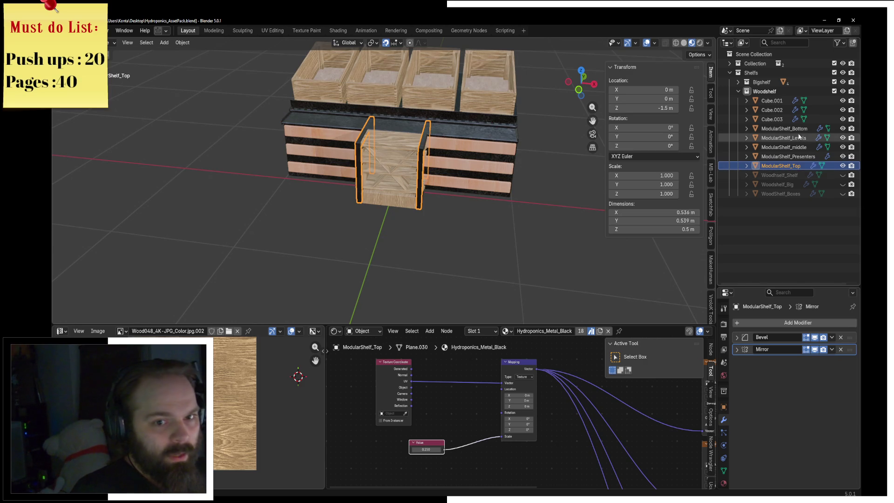
pyautogui.click(772, 118)
pyautogui.doubleClick(772, 119)
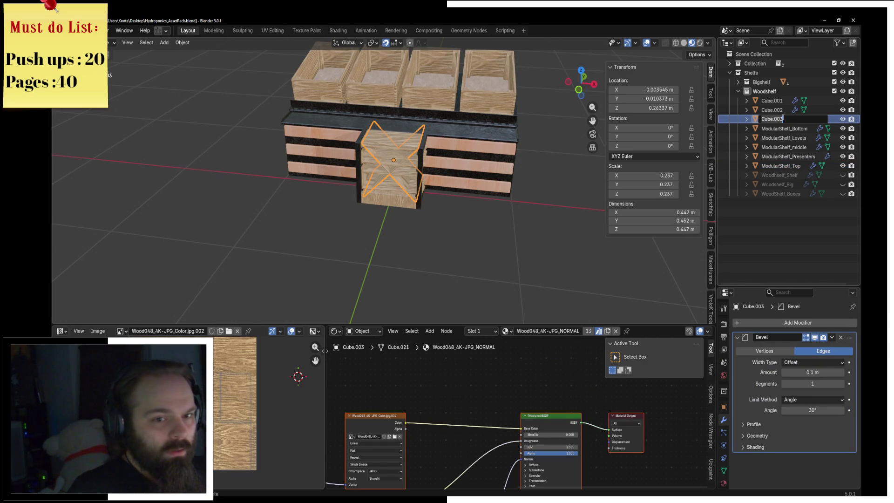
pyautogui.write('Modular')
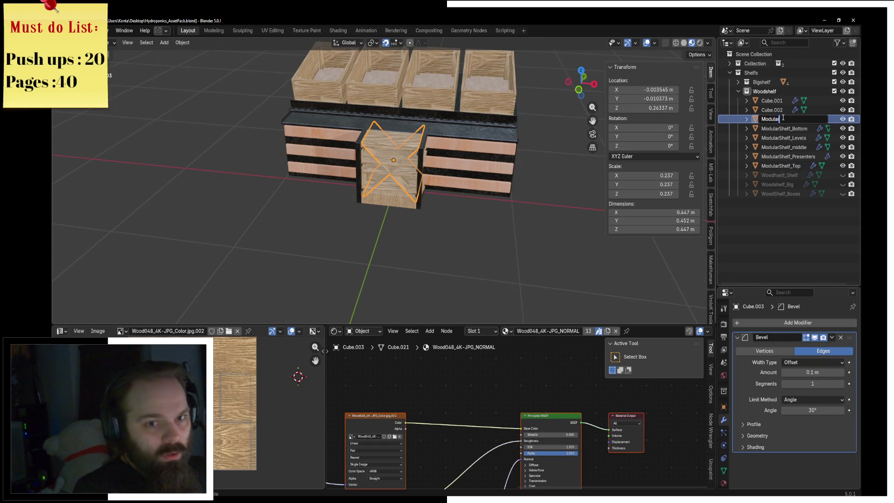
pyautogui.write('Shelf_Bo')
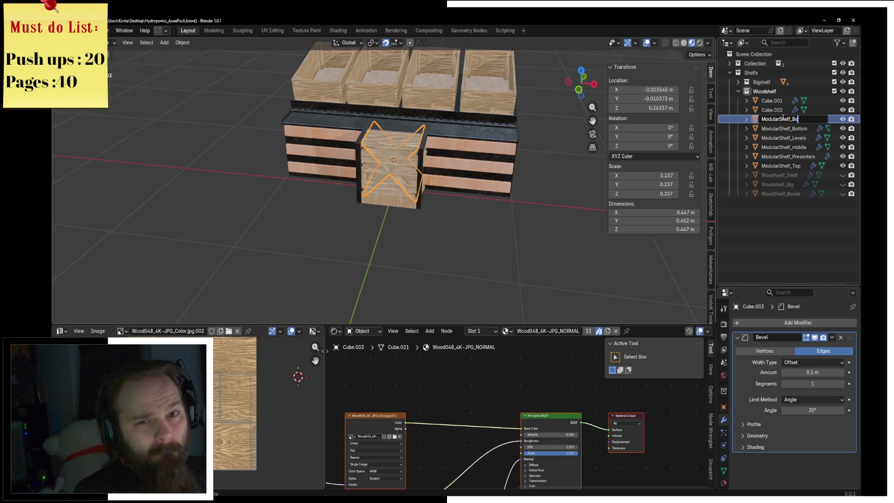
pyautogui.write('x_D')
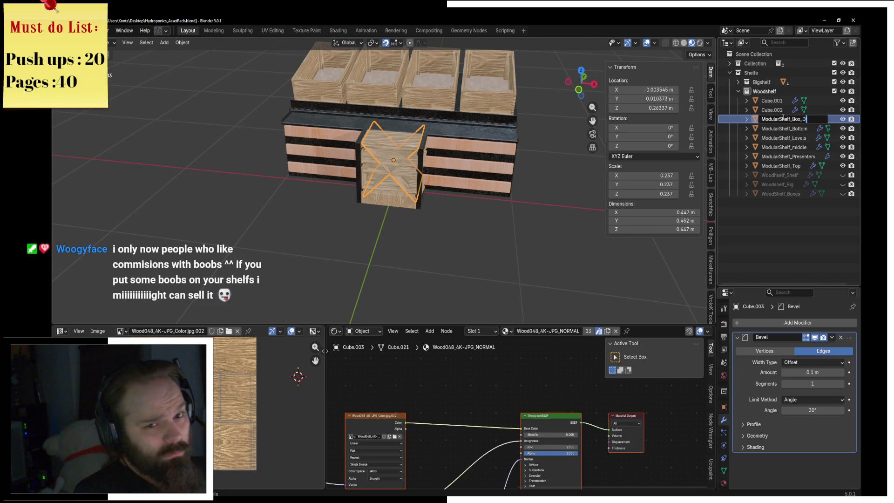
pyautogui.write('iagonal')
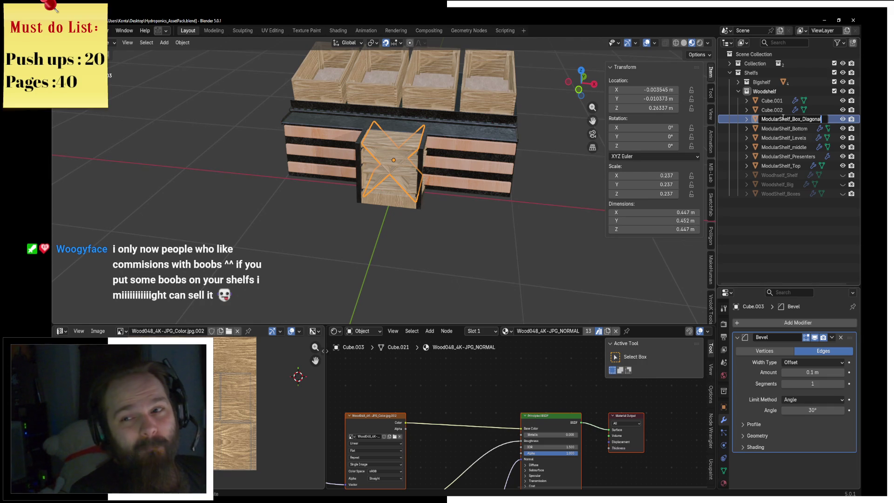
# Step: Rename Cube.003, Cube.002 and Cube.001 to ModularShelf_Box_Diagonal, ModularShelf_Box_Levels and ModularShelf_Box
pyautogui.press('Return')
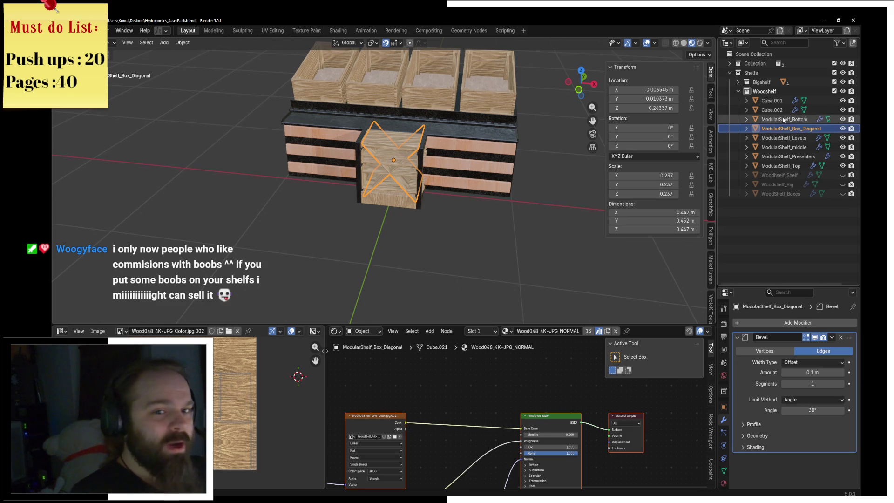
pyautogui.doubleClick(776, 110)
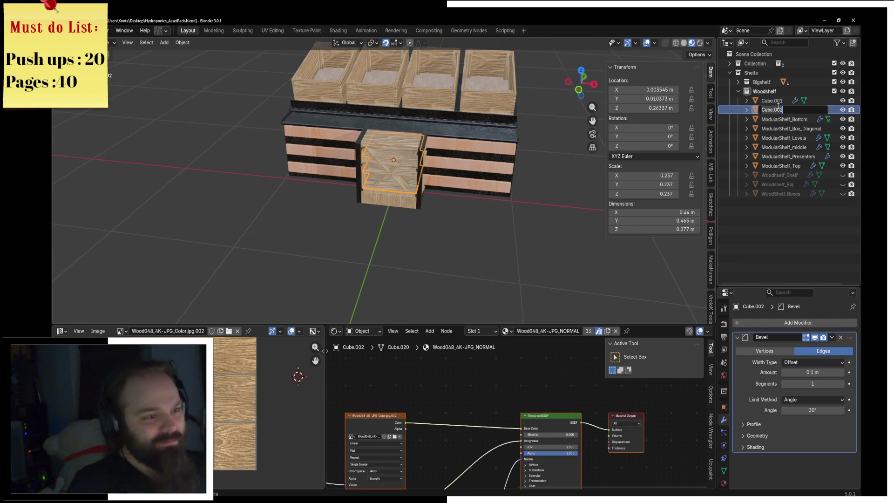
pyautogui.write('Modular_Shelf_')
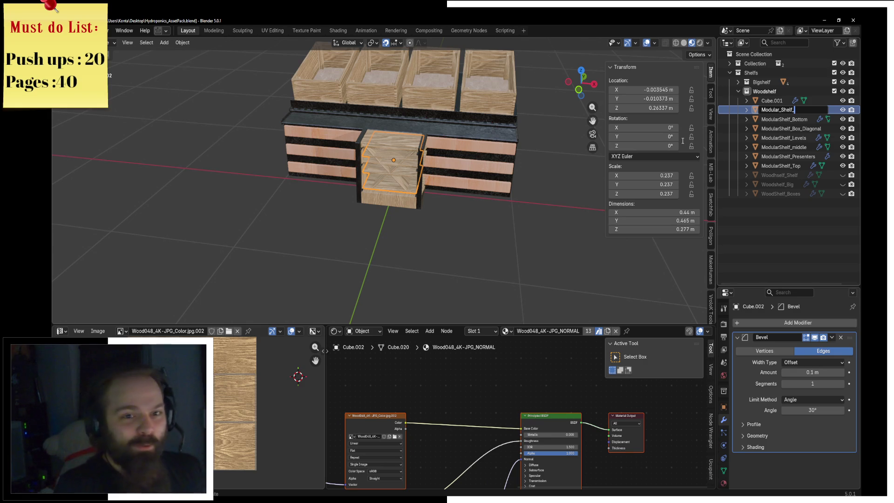
pyautogui.press('BackSpace')
pyautogui.press('BackSpace')
pyautogui.press('BackSpace')
pyautogui.press('BackSpace')
pyautogui.write('Box_')
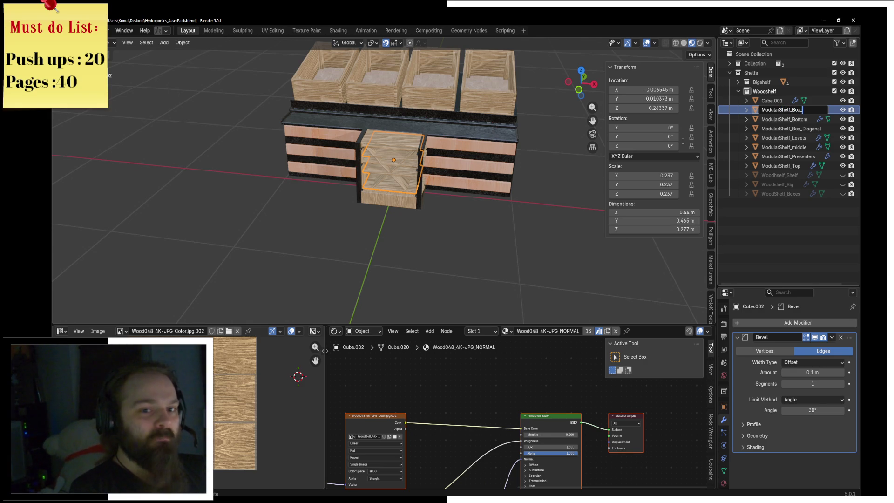
pyautogui.write('Level')
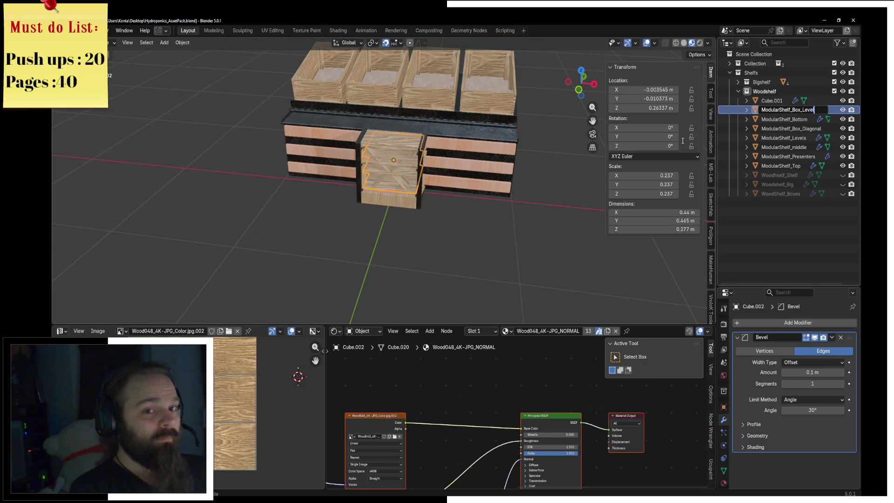
pyautogui.write('s')
pyautogui.press('Return')
pyautogui.press('Up')
pyautogui.press('Up')
pyautogui.press('Up')
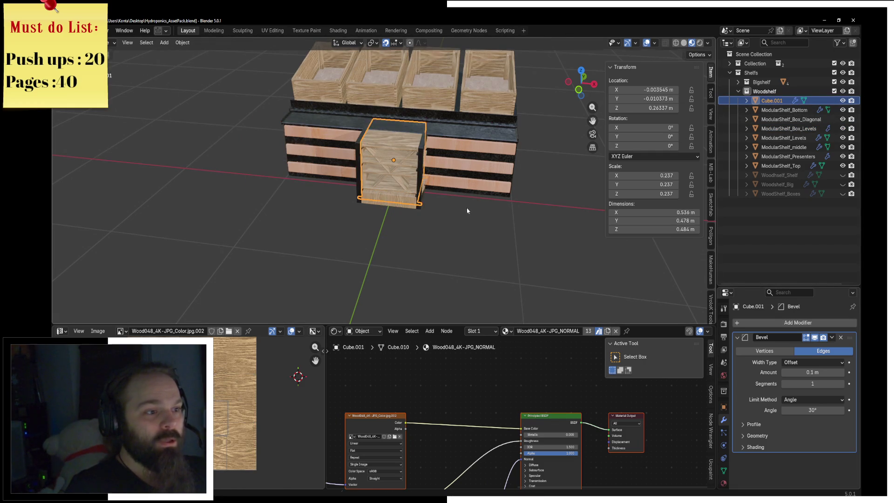
pyautogui.doubleClick(772, 100)
pyautogui.write('M')
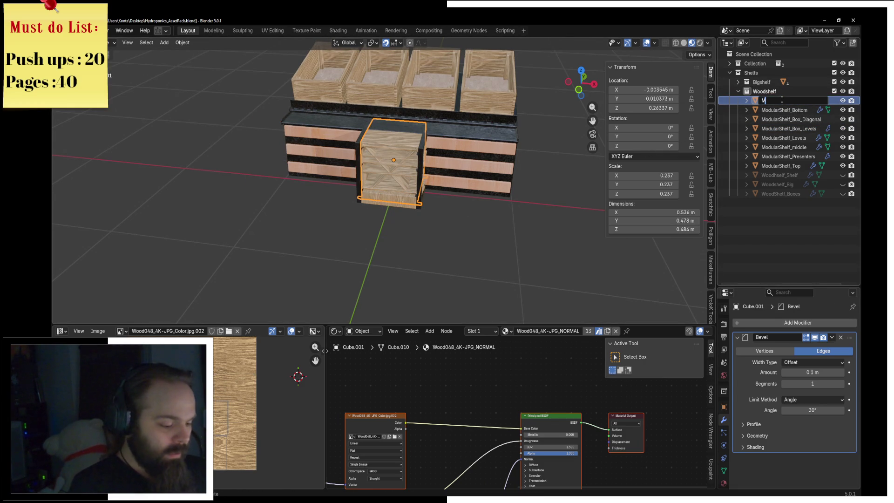
pyautogui.write('odularShelf_Box')
pyautogui.press('Return')
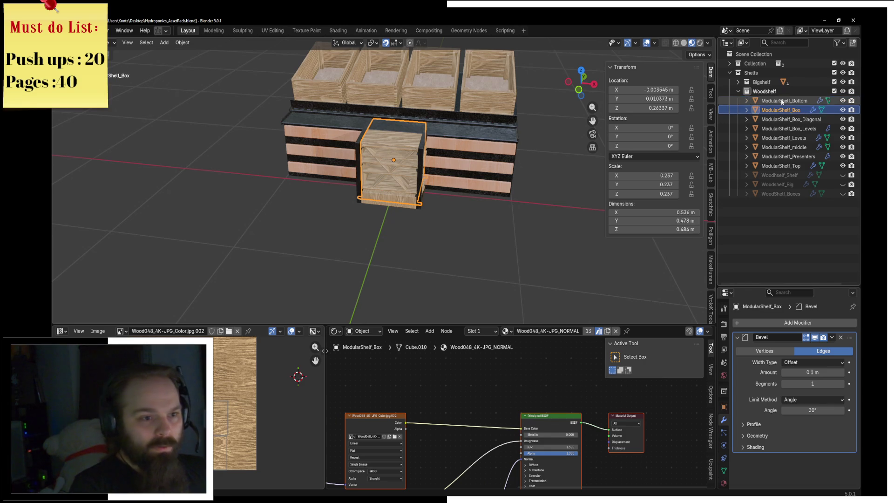
pyautogui.moveTo(391, 161)
pyautogui.mouseDown(button='middle')
pyautogui.moveTo(431, 155)
pyautogui.moveTo(363, 174)
pyautogui.moveTo(324, 200)
pyautogui.moveTo(403, 171)
pyautogui.moveTo(344, 136)
pyautogui.mouseUp(button='middle')
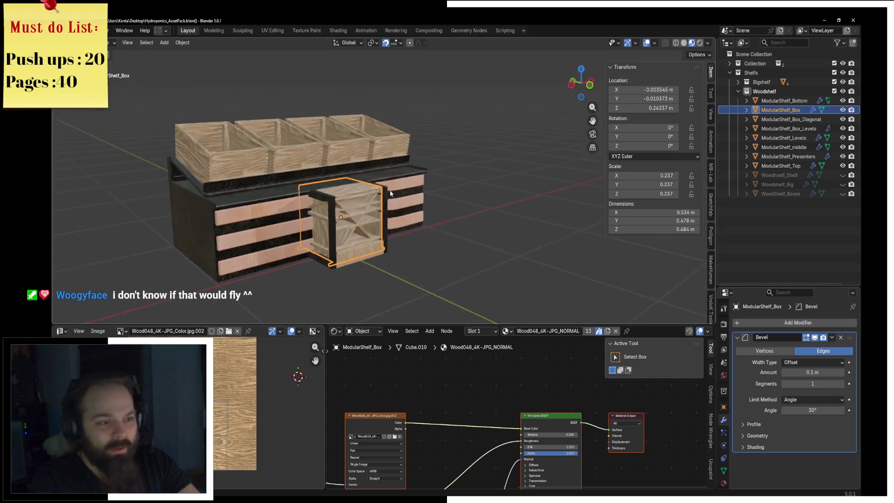
# Step: Move ModularShelf_Bottom through ModularShelf_Top into a new ModularShelf collection and exclude it from the scene
pyautogui.click(784, 101)
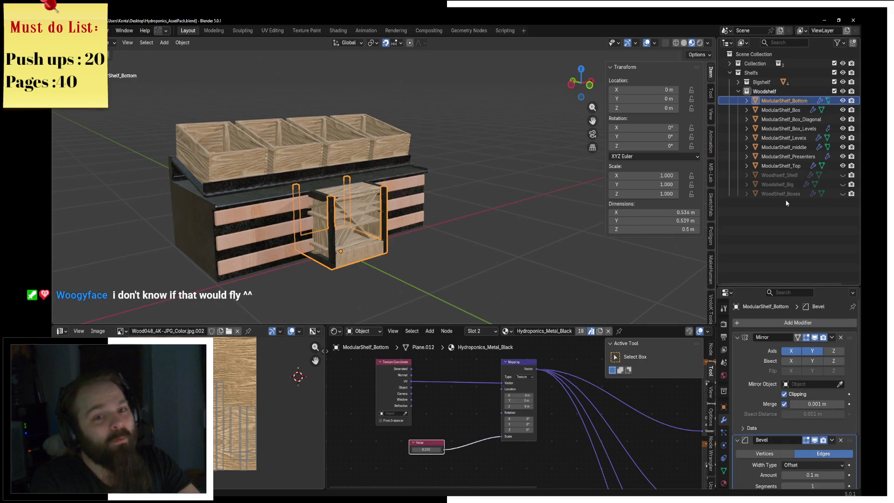
pyautogui.keyDown('shift'); pyautogui.click(781, 166); pyautogui.keyUp('shift')
pyautogui.press('Tab')
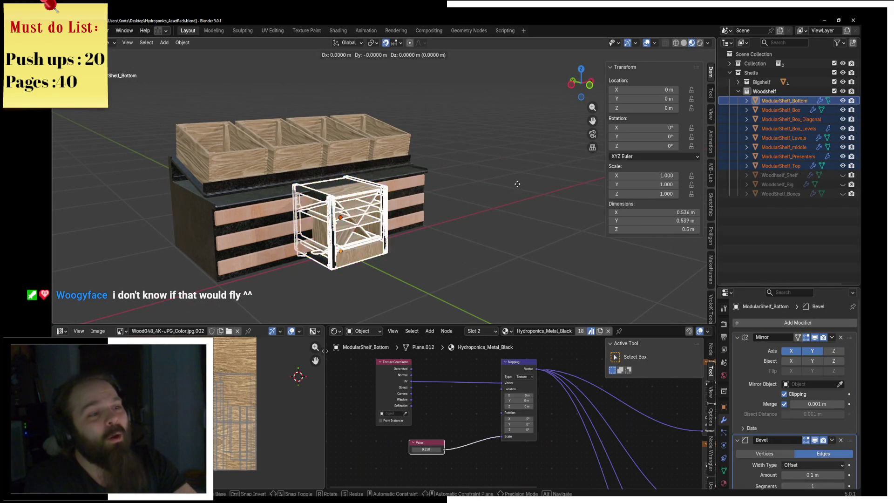
pyautogui.press('Tab')
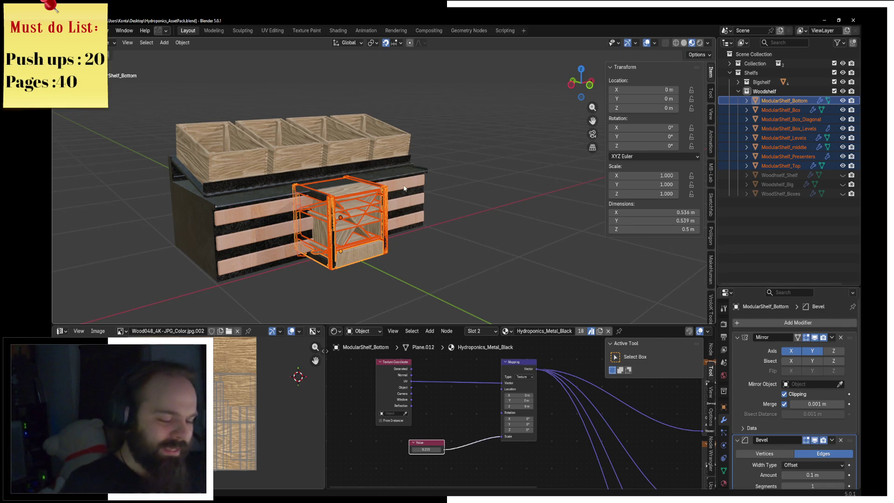
pyautogui.press('m')
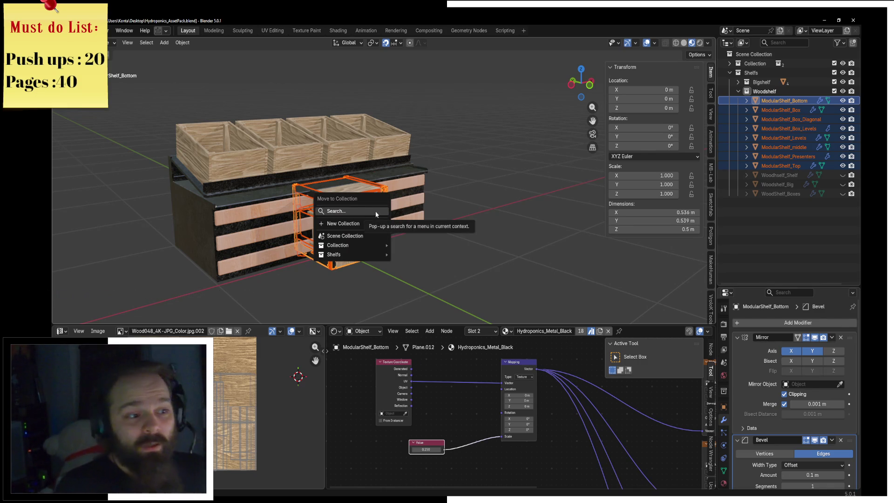
pyautogui.moveTo(334, 255)
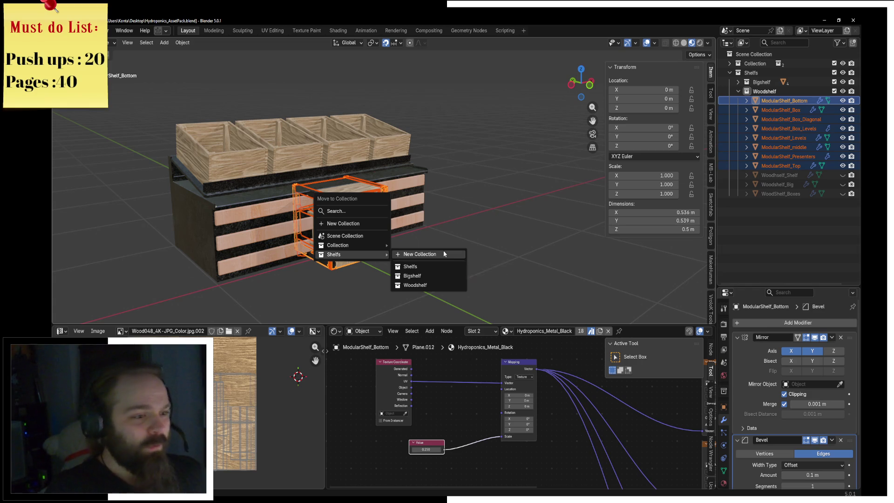
pyautogui.click(444, 254)
pyautogui.write('Modular')
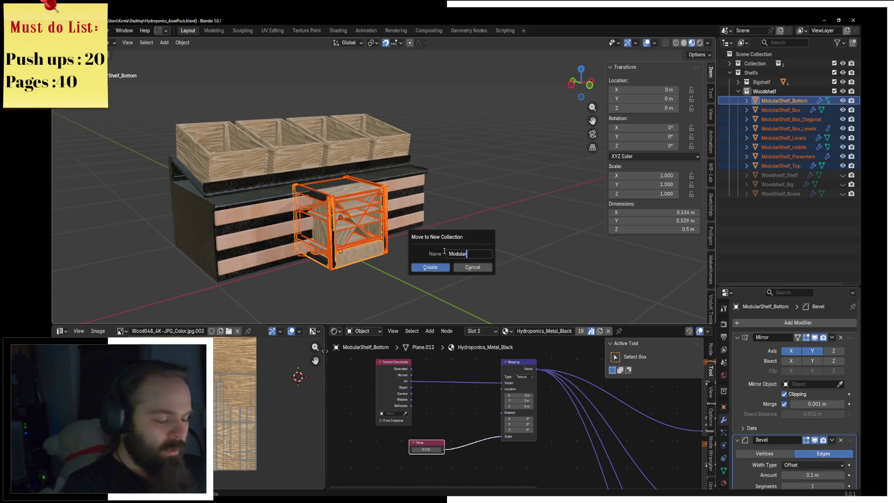
pyautogui.write('Shelf')
pyautogui.press('Return')
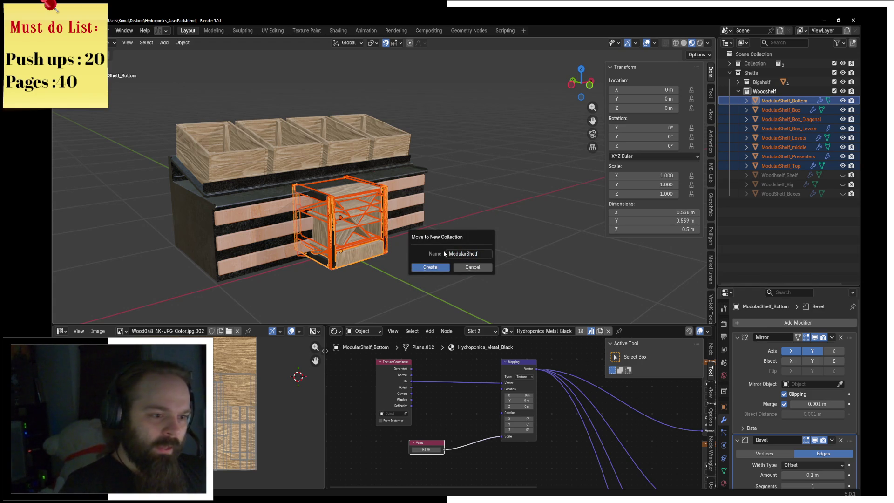
pyautogui.press('Return')
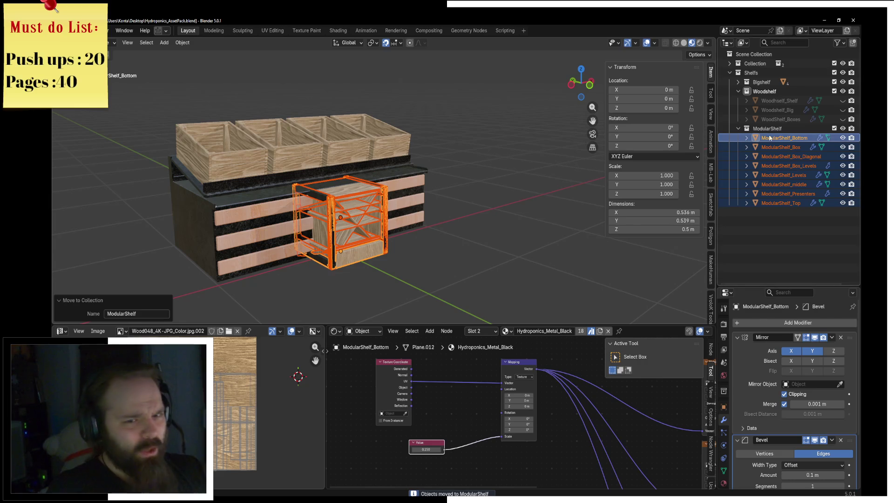
pyautogui.click(834, 128)
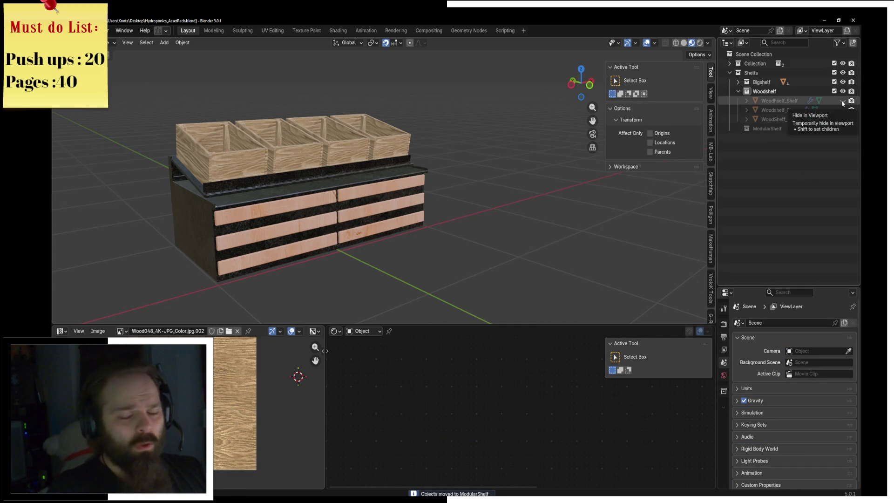
# Step: Unhide Woodshelf_Shelf and Woodshelf_Big, then move Woodshelf_Big -2 m along Y
pyautogui.click(842, 101)
pyautogui.click(842, 110)
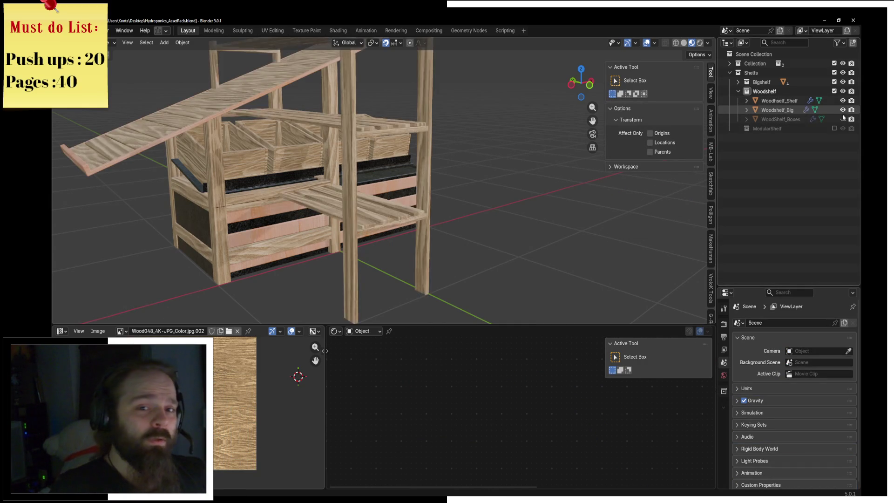
pyautogui.moveTo(445, 163); pyautogui.dragTo(469, 185, button='middle')
pyautogui.click(469, 185)
pyautogui.write('gx')
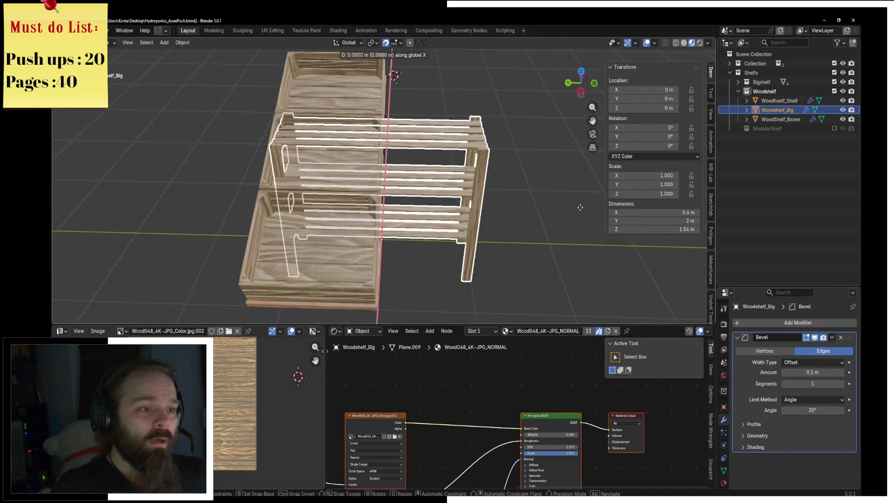
pyautogui.write('y-2')
pyautogui.press('Return')
# Step: Check Woodshelf_Boxes and Woodshelf_Shelf at the origin, undoing and redoing the move
pyautogui.moveTo(393, 74)
pyautogui.mouseDown(button='middle')
pyautogui.moveTo(471, 211)
pyautogui.moveTo(291, 192)
pyautogui.moveTo(395, 203)
pyautogui.moveTo(322, 153)
pyautogui.mouseUp(button='middle')
pyautogui.click(396, 204)
pyautogui.click(286, 168)
pyautogui.hotkey('ctrl', 'z')
pyautogui.hotkey('ctrl', 'z')
pyautogui.hotkey('ctrl', 'shift', 'z')
pyautogui.hotkey('ctrl', 'shift', 'z')
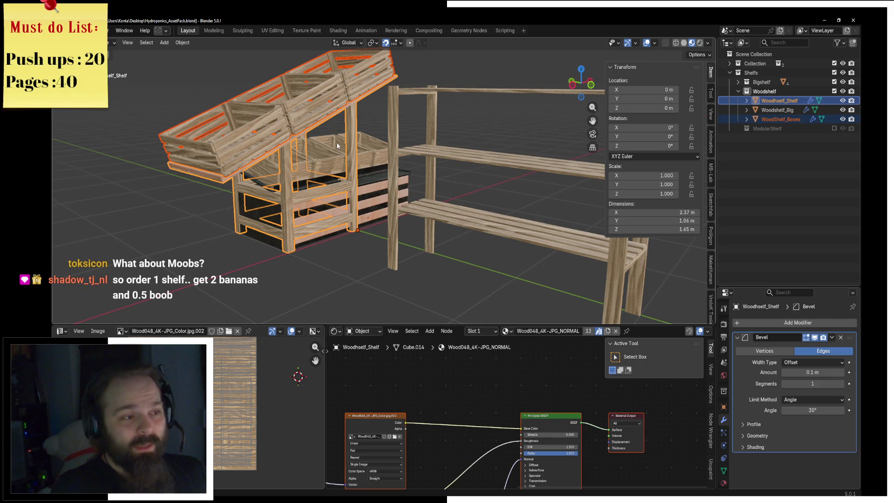
# Step: In top wireframe view, set Woodshelf_Shelf's Scale X/Y/Z to 0.5 in the N panel
pyautogui.moveTo(338, 146); pyautogui.dragTo(354, 169, button='middle')
pyautogui.press('KP_7')
pyautogui.press('z')
pyautogui.click(287, 170)
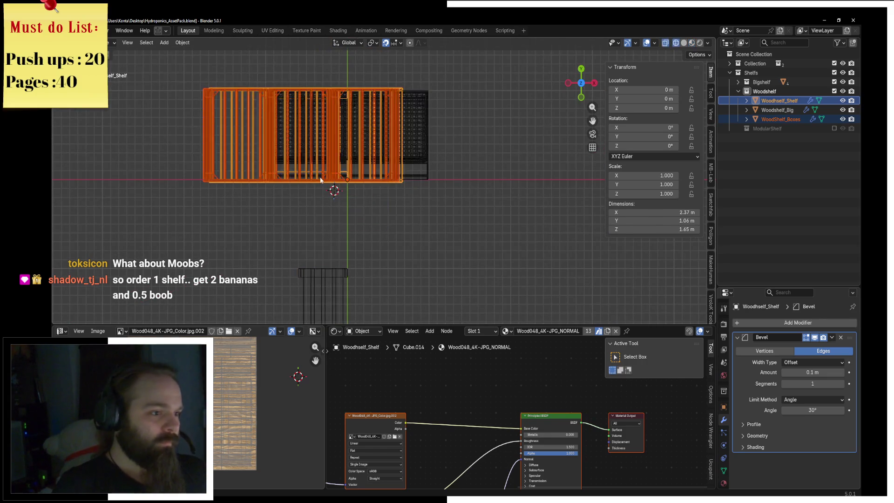
pyautogui.scroll(3, 392, 179)
pyautogui.scroll(3, 392, 178)
pyautogui.press('s')
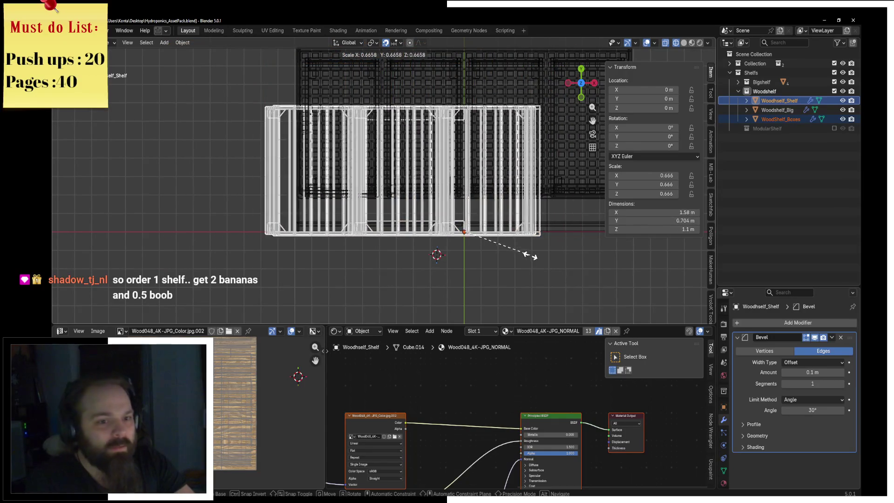
pyautogui.press('Escape')
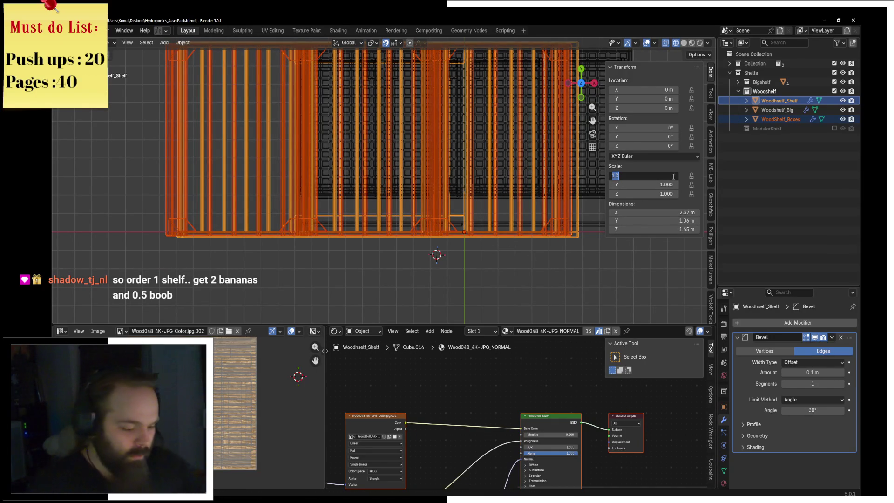
pyautogui.write('5')
pyautogui.press('Tab')
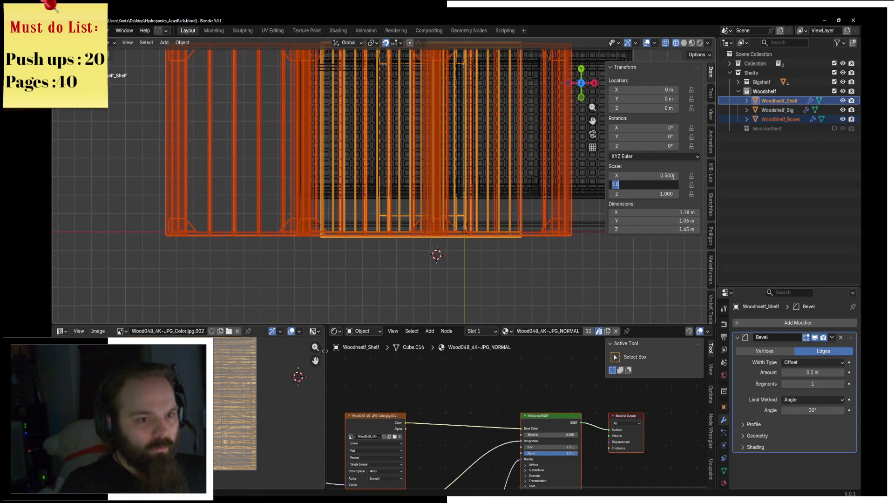
pyautogui.write('5')
pyautogui.press('Tab')
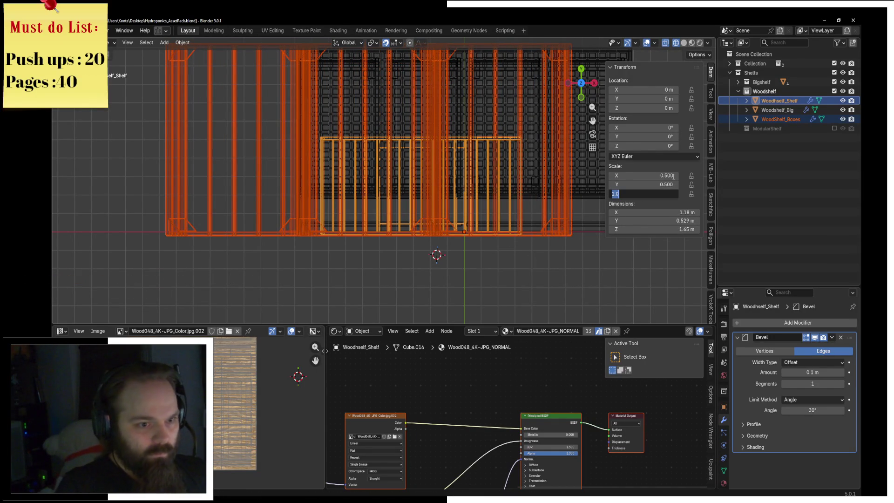
pyautogui.press('Return')
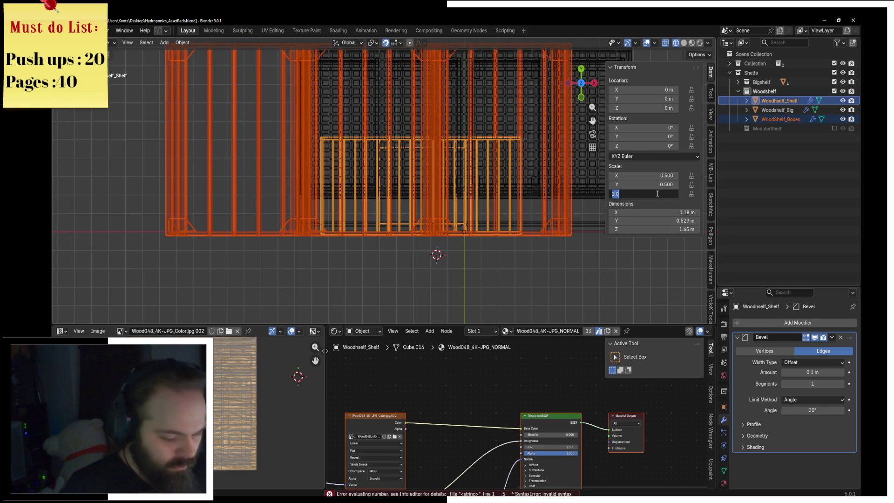
# Step: Set WoodShelf_Boxes' Scale X/Y/Z to 0.5 and finish halving the ladder shelf's height
pyautogui.click(417, 204)
pyautogui.moveTo(417, 203); pyautogui.dragTo(428, 132, button='middle')
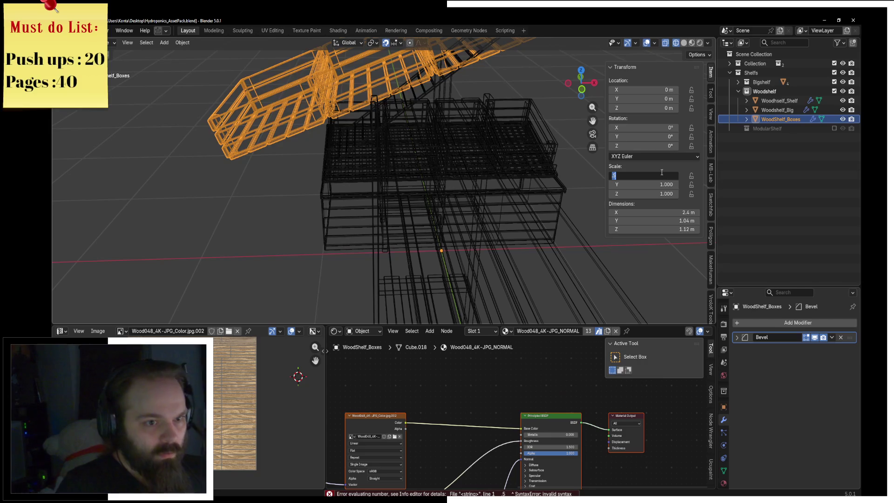
pyautogui.write('0.5')
pyautogui.press('Return')
pyautogui.press('Return')
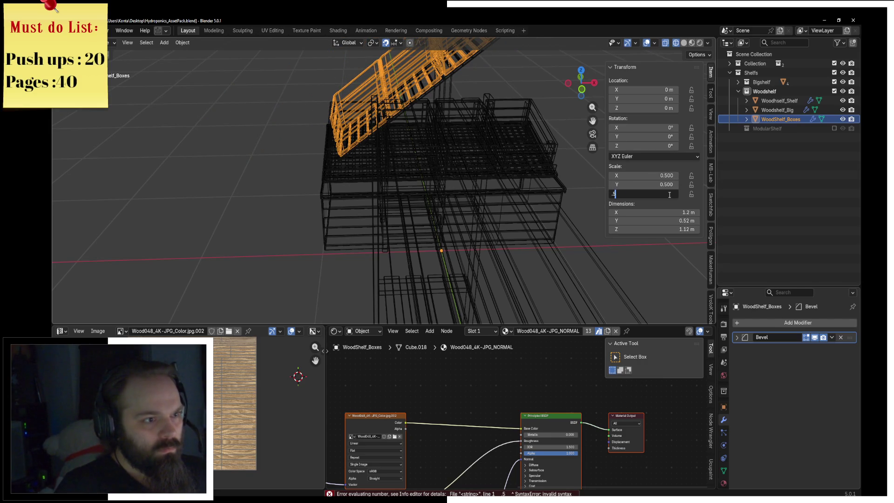
pyautogui.press('Return')
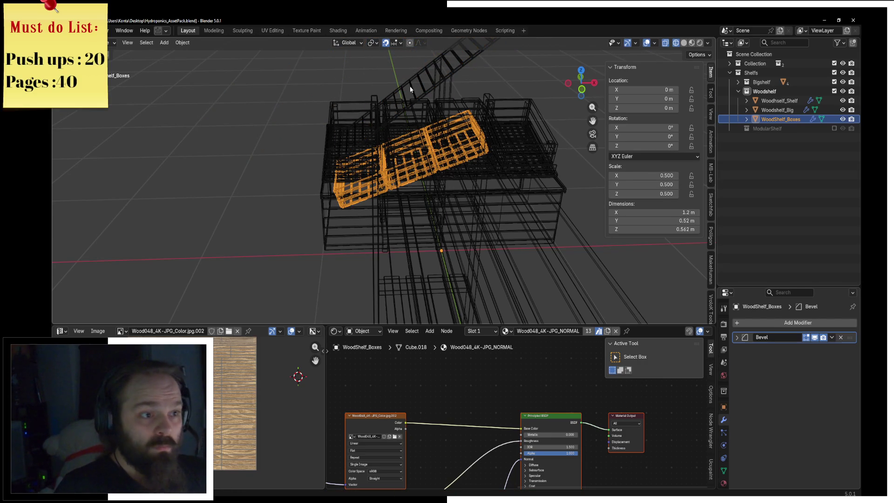
pyautogui.click(411, 89)
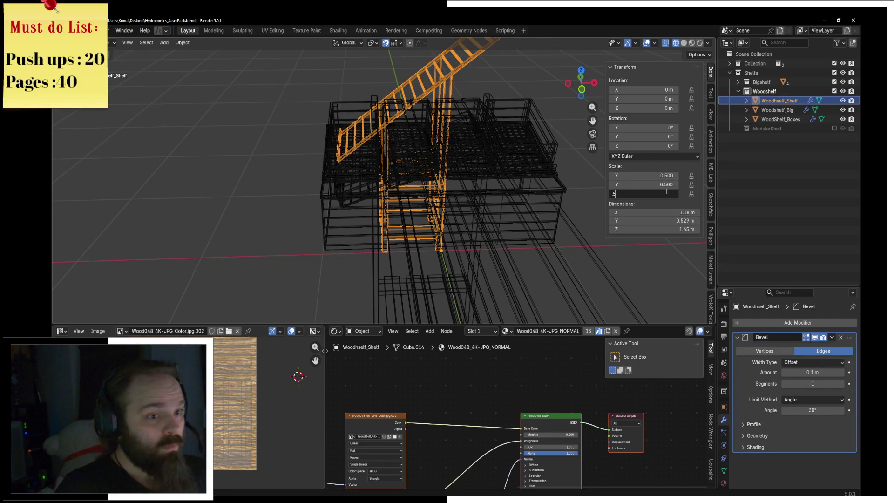
pyautogui.press('Return')
# Step: Back in solid shading, move the box shelf -1 m along Y and select it with Woodshelf_Big
pyautogui.press('z')
pyautogui.click(418, 104)
pyautogui.press('KP_Decimal')
pyautogui.moveTo(512, 101); pyautogui.dragTo(432, 146, button='middle')
pyautogui.click(431, 147)
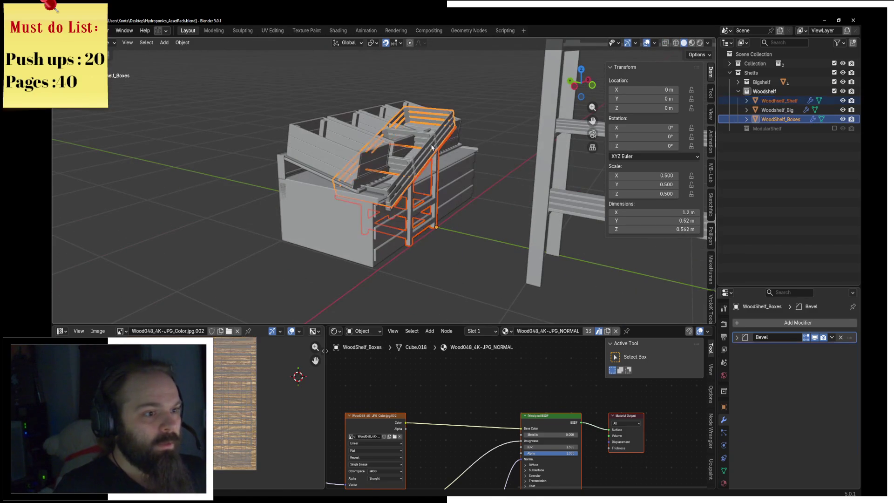
pyautogui.press('g')
pyautogui.press('y')
pyautogui.press('-')
pyautogui.press('1')
pyautogui.press('Return')
pyautogui.moveTo(432, 147)
pyautogui.mouseDown(button='middle')
pyautogui.moveTo(388, 181)
pyautogui.moveTo(489, 160)
pyautogui.moveTo(392, 100)
pyautogui.mouseUp(button='middle')
pyautogui.keyDown('shift'); pyautogui.click(489, 160); pyautogui.keyUp('shift')
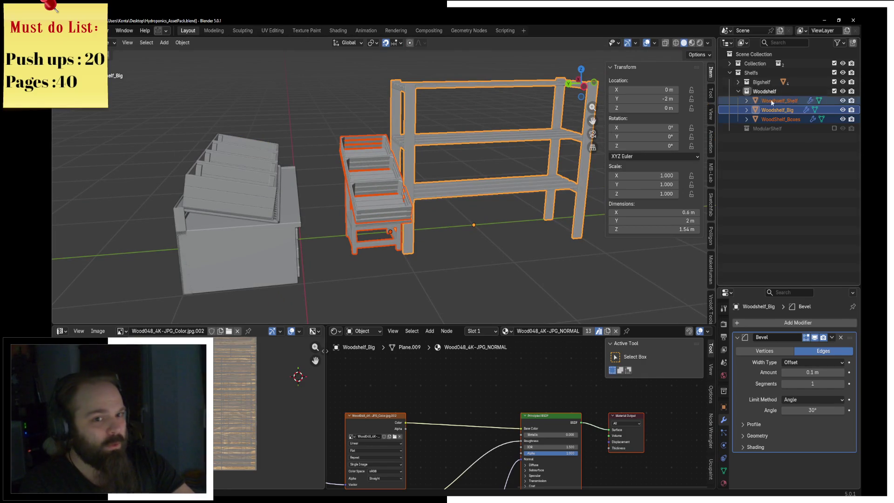
# Step: Move the three wood shelves into a new collection named RusticShelfs
pyautogui.press('m')
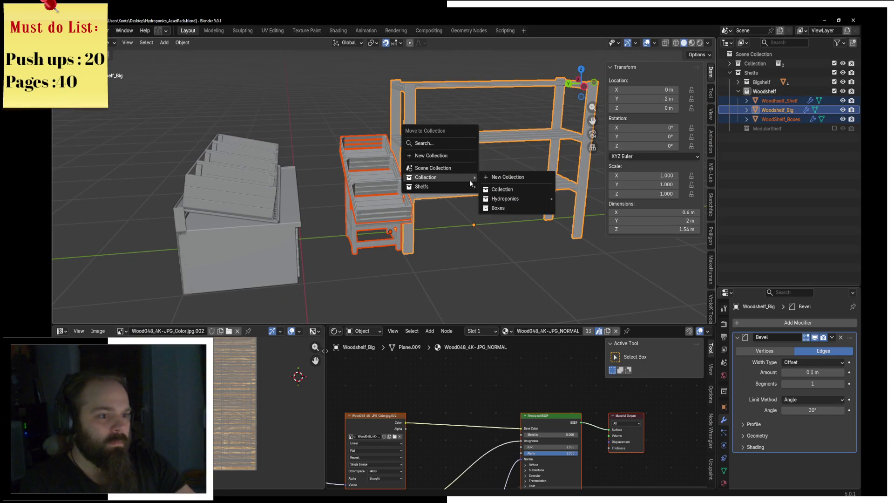
pyautogui.moveTo(421, 186)
pyautogui.click(514, 188)
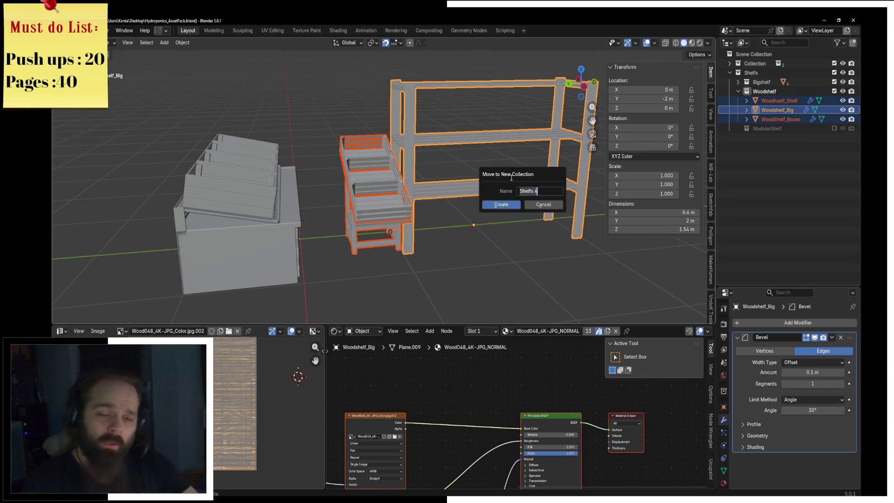
pyautogui.write('Rustic')
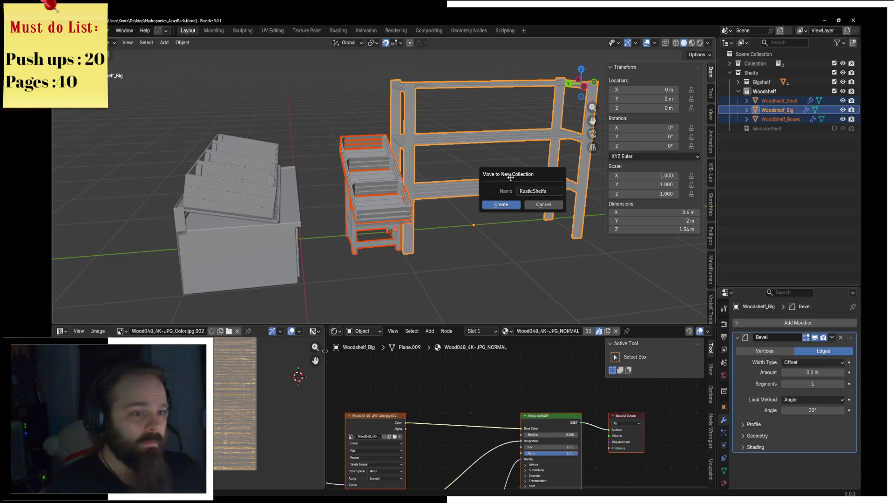
pyautogui.press('Return')
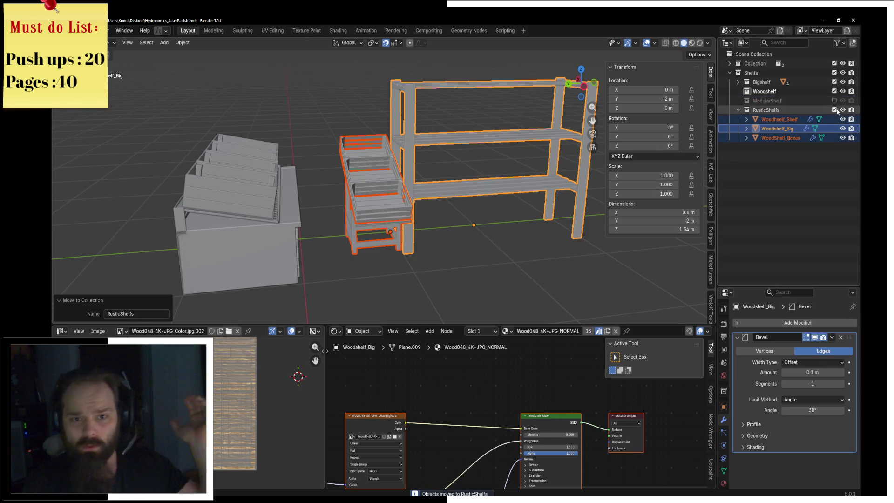
# Step: Switch off RusticShelfs in the Outliner and expand the Bigshelf collection to view it
pyautogui.click(835, 110)
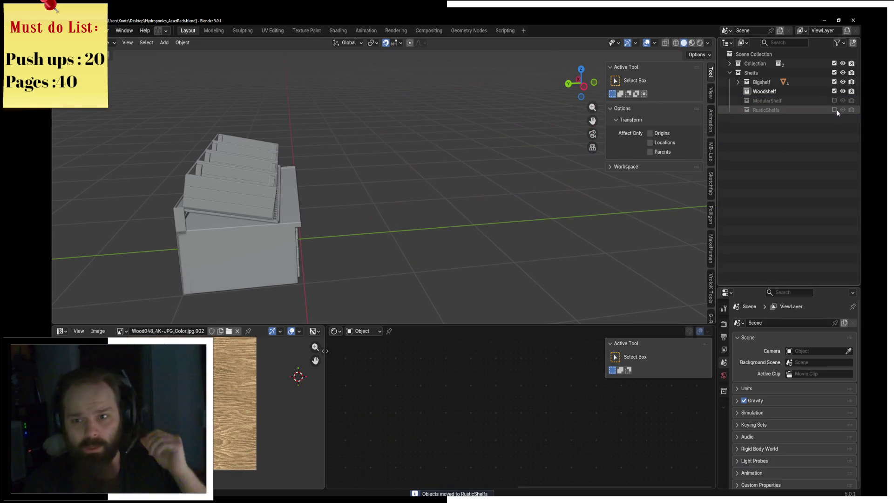
pyautogui.click(738, 82)
pyautogui.moveTo(247, 191)
pyautogui.mouseDown(button='middle')
pyautogui.moveTo(487, 172)
pyautogui.moveTo(496, 187)
pyautogui.moveTo(451, 249)
pyautogui.mouseUp(button='middle')
# Step: Raise the Shelf_Baskets row 0.5 m along Z from a side orthographic view
pyautogui.click(459, 229)
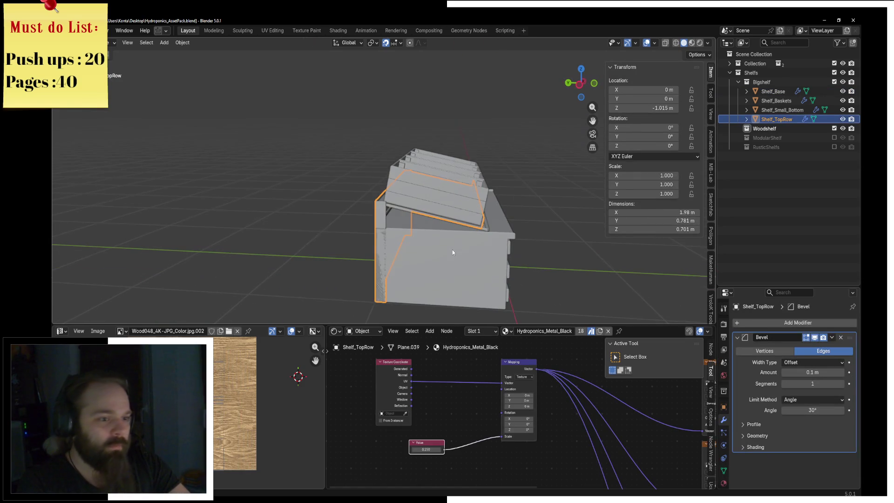
pyautogui.click(446, 204)
pyautogui.press('g')
pyautogui.press('z')
pyautogui.press('Escape')
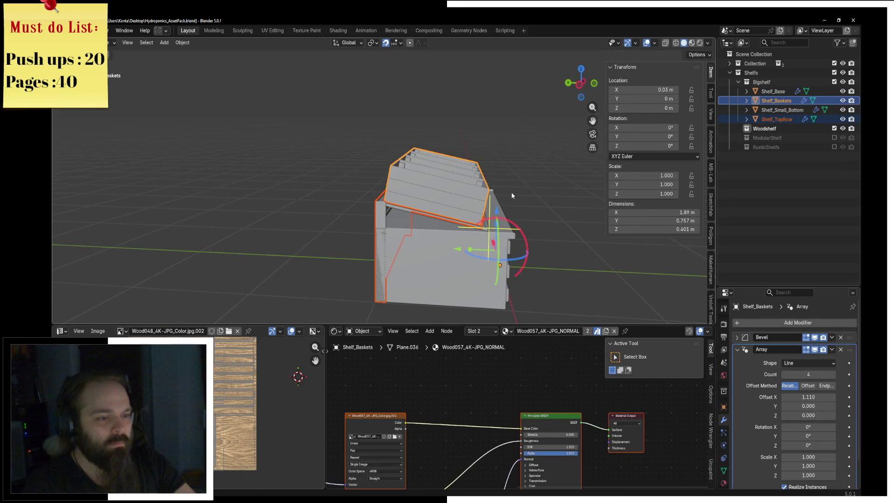
pyautogui.press('KP_1')
pyautogui.press('KP_3')
pyautogui.press('g')
pyautogui.press('z')
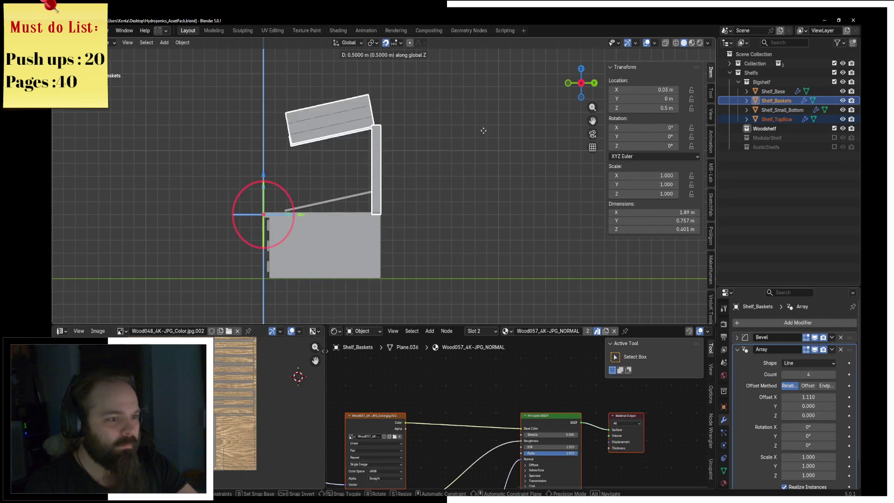
pyautogui.click(483, 130)
pyautogui.moveTo(245, 154); pyautogui.dragTo(425, 136, button='middle')
# Step: Duplicate the basket row, lower the copy 0.5 m, and view the shelf in Material Preview
pyautogui.hotkey('shift', 'd')
pyautogui.press('z')
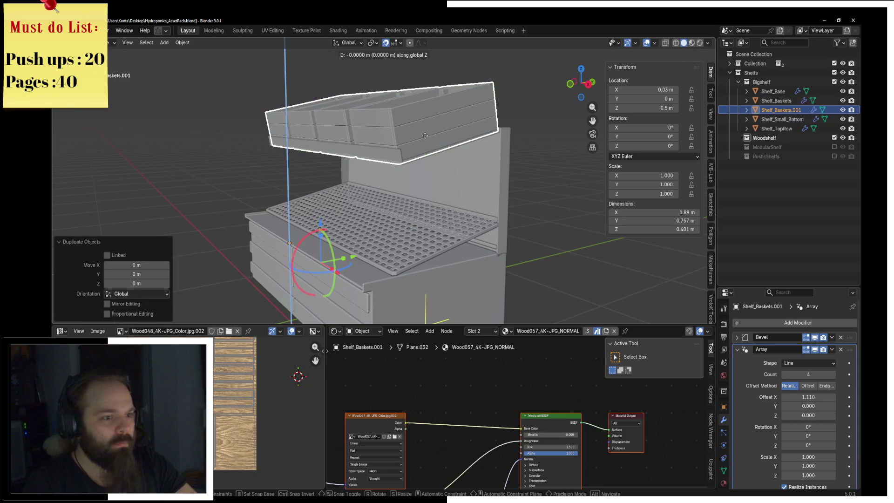
pyautogui.click(430, 186)
pyautogui.press('KP_3')
pyautogui.press('g')
pyautogui.press('z')
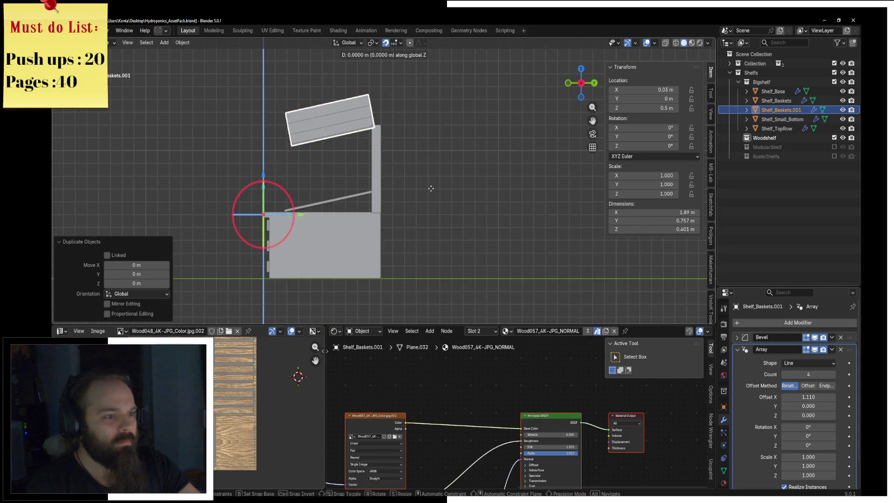
pyautogui.click(431, 254)
pyautogui.press('z')
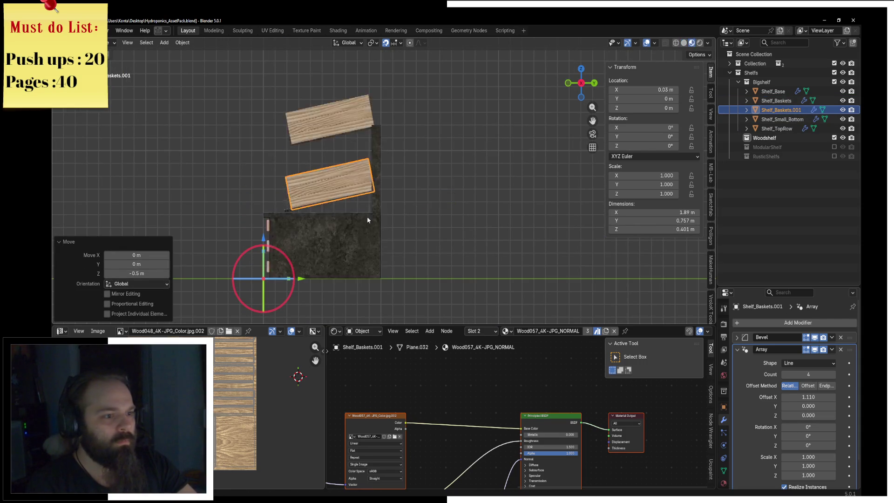
pyautogui.moveTo(431, 253); pyautogui.dragTo(533, 201, button='middle')
pyautogui.hotkey('alt', 'a')
pyautogui.scroll(-4, 571, 244)
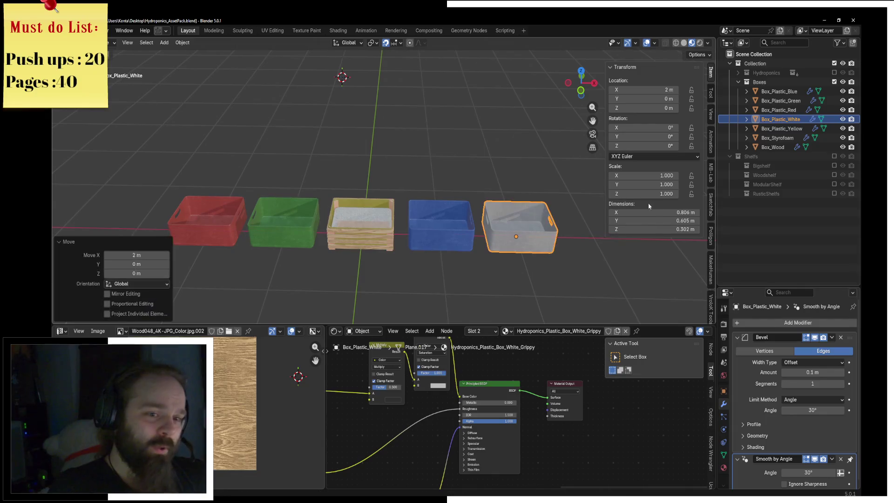
# Step: Move the yellow plastic box -3 m and the styrofoam box 3 m along X
pyautogui.click(781, 128)
pyautogui.write('gx-3')
pyautogui.press('Return')
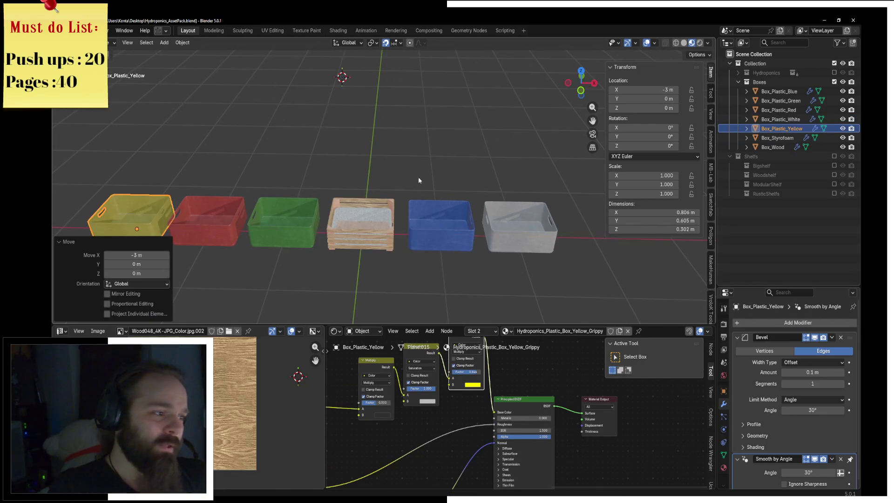
pyautogui.click(778, 138)
pyautogui.moveTo(535, 209); pyautogui.dragTo(403, 174, button='middle')
pyautogui.write('gx')
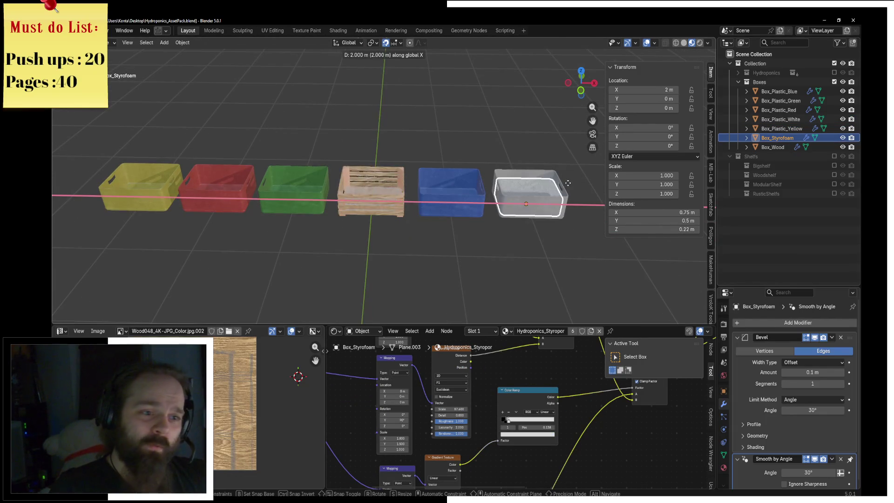
pyautogui.write('3')
pyautogui.press('Return')
# Step: Inspect the row of boxes, then collapse and switch off the Boxes collection
pyautogui.keyDown('shift'); pyautogui.moveTo(405, 210); pyautogui.dragTo(282, 209, button='middle'); pyautogui.keyUp('shift')
pyautogui.scroll(2, 403, 211)
pyautogui.scroll(2, 403, 212)
pyautogui.scroll(-2, 467, 205)
pyautogui.moveTo(398, 185); pyautogui.dragTo(460, 178, button='middle')
pyautogui.moveTo(274, 195); pyautogui.dragTo(464, 190, button='middle')
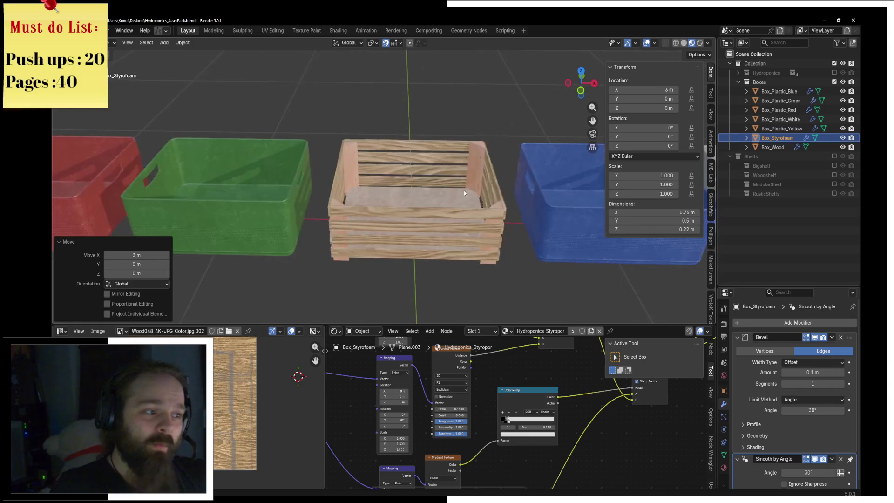
pyautogui.click(407, 215)
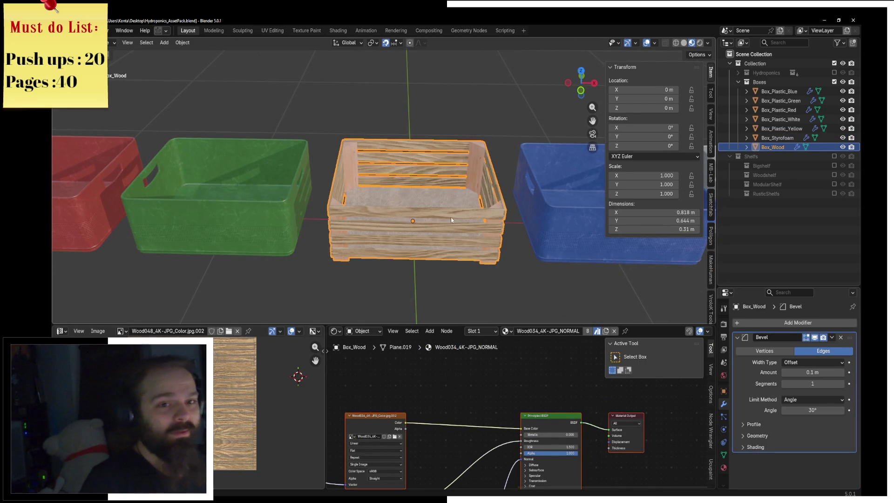
pyautogui.click(739, 83)
pyautogui.click(835, 82)
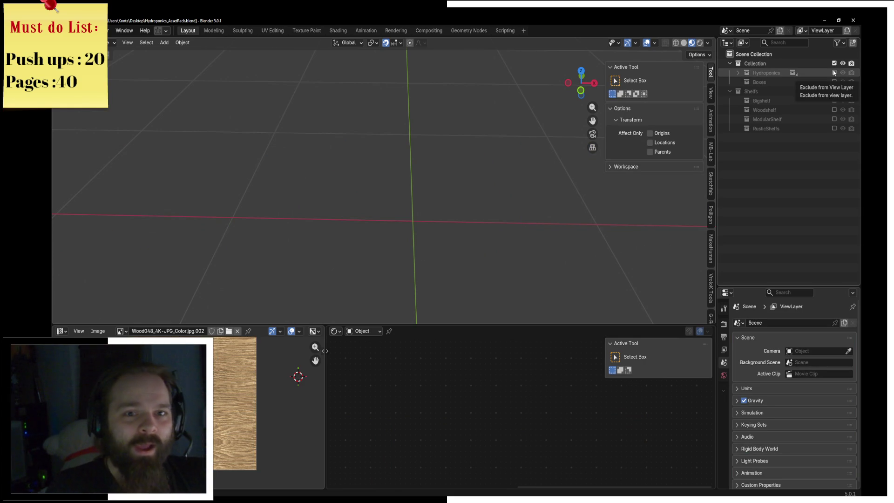
pyautogui.click(835, 72)
pyautogui.moveTo(511, 107)
pyautogui.mouseDown(button='middle')
pyautogui.moveTo(467, 141)
pyautogui.moveTo(428, 141)
pyautogui.moveTo(443, 189)
pyautogui.moveTo(424, 190)
pyautogui.mouseUp(button='middle')
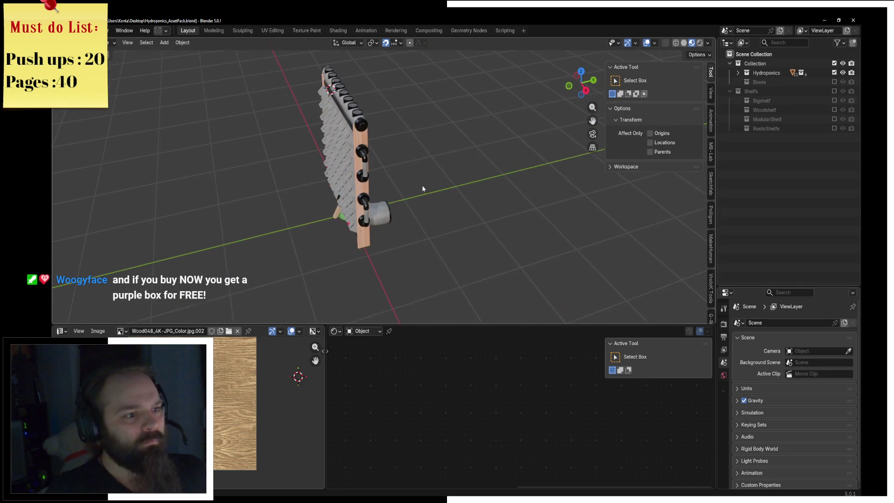
pyautogui.click(738, 73)
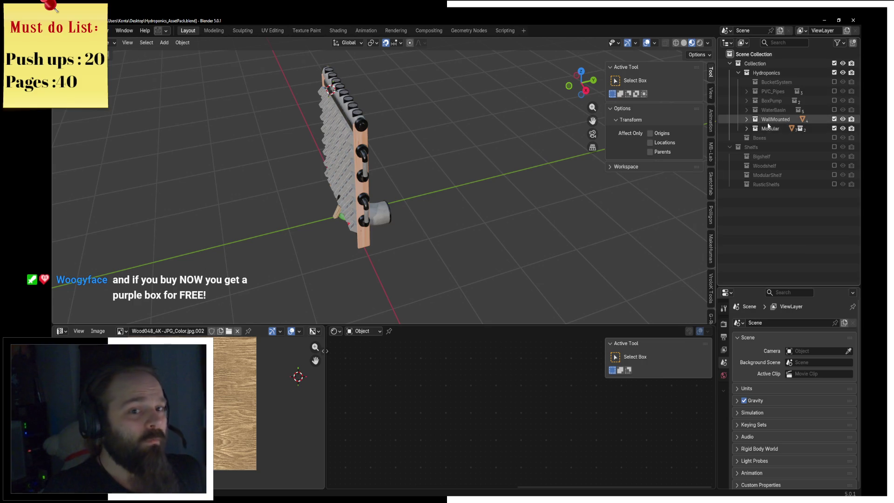
pyautogui.click(746, 120)
pyautogui.click(787, 128)
pyautogui.moveTo(489, 175); pyautogui.dragTo(523, 189, button='middle')
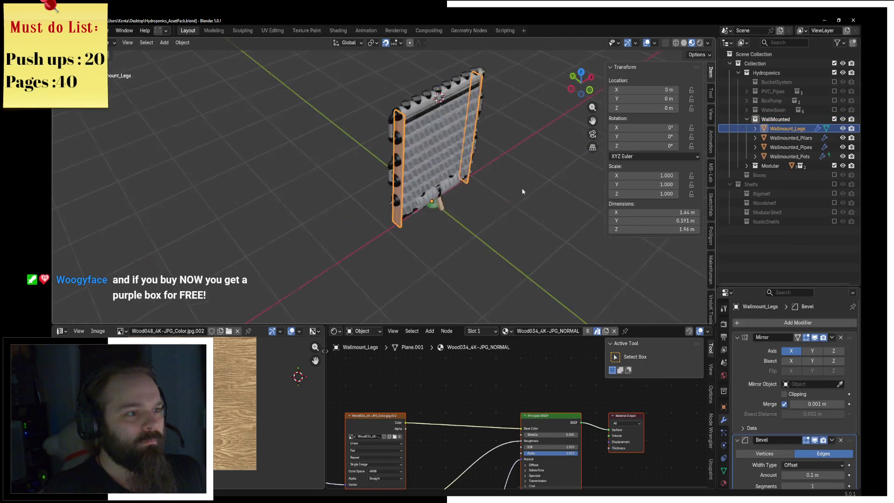
pyautogui.press('g')
pyautogui.rightClick(515, 198)
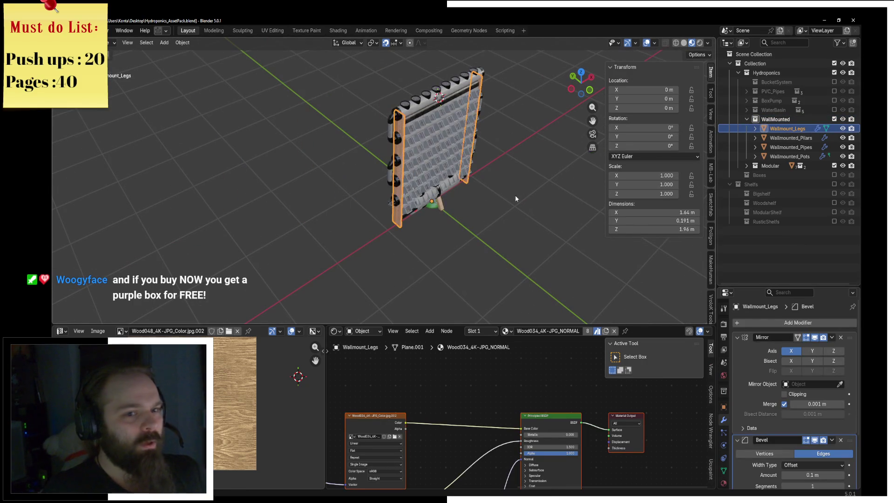
pyautogui.click(794, 138)
pyautogui.write('gx')
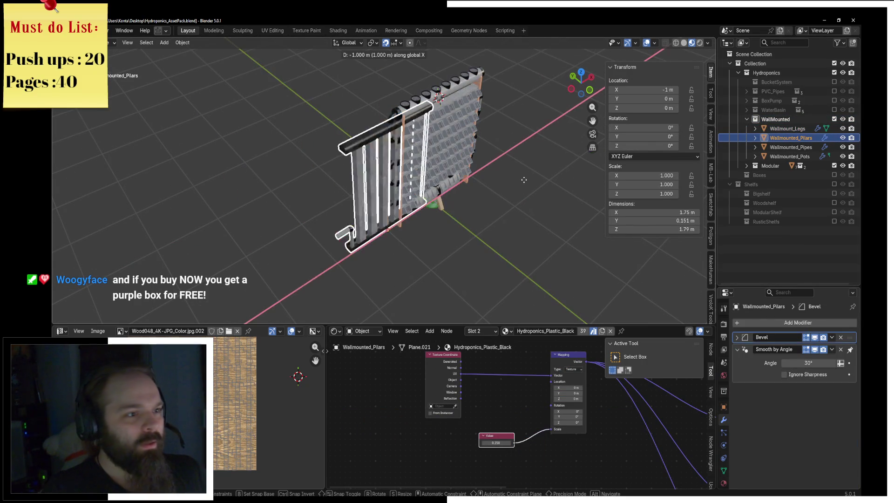
pyautogui.write('-2')
pyautogui.press('Return')
pyautogui.click(791, 147)
pyautogui.press('g')
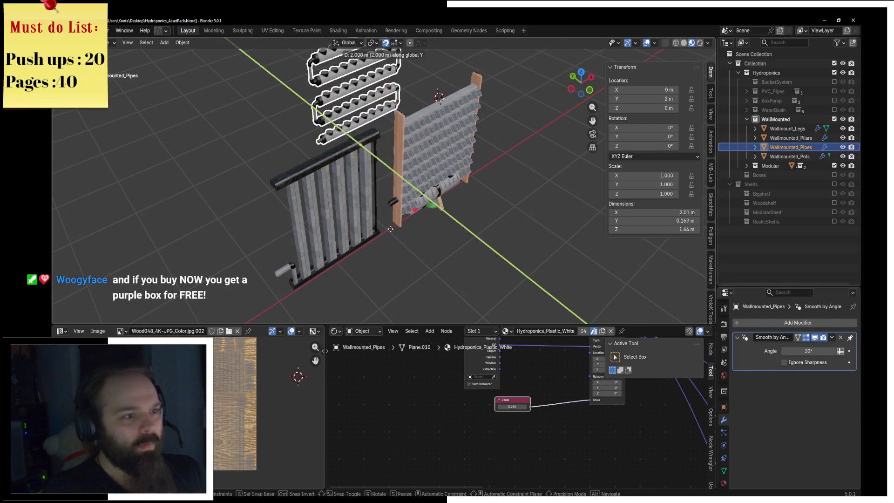
pyautogui.press('x')
pyautogui.press('Return')
pyautogui.moveTo(284, 282); pyautogui.dragTo(469, 165, button='middle')
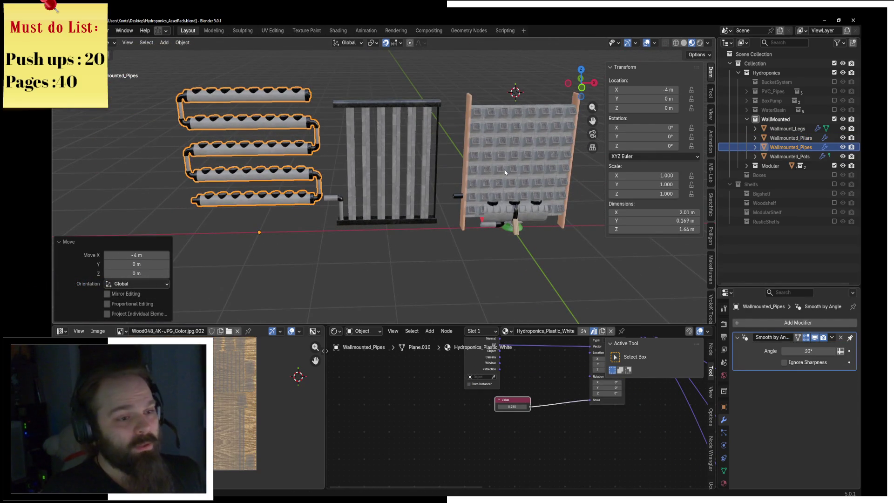
pyautogui.hotkey('ctrl', 'z')
pyautogui.hotkey('ctrl', 'z')
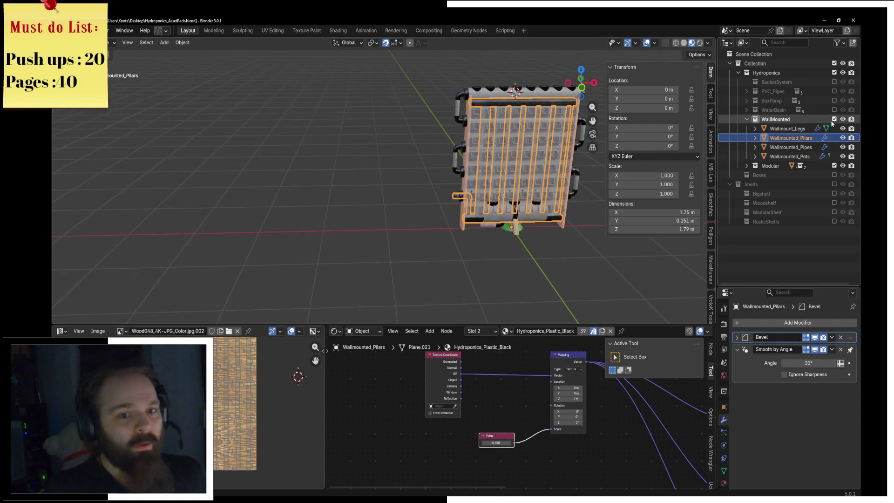
# Step: Hide the WallMounted collection and shift the curved pipe piece along X in top view
pyautogui.click(834, 119)
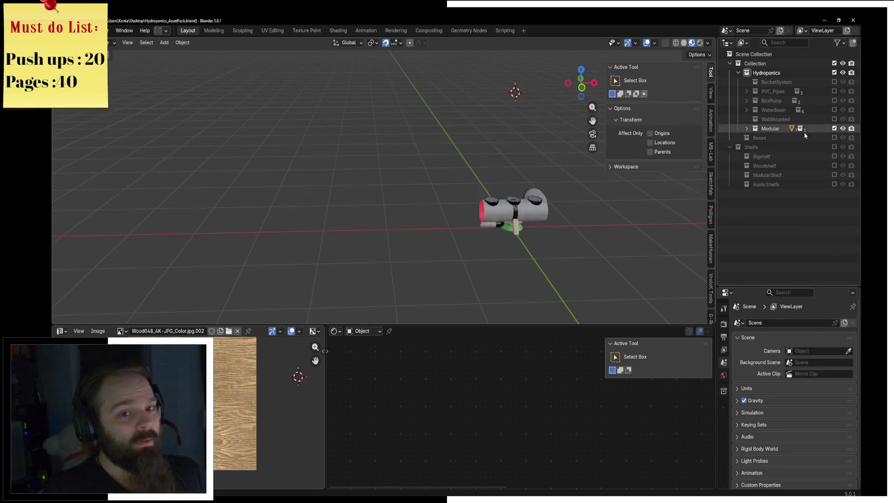
pyautogui.moveTo(526, 213)
pyautogui.mouseDown(button='middle')
pyautogui.moveTo(421, 213)
pyautogui.moveTo(480, 230)
pyautogui.moveTo(390, 217)
pyautogui.mouseUp(button='middle')
pyautogui.click(422, 214)
pyautogui.press('g')
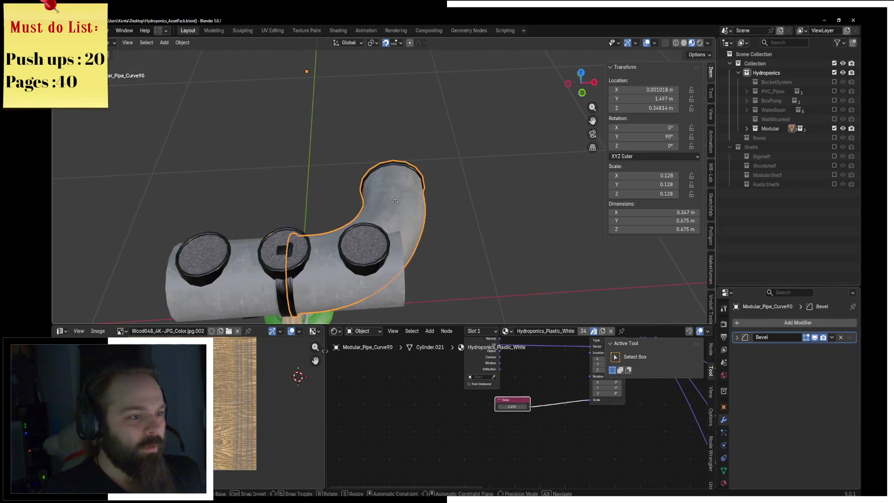
pyautogui.rightClick(514, 201)
pyautogui.press('KP_7')
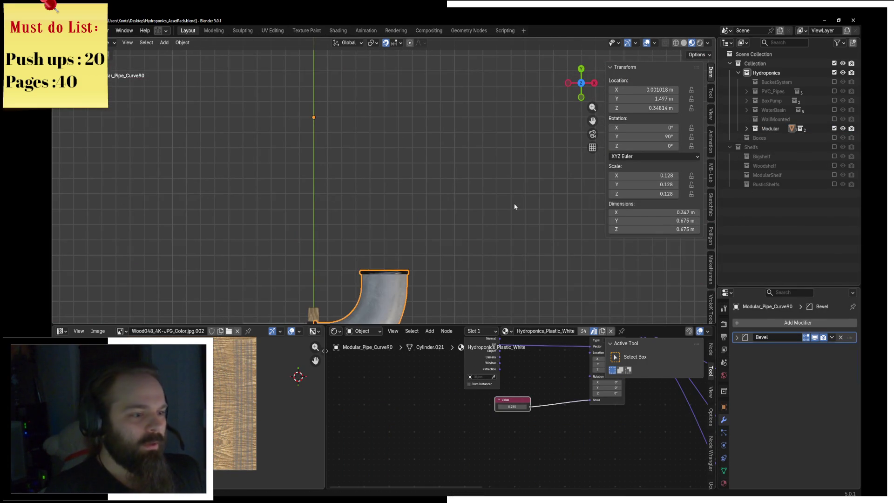
pyautogui.keyDown('shift'); pyautogui.moveTo(514, 207); pyautogui.dragTo(421, 200, button='middle'); pyautogui.keyUp('shift')
pyautogui.scroll(3, 422, 200)
pyautogui.press('g')
pyautogui.press('x')
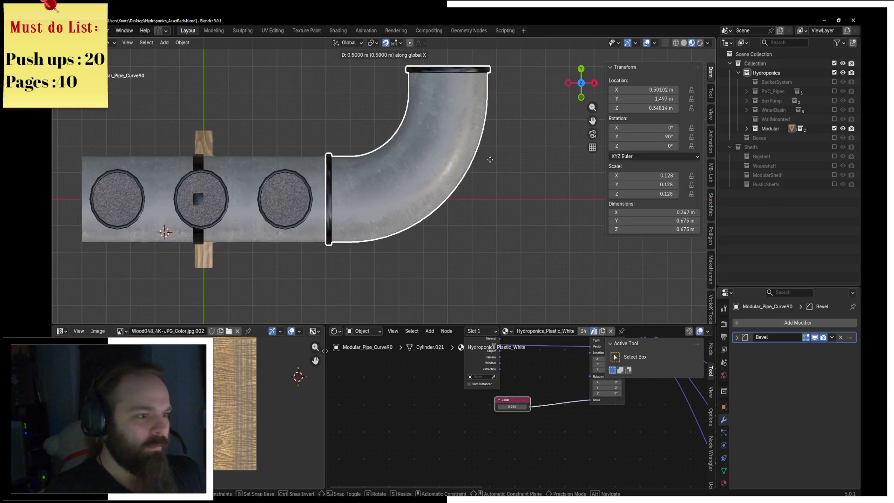
pyautogui.click(489, 159)
# Step: Duplicate the middle pipe piece and place the copy 1 m to the left along X
pyautogui.keyDown('shift'); pyautogui.moveTo(291, 173); pyautogui.dragTo(359, 173, button='middle'); pyautogui.keyUp('shift')
pyautogui.click(359, 172)
pyautogui.hotkey('shift', 'd')
pyautogui.press('y')
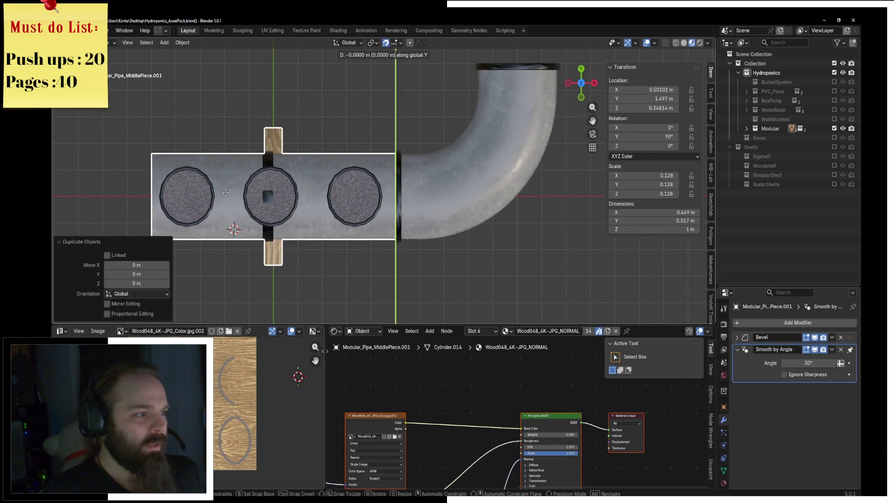
pyautogui.rightClick(225, 193)
pyautogui.write('gx-1')
pyautogui.press('Return')
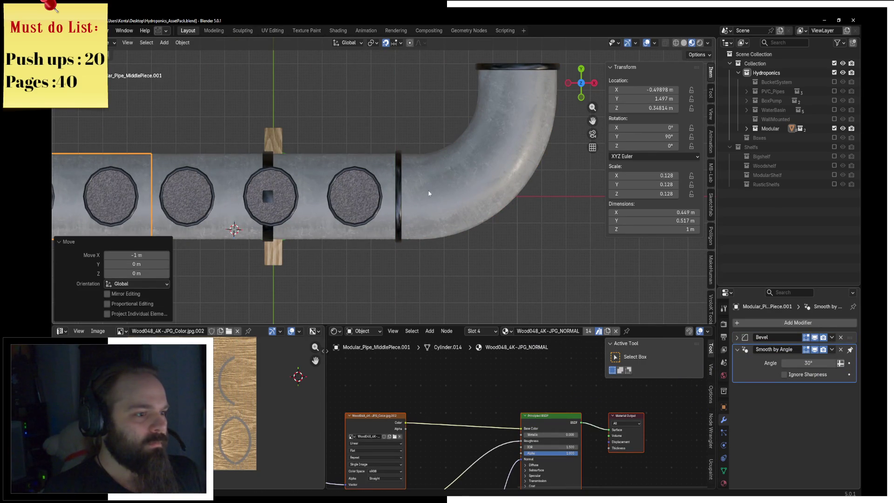
# Step: Reposition the elbow pipe along X and delete the duplicated left pipe piece
pyautogui.keyDown('shift'); pyautogui.click(429, 194); pyautogui.keyUp('shift')
pyautogui.keyDown('shift'); pyautogui.click(333, 213); pyautogui.keyUp('shift')
pyautogui.click(408, 211)
pyautogui.press('g')
pyautogui.press('x')
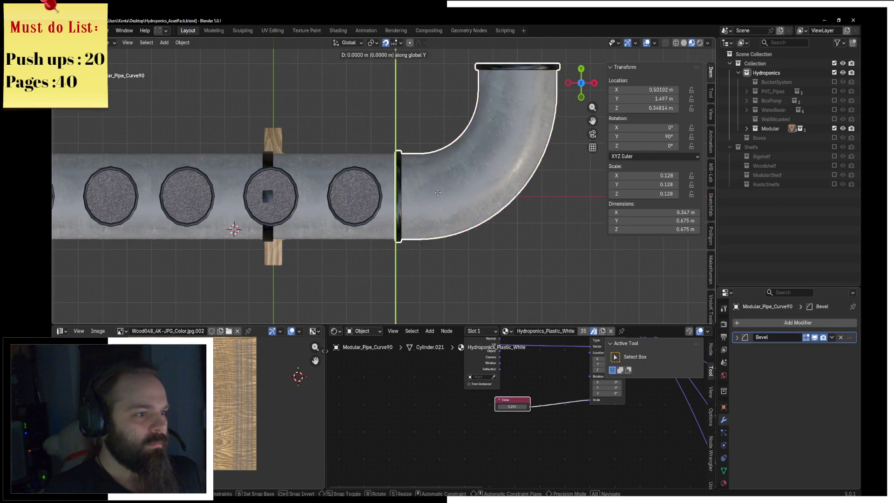
pyautogui.press('Return')
pyautogui.click(124, 203)
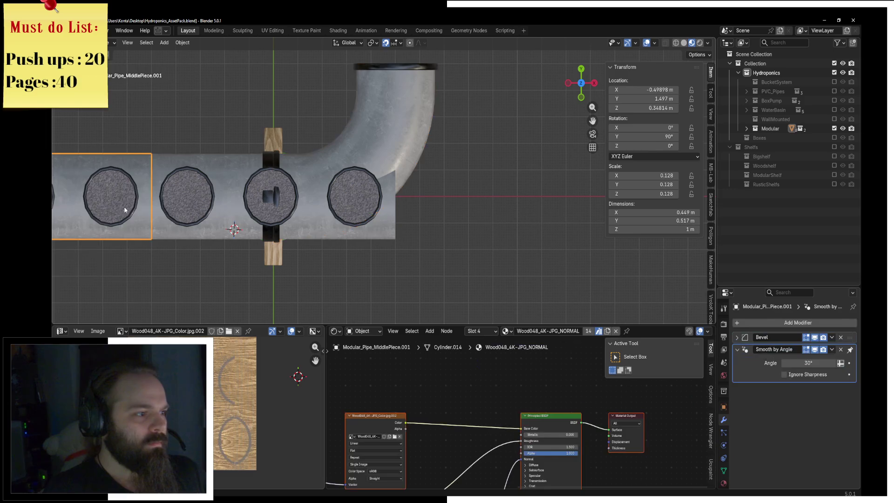
pyautogui.press('Delete')
# Step: Hide the middle pipe piece and the Modular_Pipe_Curve90 elbow with H
pyautogui.click(349, 172)
pyautogui.press('h')
pyautogui.click(349, 172)
pyautogui.moveTo(359, 156); pyautogui.dragTo(346, 193, button='middle')
pyautogui.click(309, 165)
pyautogui.press('h')
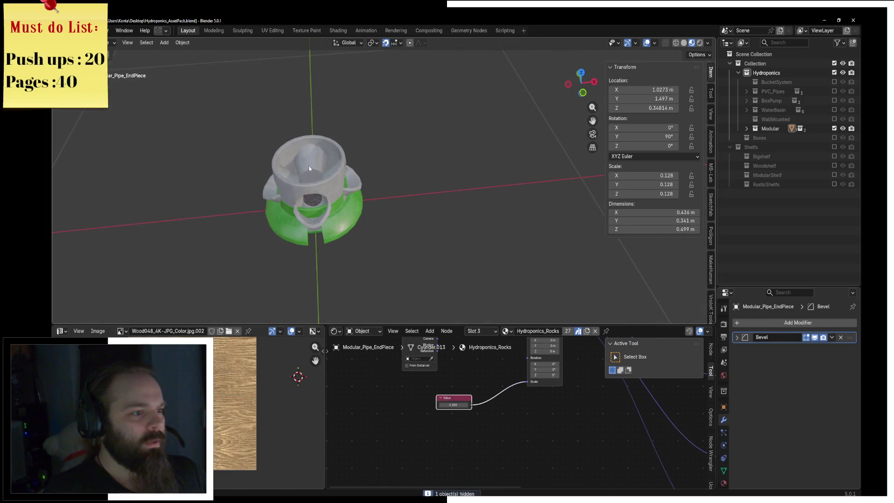
# Step: Raise the tower body 0.1 m along Z from the front orthographic view
pyautogui.click(309, 166)
pyautogui.press('g')
pyautogui.press('z')
pyautogui.press('Escape')
pyautogui.press('KP_1')
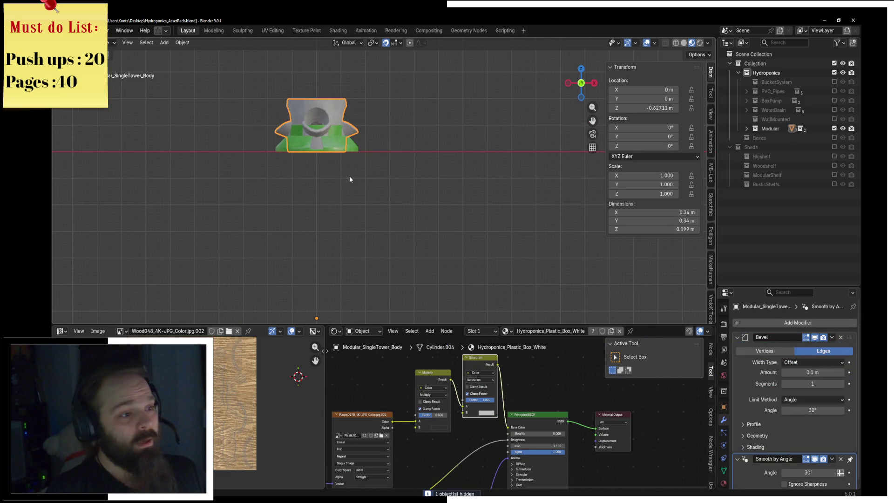
pyautogui.keyDown('shift'); pyautogui.moveTo(347, 175); pyautogui.dragTo(392, 258, button='middle'); pyautogui.keyUp('shift')
pyautogui.scroll(2, 392, 258)
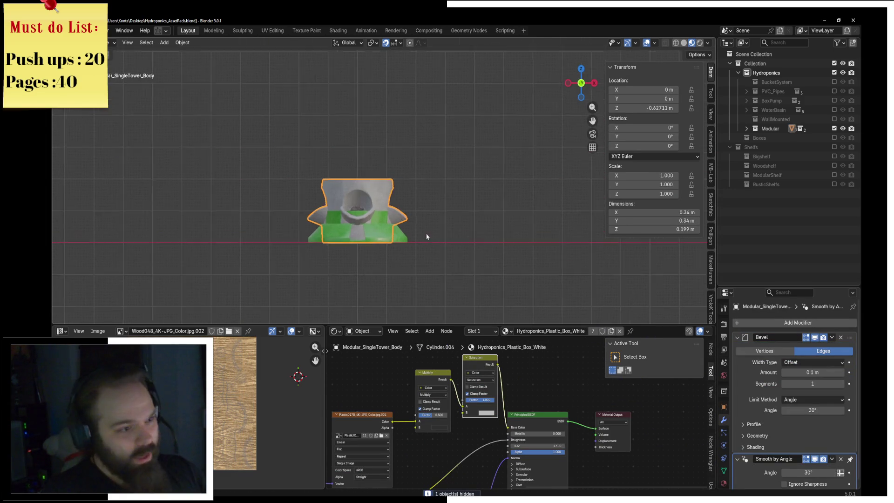
pyautogui.scroll(3, 393, 258)
pyautogui.write('gz0.1')
pyautogui.press('Return')
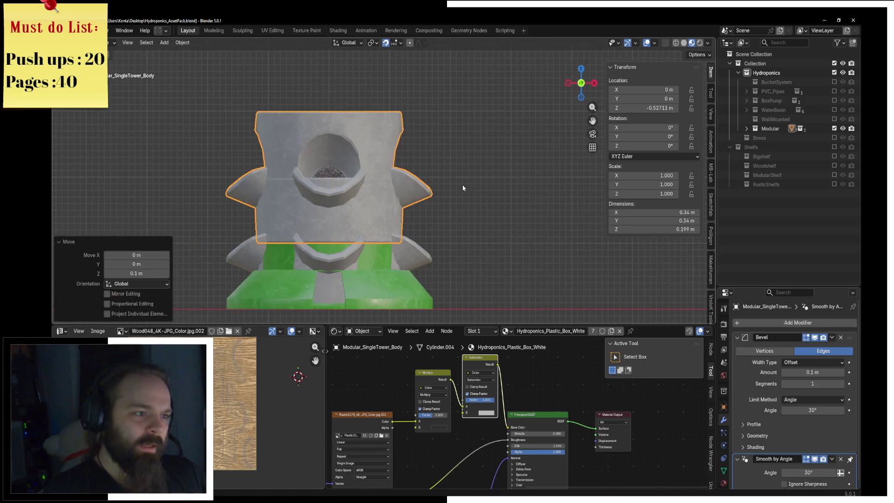
# Step: Duplicate the tower body 0.3 m higher as a test, then delete the upper copy
pyautogui.hotkey('shift', 'd')
pyautogui.press('z')
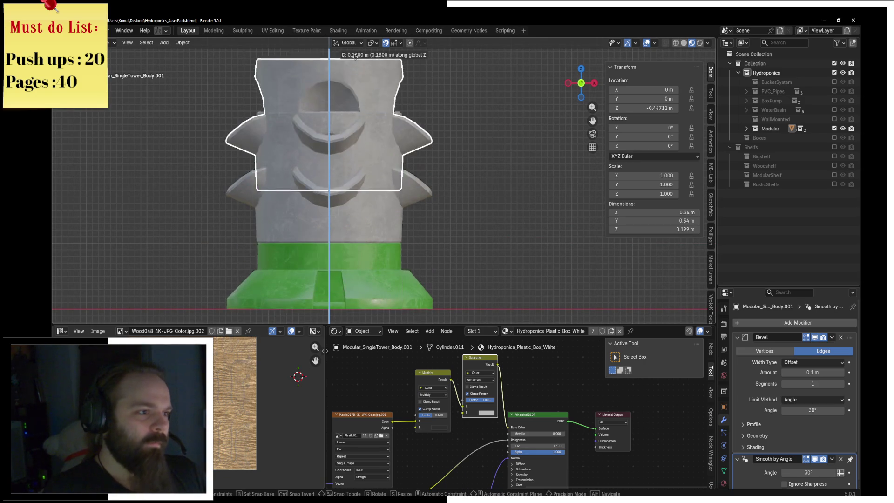
pyautogui.press('Return')
pyautogui.scroll(-2, 419, 206)
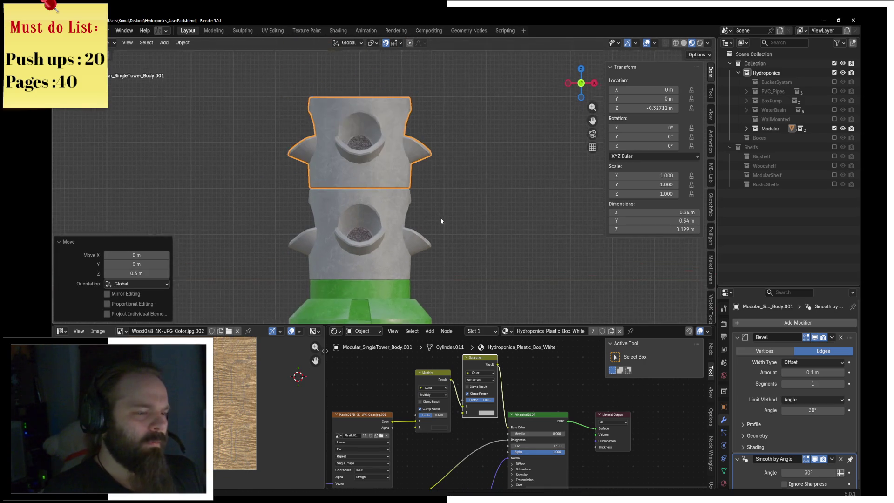
pyautogui.moveTo(417, 220)
pyautogui.mouseDown(button='middle')
pyautogui.moveTo(370, 296)
pyautogui.moveTo(400, 214)
pyautogui.mouseUp(button='middle')
pyautogui.press('KP_1')
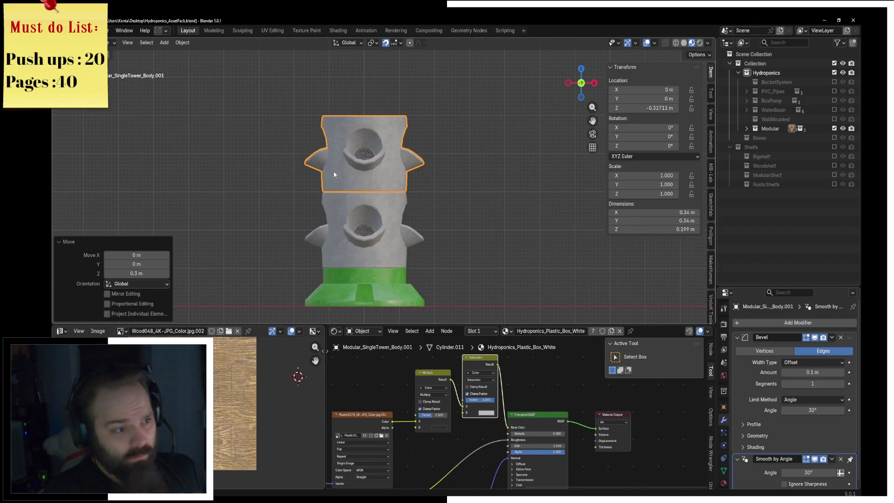
pyautogui.click(383, 172)
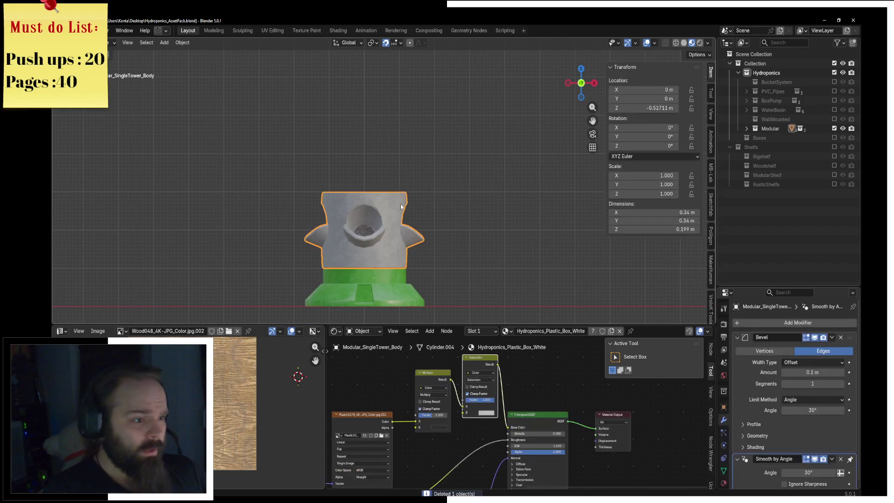
# Step: Add an Array modifier to the tower body with zero X offset, vertical stacking and ten copies
pyautogui.click(746, 324)
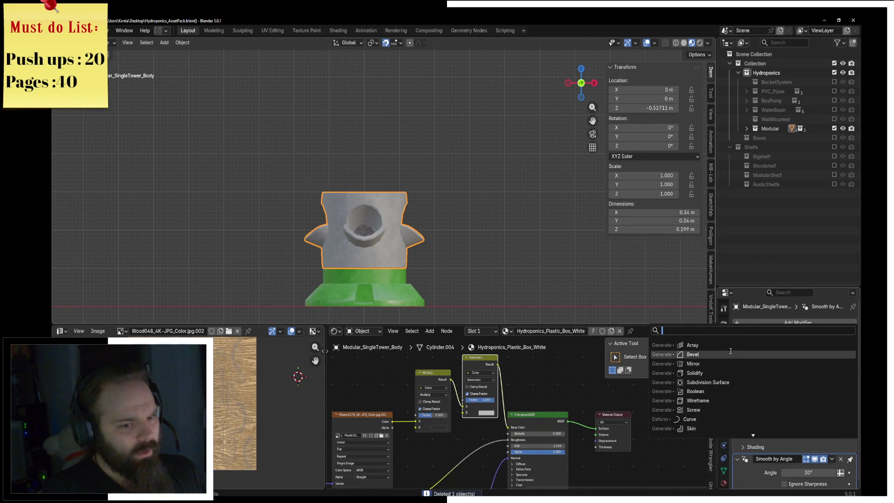
pyautogui.click(692, 344)
pyautogui.scroll(-3, 489, 210)
pyautogui.scroll(-3, 786, 425)
pyautogui.scroll(-3, 796, 428)
pyautogui.write('0')
pyautogui.press('Return')
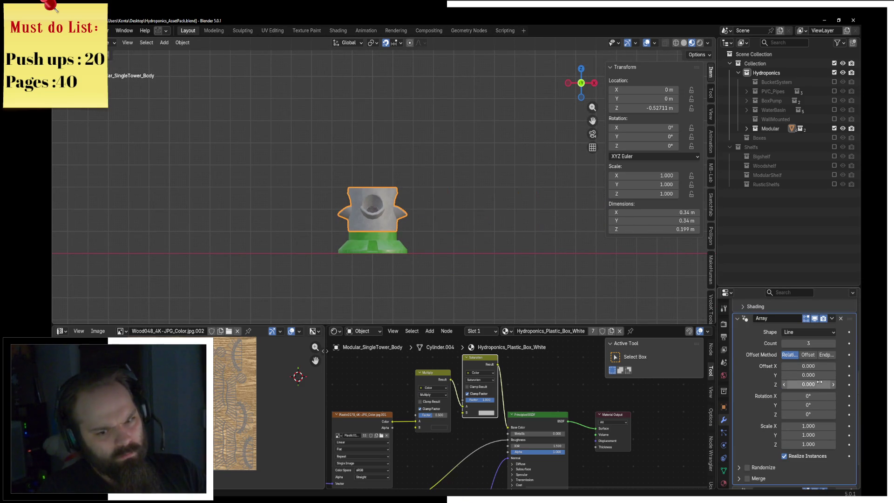
pyautogui.write('1.00')
pyautogui.press('Return')
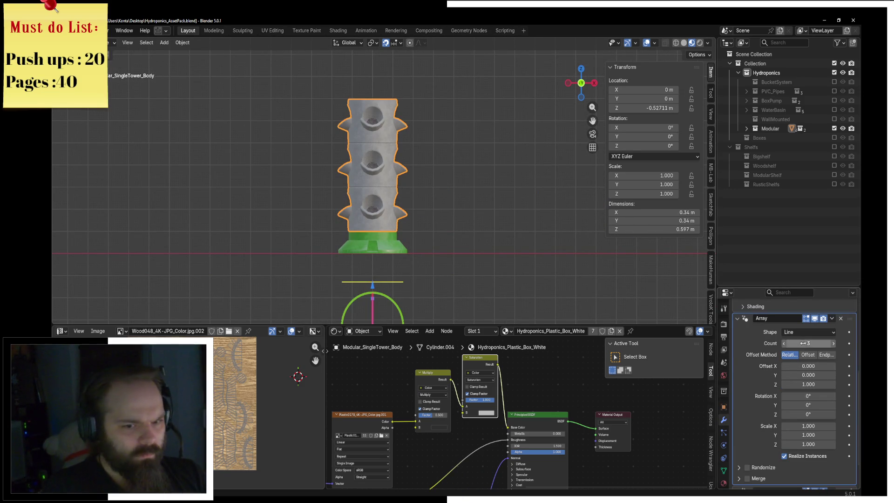
pyautogui.write('0')
pyautogui.press('Return')
pyautogui.scroll(-2, 433, 147)
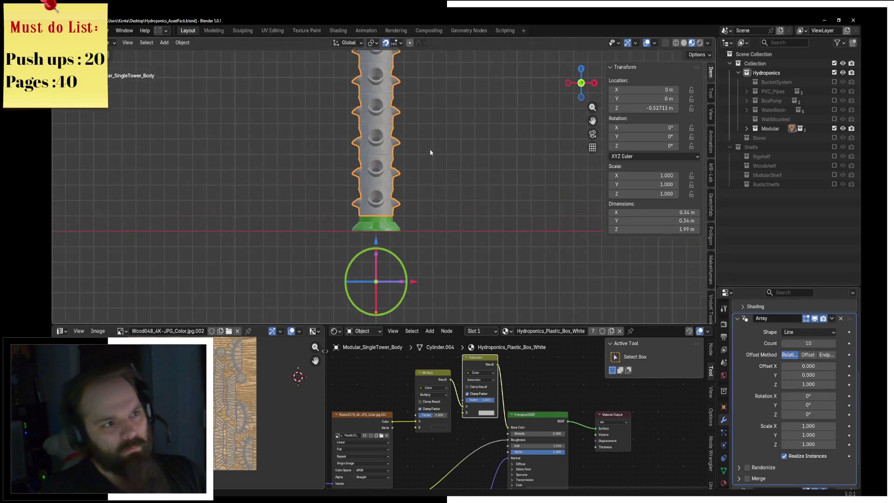
pyautogui.scroll(-2, 433, 146)
pyautogui.scroll(2, 441, 128)
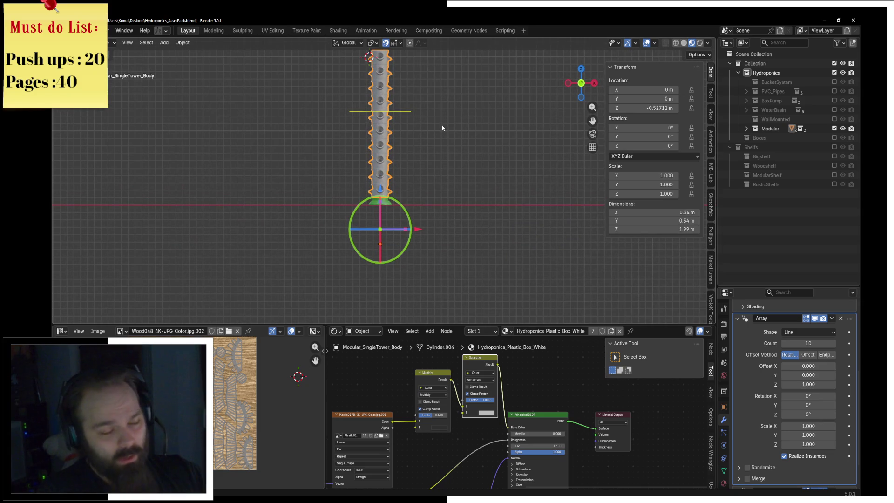
pyautogui.click(811, 405)
pyautogui.write('45')
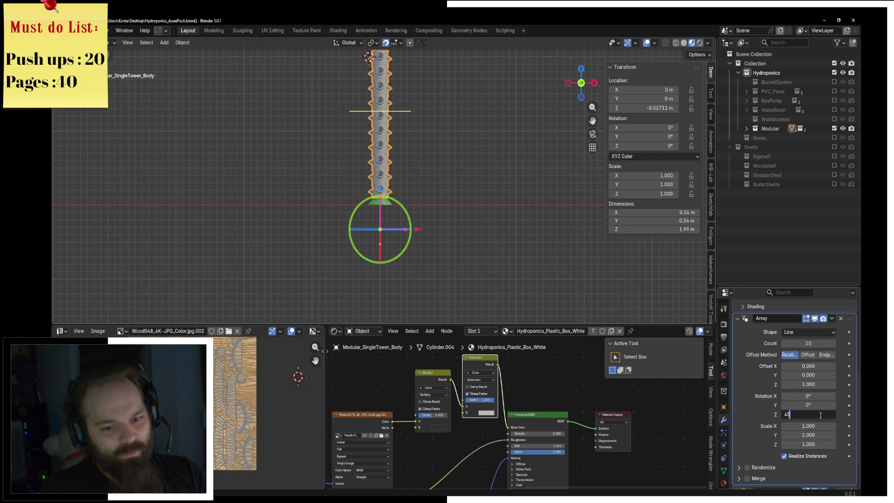
# Step: Move Modular_SingleTower_Lid up along Z to cap the top of the tower
pyautogui.moveTo(438, 96)
pyautogui.mouseDown(button='middle')
pyautogui.moveTo(400, 188)
pyautogui.moveTo(447, 222)
pyautogui.mouseUp(button='middle')
pyautogui.click(399, 188)
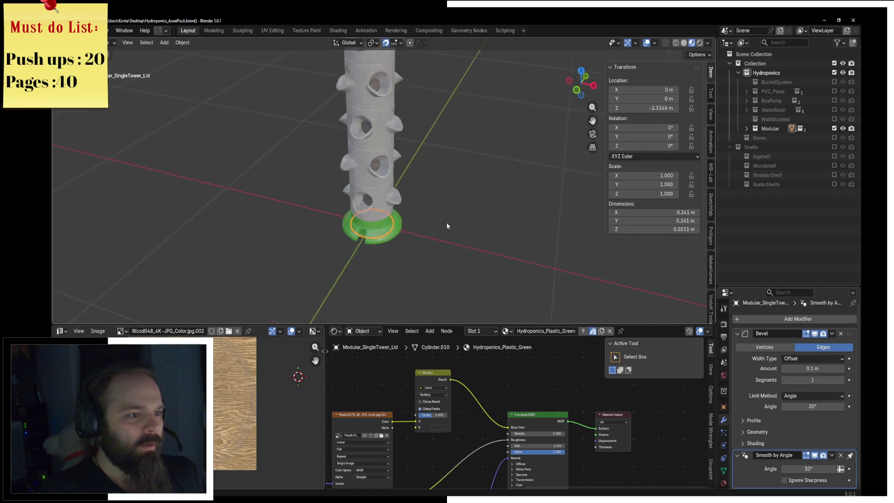
pyautogui.press('KP_1')
pyautogui.scroll(-4, 447, 223)
pyautogui.keyDown('shift'); pyautogui.moveTo(415, 164); pyautogui.dragTo(407, 231, button='middle'); pyautogui.keyUp('shift')
pyautogui.press('g')
pyautogui.press('z')
pyautogui.click(405, 74)
pyautogui.moveTo(405, 75)
pyautogui.mouseDown(button='middle')
pyautogui.moveTo(543, 174)
pyautogui.moveTo(398, 182)
pyautogui.mouseUp(button='middle')
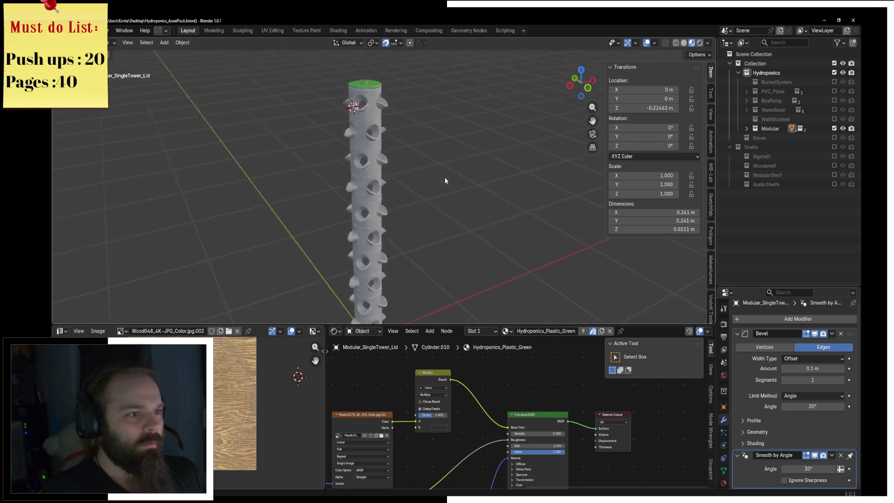
# Step: Undo back to the short three-unit tower body and centre the view on it
pyautogui.hotkey('ctrl', 'z')
pyautogui.hotkey('ctrl', 'z')
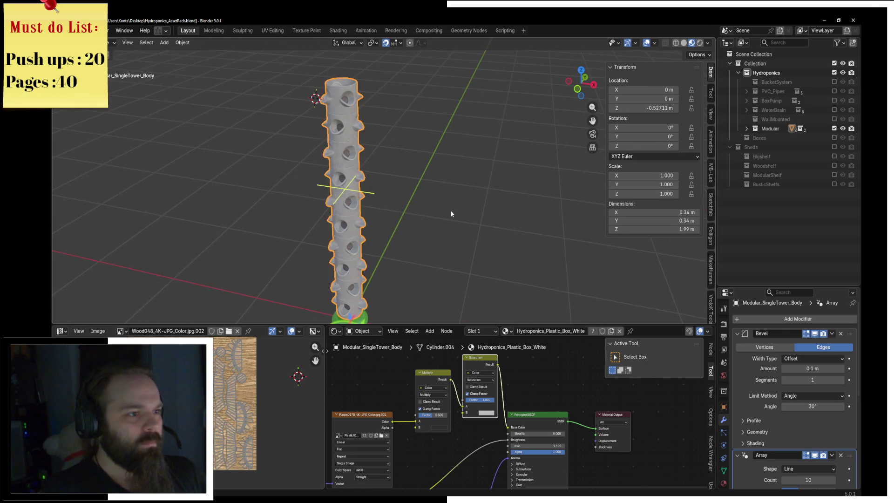
pyautogui.hotkey('ctrl', 'z')
pyautogui.hotkey('ctrl', 'z')
pyautogui.hotkey('ctrl', 'z')
pyautogui.hotkey('ctrl', 'z')
pyautogui.press('KP_Decimal')
pyautogui.hotkey('ctrl', 'z')
pyautogui.hotkey('ctrl', 'z')
pyautogui.hotkey('ctrl', 'z')
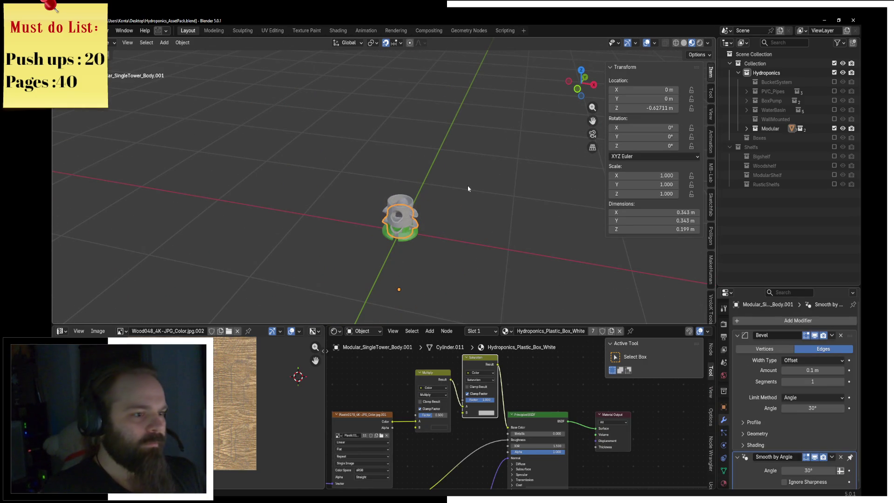
pyautogui.hotkey('ctrl', 'z')
pyautogui.hotkey('ctrl', 'z')
pyautogui.hotkey('ctrl', 'z')
pyautogui.hotkey('ctrl', 'z')
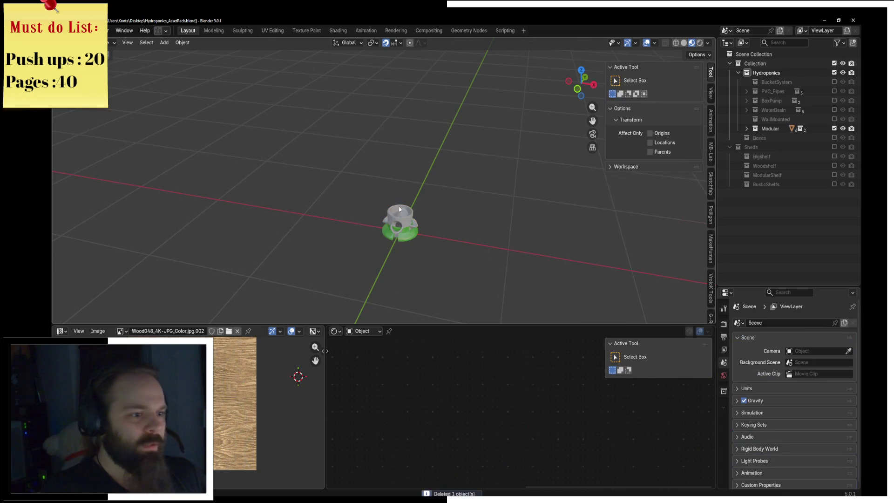
# Step: Switch the included collection from Modular to BucketSystem and look down on the tower
pyautogui.click(835, 128)
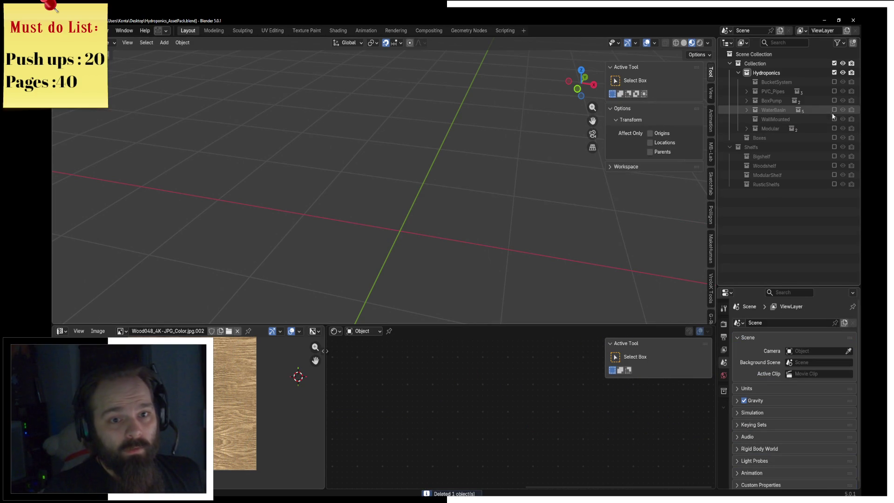
pyautogui.click(834, 82)
pyautogui.moveTo(437, 139)
pyautogui.mouseDown(button='middle')
pyautogui.moveTo(449, 244)
pyautogui.moveTo(450, 217)
pyautogui.mouseUp(button='middle')
# Step: Test-move the bucket, pot connector, TreeSpot and plant area disc with G
pyautogui.click(411, 298)
pyautogui.press('g')
pyautogui.click(314, 279)
pyautogui.click(415, 271)
pyautogui.press('g')
pyautogui.press('y')
pyautogui.press('Escape')
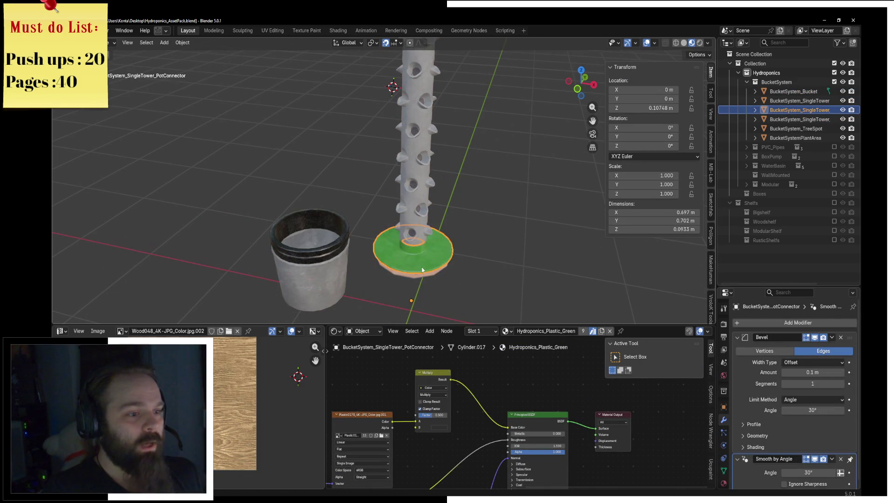
pyautogui.click(428, 279)
pyautogui.write('gx-1')
pyautogui.press('Return')
pyautogui.click(414, 266)
pyautogui.write('gx-2')
pyautogui.press('Return')
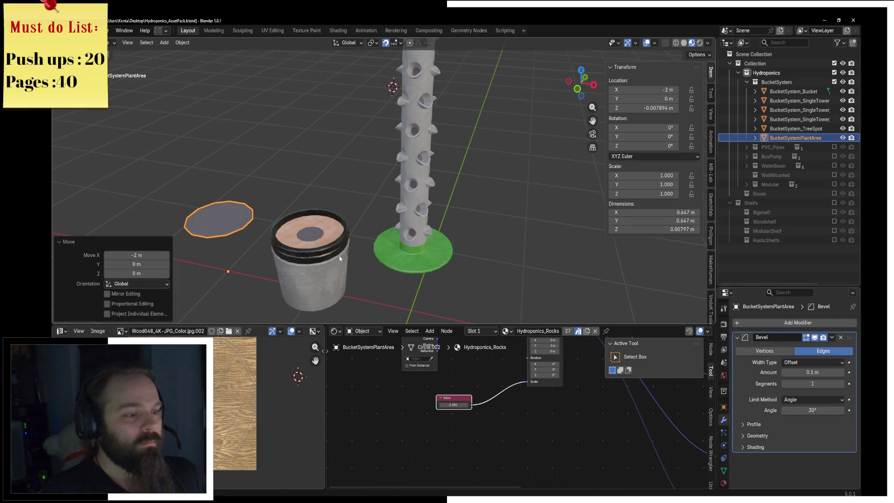
# Step: Undo the test moves, exclude BucketSystem and include PVC_Pipes instead
pyautogui.hotkey('ctrl', 'z')
pyautogui.hotkey('ctrl', 'z')
pyautogui.hotkey('ctrl', 'z')
pyautogui.hotkey('ctrl', 'z')
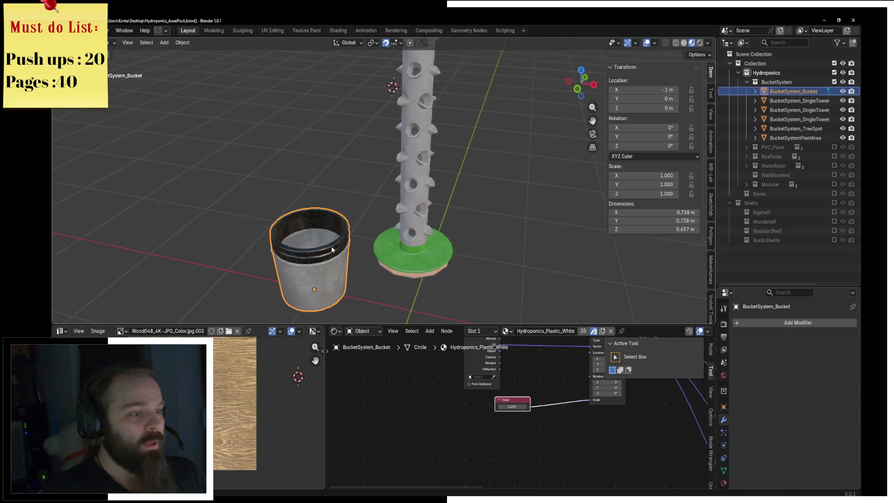
pyautogui.hotkey('ctrl', 'z')
pyautogui.hotkey('ctrl', 'z')
pyautogui.hotkey('ctrl', 'z')
pyautogui.hotkey('ctrl', 'z')
pyautogui.hotkey('ctrl', 'z')
pyautogui.hotkey('ctrl', 'z')
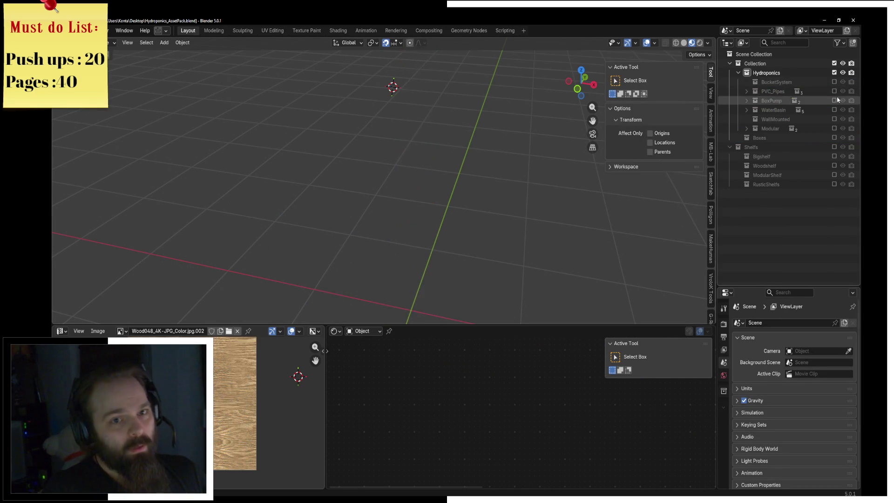
pyautogui.moveTo(365, 176); pyautogui.dragTo(389, 188, button='middle')
pyautogui.hotkey('ctrl', 'z')
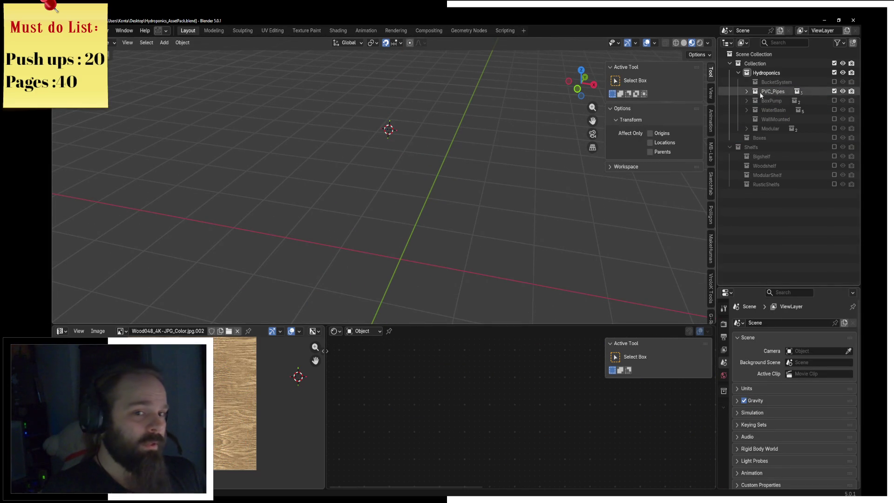
# Step: Expand PVC_Pipes and include its connectors, grow beds and Pipes sub-collections
pyautogui.click(747, 92)
pyautogui.moveTo(833, 100); pyautogui.dragTo(834, 111)
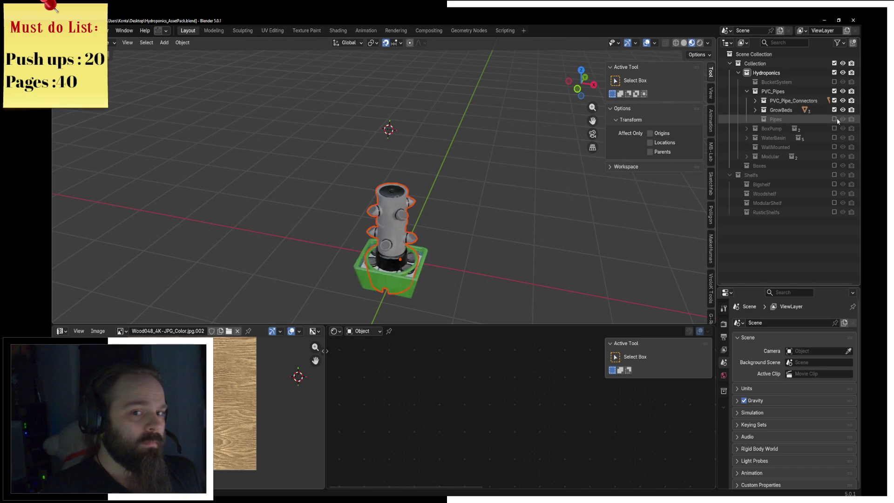
pyautogui.click(834, 118)
pyautogui.scroll(3, 356, 210)
# Step: Spread out the GrowFloat tray, GrowTower and GrowBucket with axis-constrained moves
pyautogui.click(356, 212)
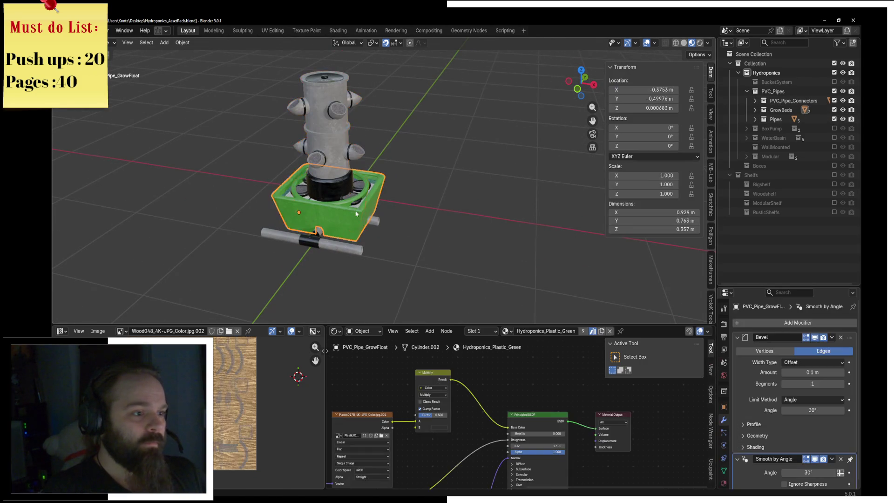
pyautogui.press('g')
pyautogui.click(567, 241)
pyautogui.click(352, 203)
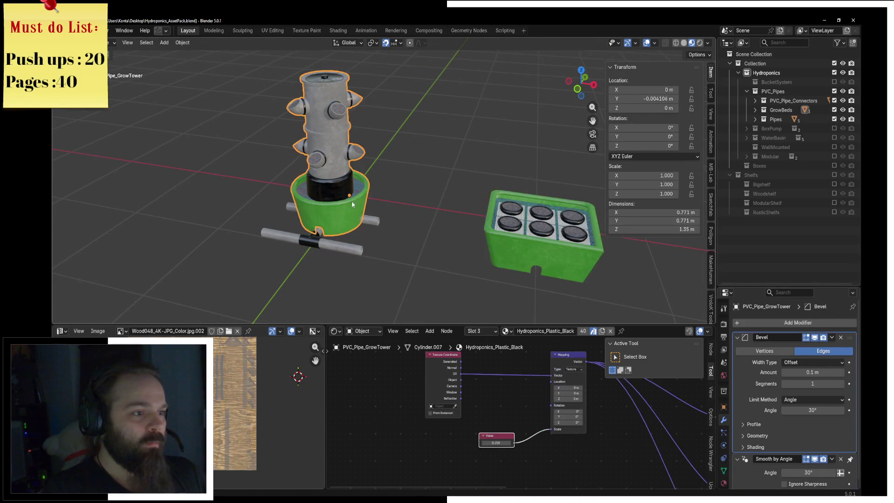
pyautogui.press('g')
pyautogui.press('x')
pyautogui.press('Return')
pyautogui.click(328, 203)
pyautogui.write('gy3')
pyautogui.press('Return')
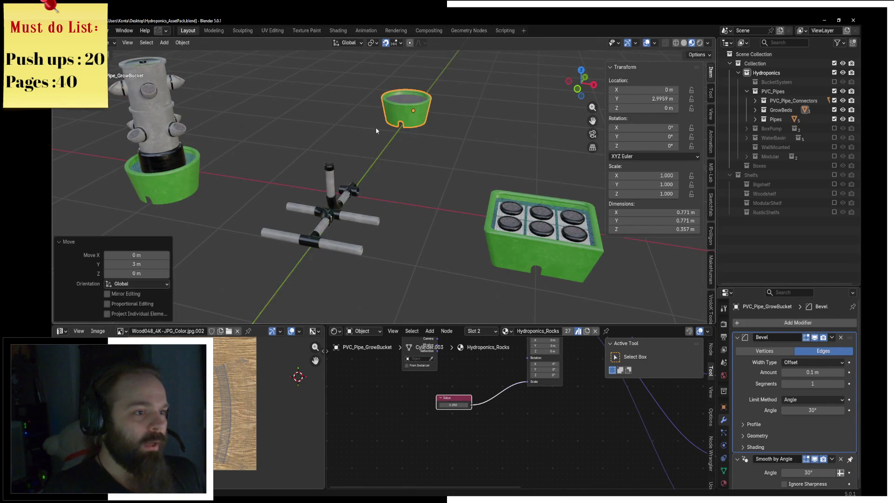
# Step: Move the vertical pipe along Y and the X-shaped pipe along X
pyautogui.click(342, 190)
pyautogui.moveTo(361, 200); pyautogui.dragTo(374, 154, button='middle')
pyautogui.press('g')
pyautogui.press('y')
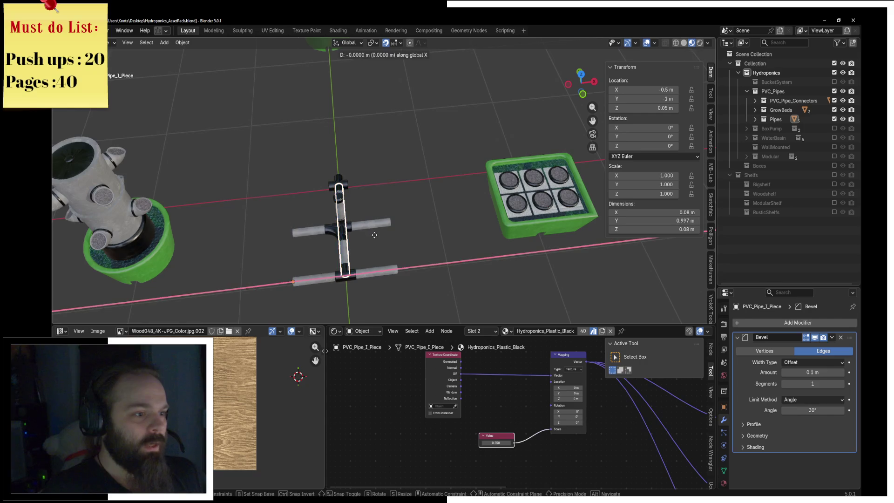
pyautogui.press('Return')
pyautogui.click(342, 231)
pyautogui.press('g')
pyautogui.press('x')
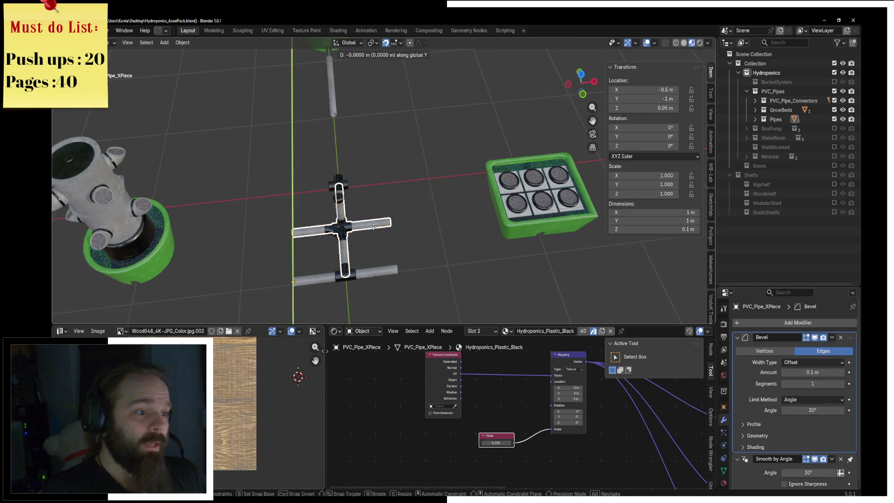
pyautogui.press('Return')
# Step: Move the T-piece along Y, the L-piece 1 m along X and the pipe end 1 m along Y
pyautogui.click(391, 274)
pyautogui.press('g')
pyautogui.press('y')
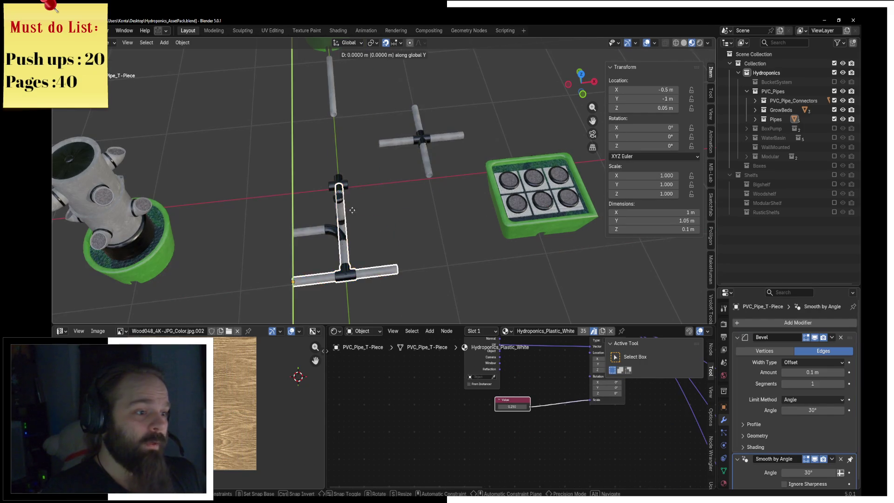
pyautogui.press('Return')
pyautogui.click(328, 231)
pyautogui.write('gx-1')
pyautogui.press('Return')
pyautogui.click(338, 198)
pyautogui.write('gy-1')
pyautogui.press('Return')
# Step: Place the L-piece and X-piece connectors onto the pipe ends
pyautogui.moveTo(286, 208)
pyautogui.mouseDown(button='middle')
pyautogui.moveTo(366, 205)
pyautogui.moveTo(419, 133)
pyautogui.mouseUp(button='middle')
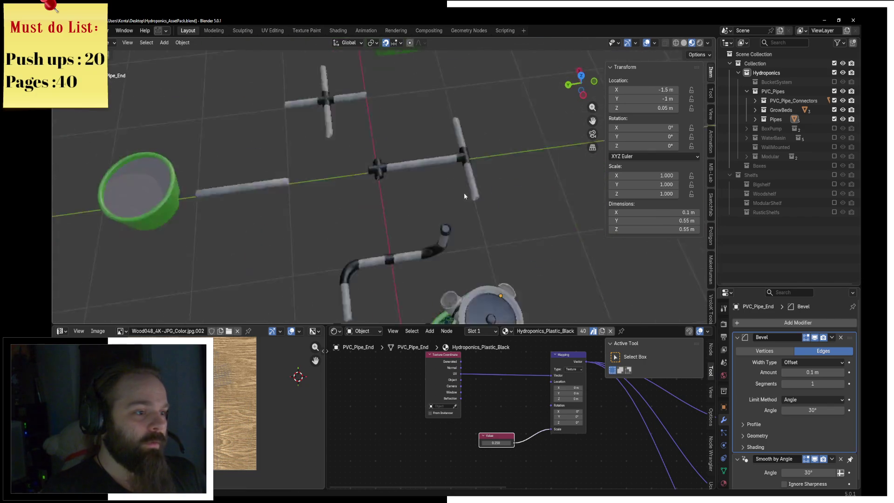
pyautogui.scroll(5, 424, 132)
pyautogui.scroll(-5, 384, 140)
pyautogui.scroll(-4, 391, 260)
pyautogui.moveTo(343, 161); pyautogui.dragTo(409, 198, button='middle')
pyautogui.click(409, 197)
pyautogui.press('g')
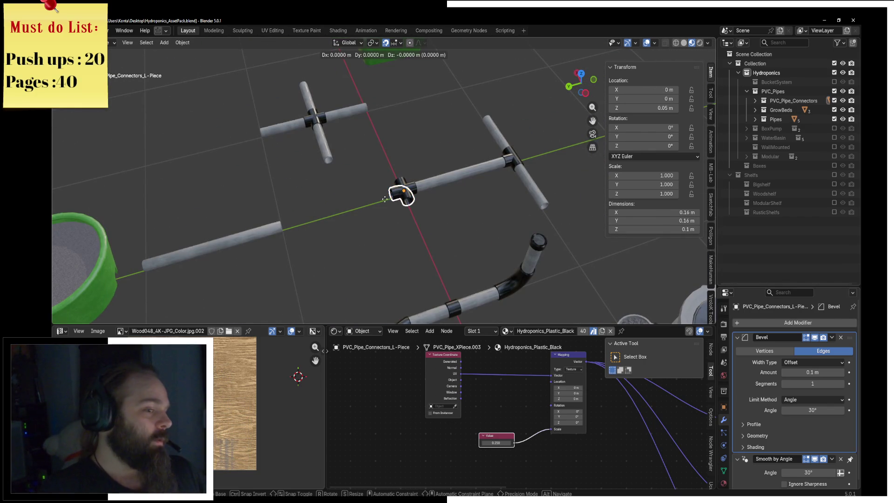
pyautogui.click(298, 224)
pyautogui.hotkey('ctrl', 'z')
pyautogui.click(401, 193)
pyautogui.press('g')
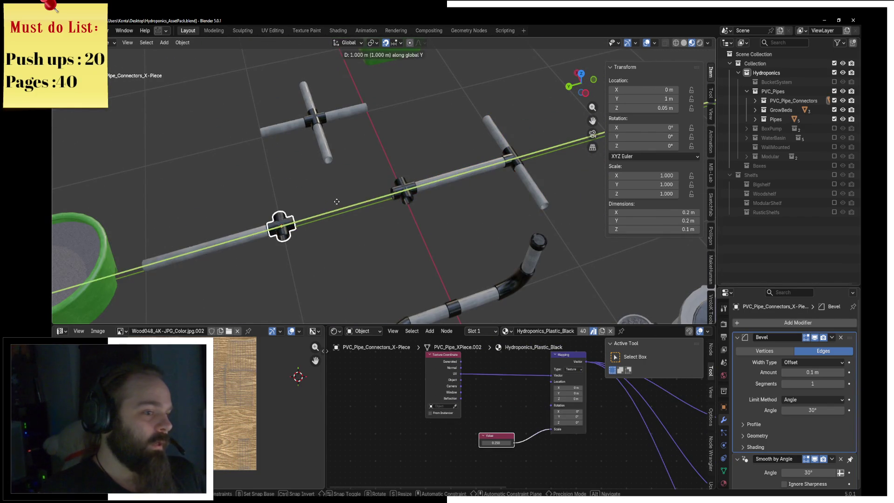
pyautogui.click(283, 214)
pyautogui.press('g')
pyautogui.press('x')
# Step: Place the T-piece connector at the upper pipe end and select the I-piece connector
pyautogui.click(259, 133)
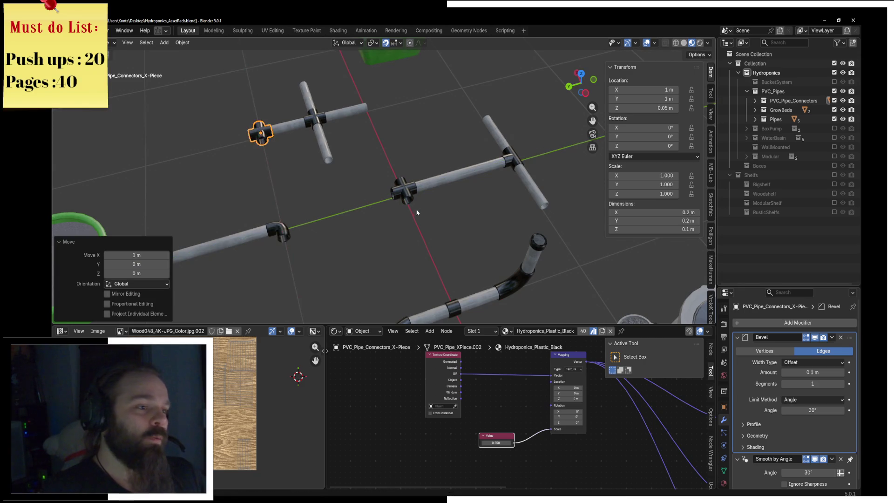
pyautogui.click(412, 201)
pyautogui.press('g')
pyautogui.write('y')
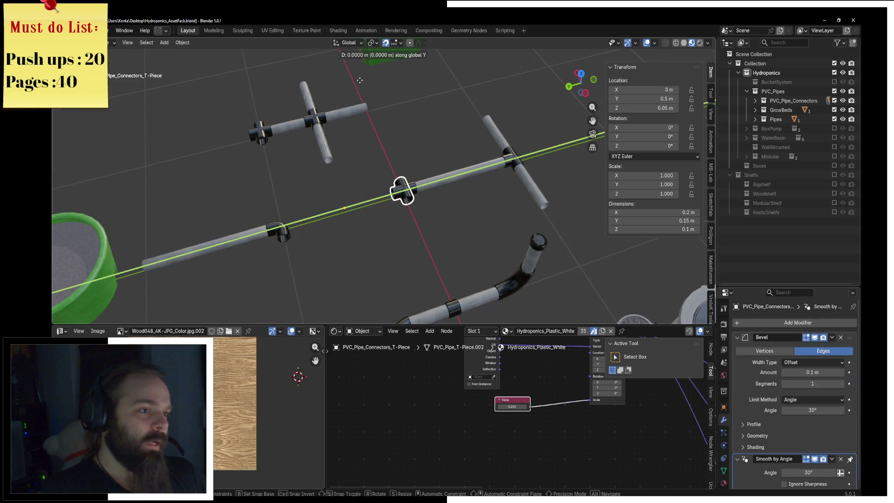
pyautogui.write('x2')
pyautogui.click(380, 104)
pyautogui.click(403, 190)
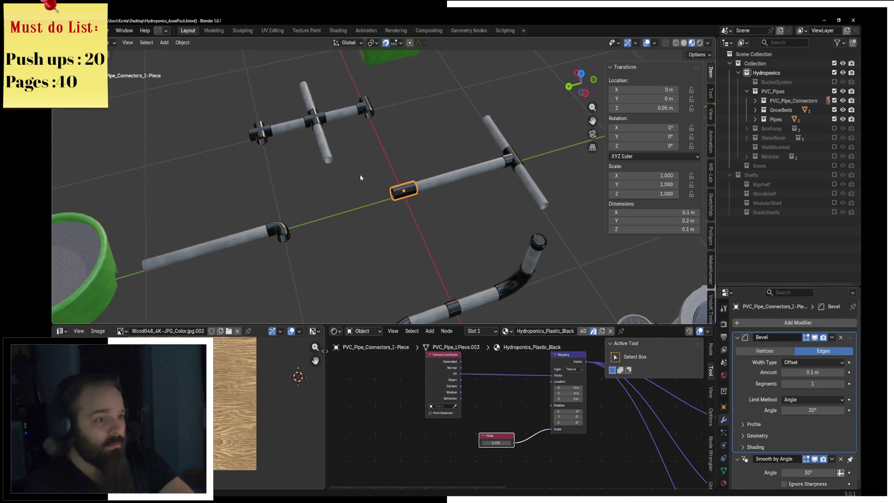
# Step: Undo all the rearranging back to the original layout and exclude PVC_Pipes again
pyautogui.hotkey('ctrl', 'z')
pyautogui.hotkey('ctrl', 'z')
pyautogui.hotkey('ctrl', 'z')
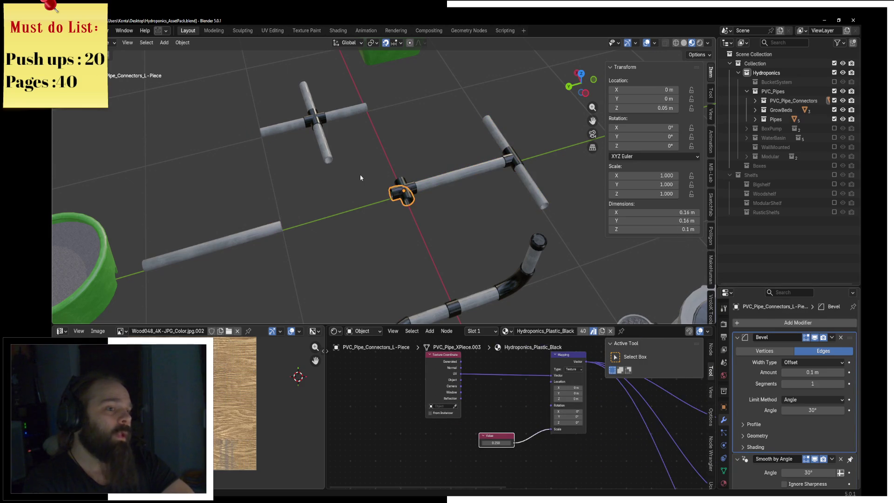
pyautogui.hotkey('ctrl', 'z')
pyautogui.hotkey('ctrl', 'z')
pyautogui.hotkey('ctrl', 'z')
pyautogui.hotkey('ctrl', 'z')
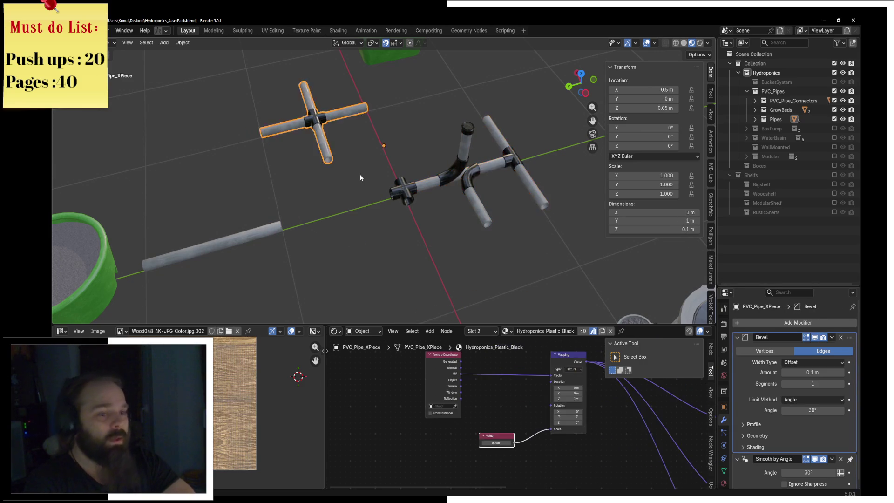
pyautogui.hotkey('ctrl', 'z')
pyautogui.hotkey('ctrl', 'z')
pyautogui.hotkey('ctrl', 'z')
pyautogui.hotkey('ctrl', 'z')
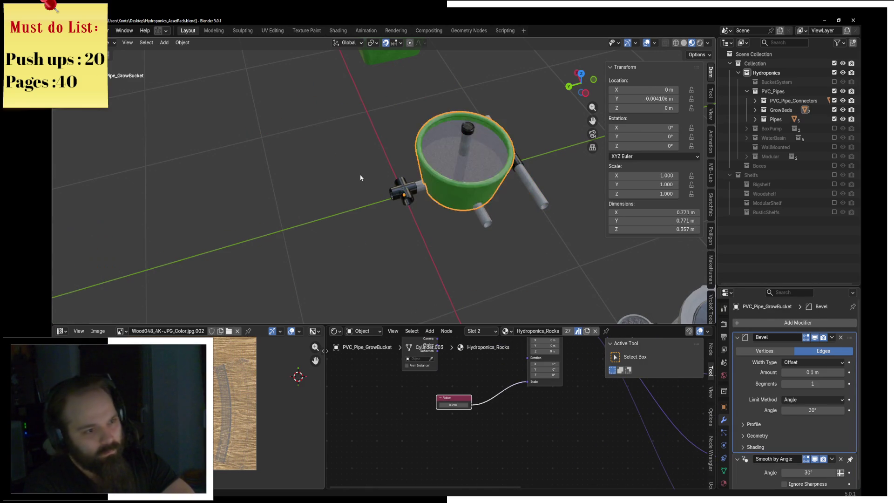
pyautogui.hotkey('ctrl', 'z')
pyautogui.hotkey('ctrl', 'z')
pyautogui.hotkey('ctrl', 'z')
pyautogui.hotkey('ctrl', 'z')
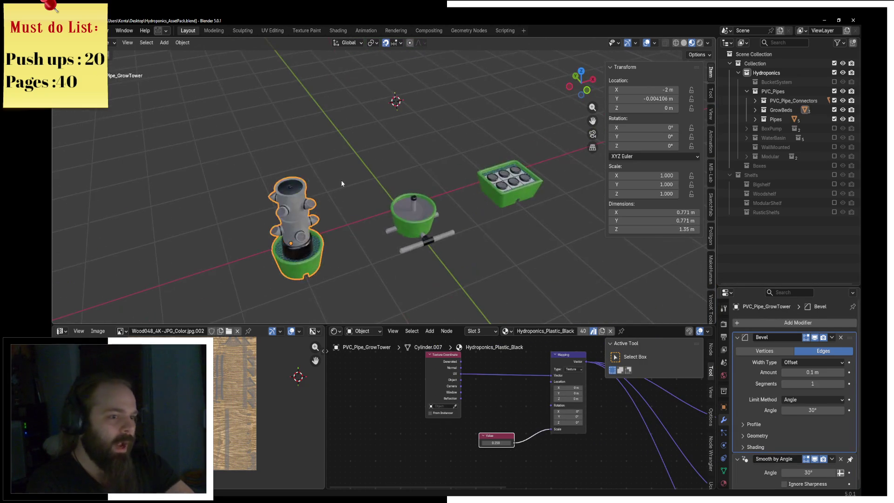
pyautogui.hotkey('ctrl', 'z')
pyautogui.hotkey('ctrl', 'z')
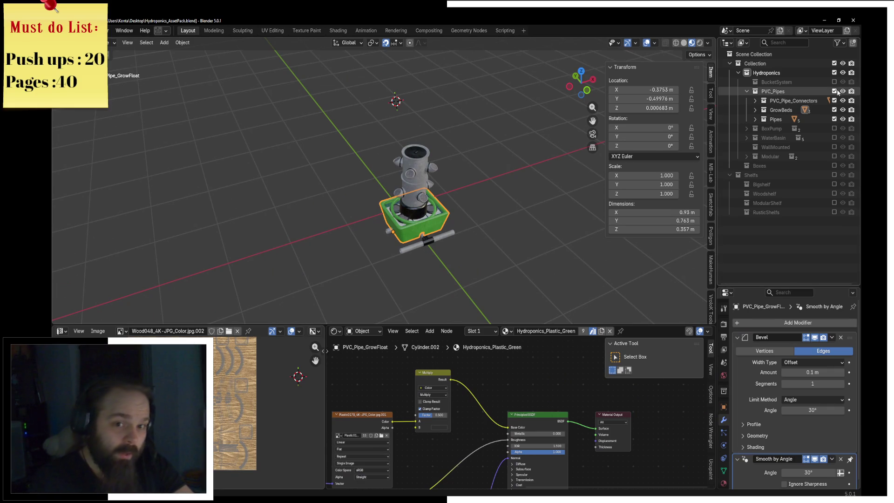
pyautogui.click(835, 91)
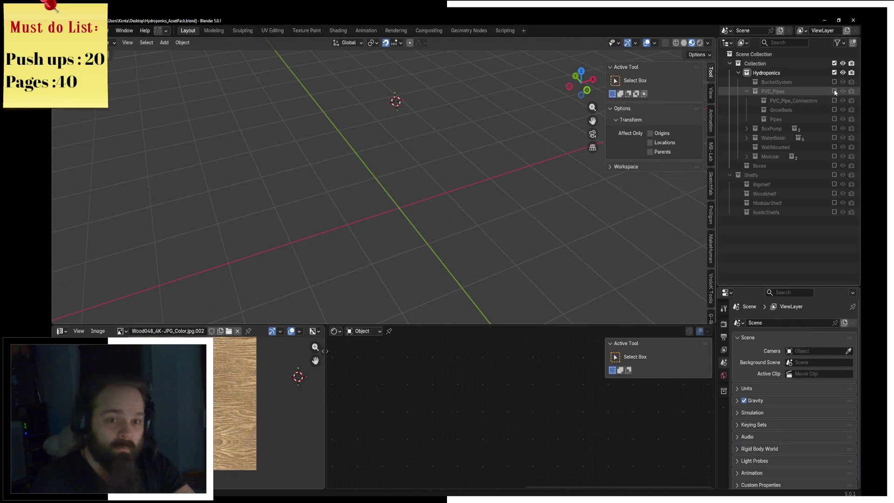
# Step: Include BoxPump with its BP_GrowBuckets and BP_GrowTower sub-collections and orbit to the pump box
pyautogui.click(835, 129)
pyautogui.click(746, 128)
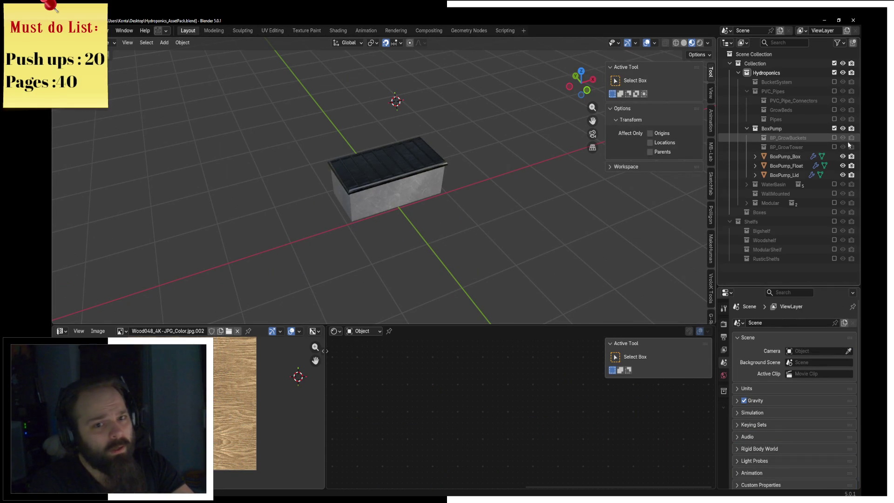
pyautogui.click(835, 137)
pyautogui.moveTo(489, 175); pyautogui.dragTo(415, 112, button='middle')
pyautogui.click(416, 112)
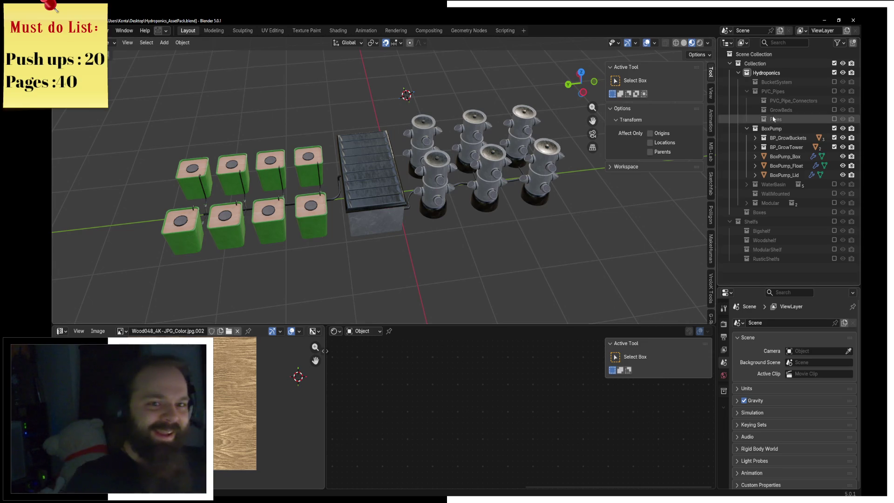
pyautogui.moveTo(419, 181)
pyautogui.mouseDown(button='middle')
pyautogui.moveTo(391, 174)
pyautogui.moveTo(438, 193)
pyautogui.mouseUp(button='middle')
# Step: Hide the lid to check the float inside, unhide it, then collapse and exclude BoxPump
pyautogui.click(363, 161)
pyautogui.scroll(2, 430, 183)
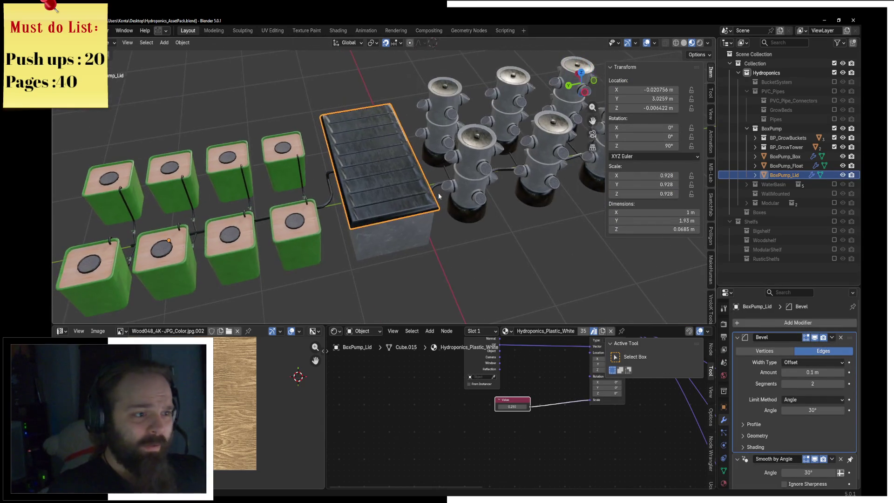
pyautogui.scroll(2, 433, 198)
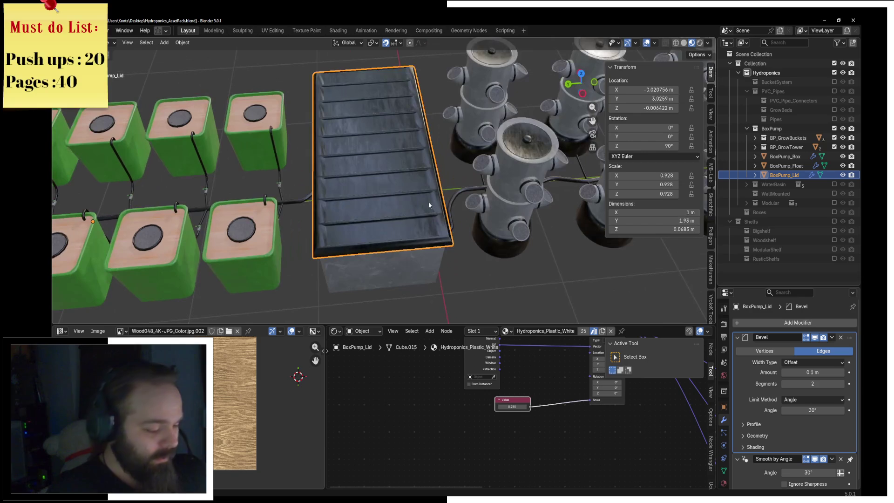
pyautogui.press('h')
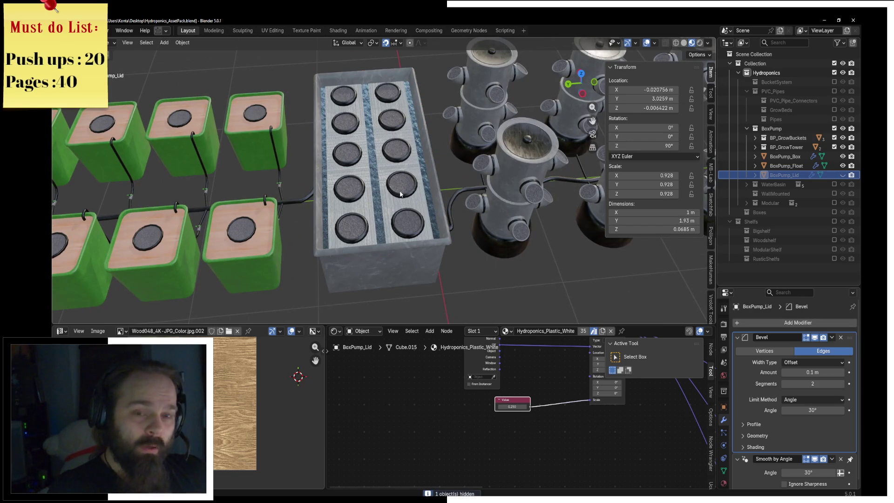
pyautogui.moveTo(402, 194); pyautogui.dragTo(407, 159, button='middle')
pyautogui.click(407, 160)
pyautogui.press('g')
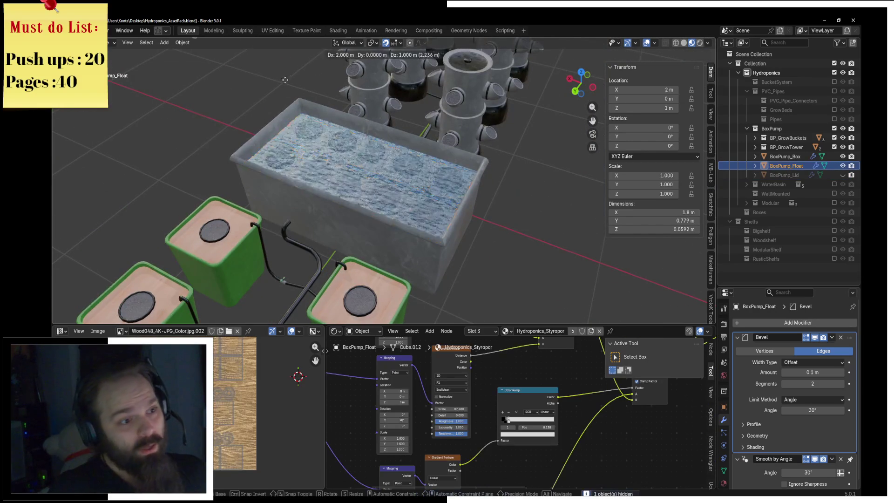
pyautogui.press('Escape')
pyautogui.click(784, 175)
pyautogui.hotkey('alt', 'h')
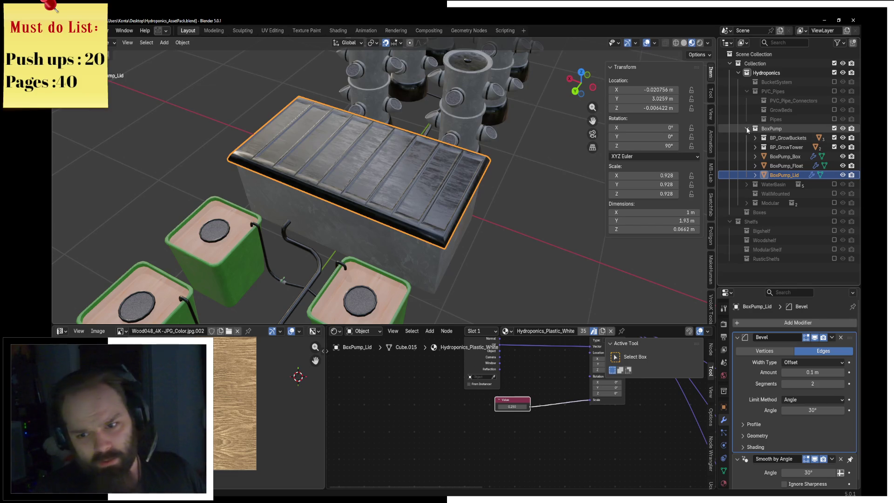
pyautogui.click(747, 128)
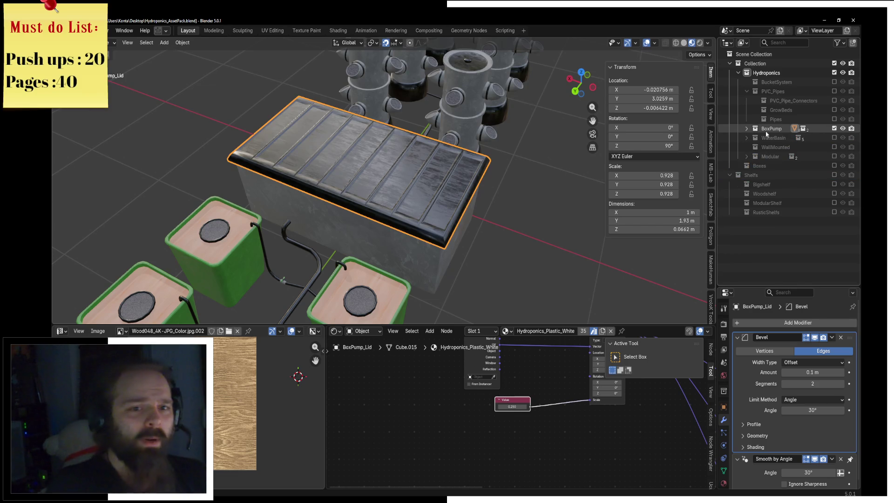
pyautogui.click(834, 129)
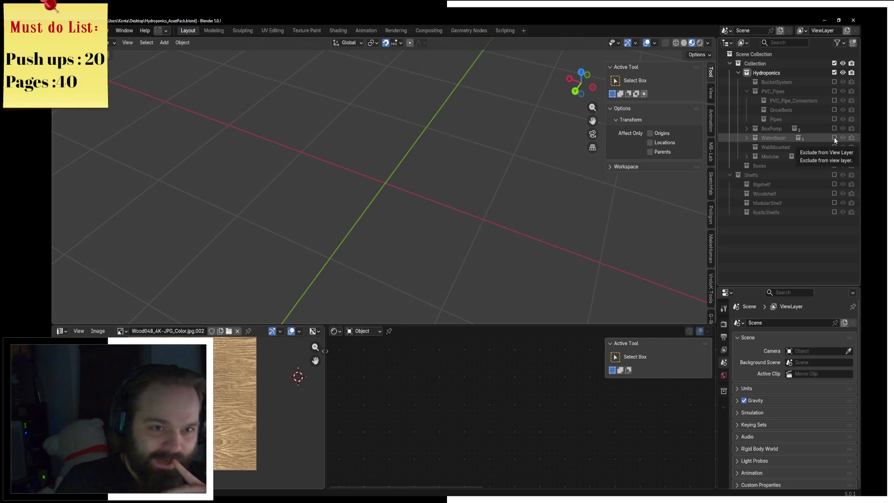
# Step: Include the WaterBasin collection and expand it to list its variants
pyautogui.click(834, 140)
pyautogui.moveTo(479, 156)
pyautogui.mouseDown(button='middle')
pyautogui.moveTo(418, 134)
pyautogui.moveTo(507, 114)
pyautogui.moveTo(619, 172)
pyautogui.mouseUp(button='middle')
pyautogui.scroll(3, 416, 135)
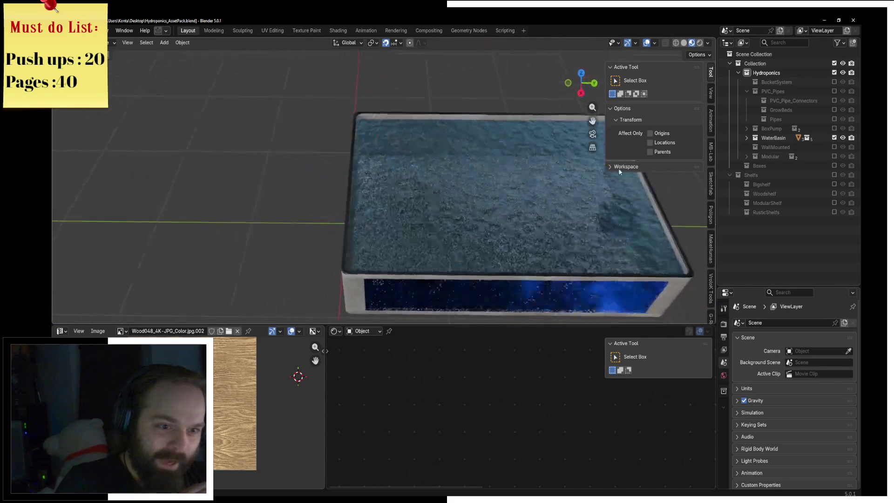
pyautogui.click(747, 138)
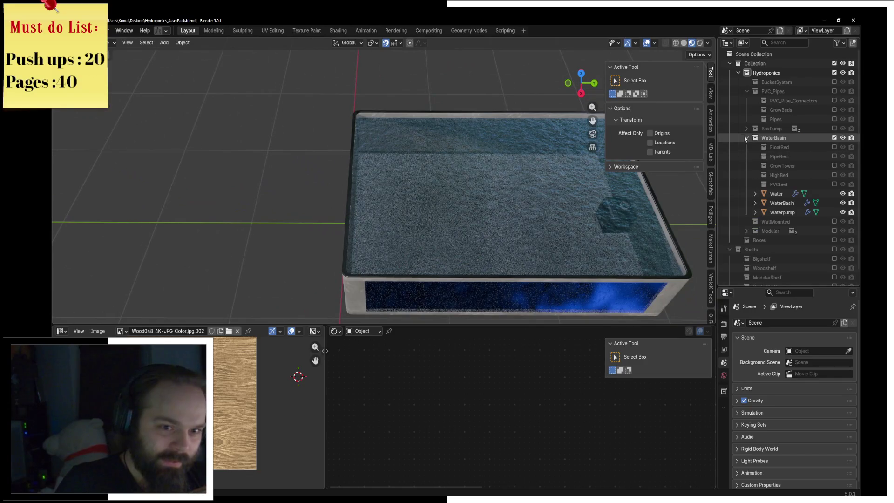
# Step: Review the FloatBed variant, nudging Floatbed_Plants upward, then exclude it
pyautogui.click(834, 147)
pyautogui.moveTo(559, 162)
pyautogui.mouseDown(button='middle')
pyautogui.moveTo(478, 166)
pyautogui.moveTo(505, 178)
pyautogui.moveTo(466, 193)
pyautogui.mouseUp(button='middle')
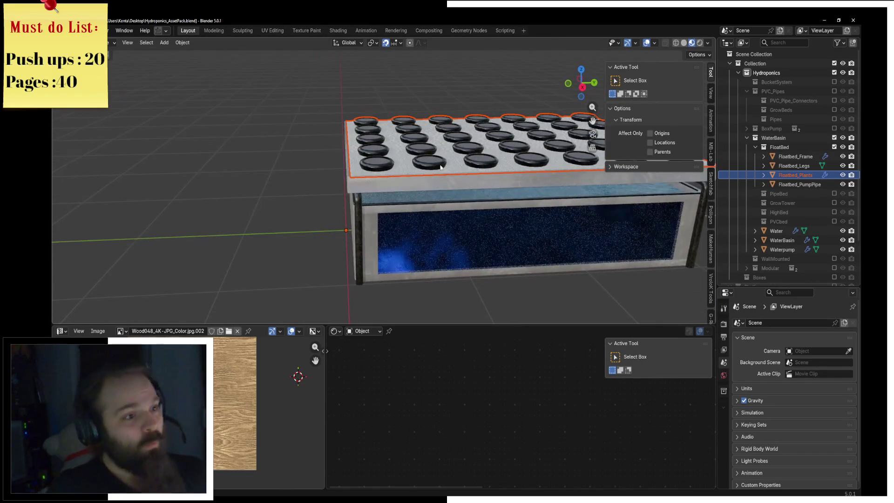
pyautogui.click(795, 175)
pyautogui.press('g')
pyautogui.press('Return')
pyautogui.moveTo(441, 139); pyautogui.dragTo(413, 182, button='middle')
pyautogui.scroll(3, 407, 185)
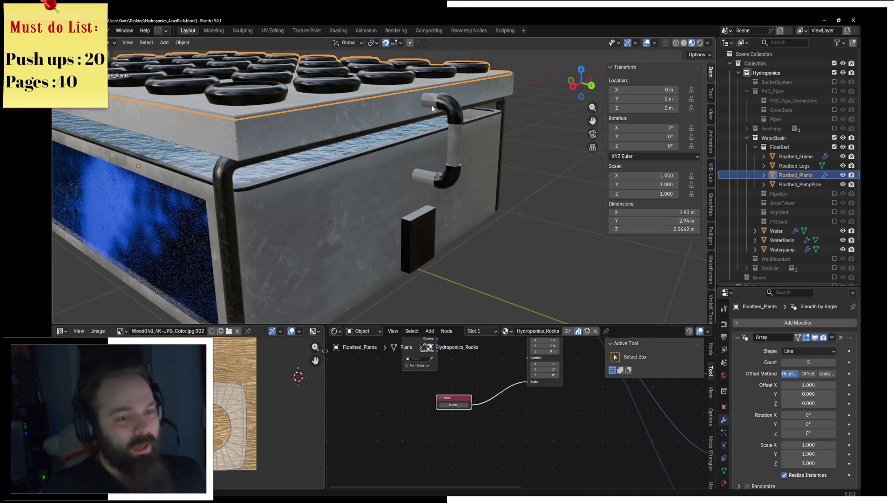
pyautogui.moveTo(371, 137)
pyautogui.mouseDown(button='middle')
pyautogui.moveTo(416, 155)
pyautogui.moveTo(503, 157)
pyautogui.mouseUp(button='middle')
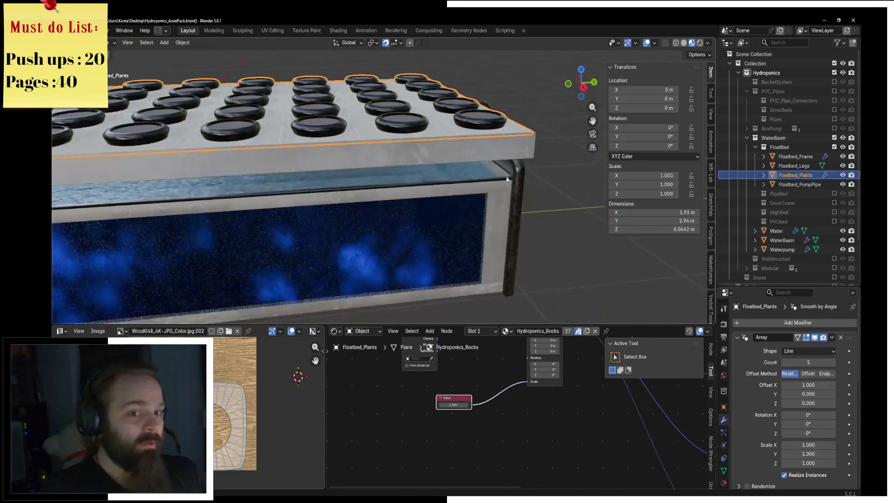
pyautogui.click(755, 148)
pyautogui.click(834, 147)
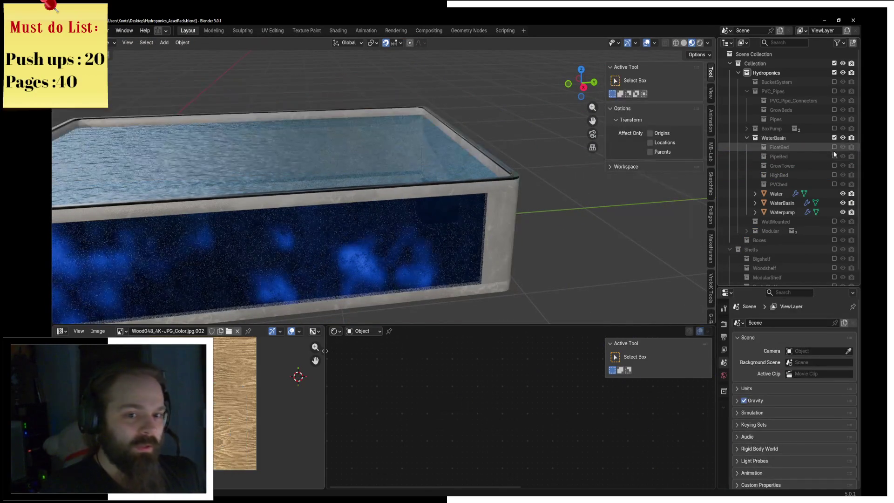
# Step: Review the PipeBed and GrowTower variants in turn, excluding each afterwards
pyautogui.click(834, 155)
pyautogui.moveTo(317, 159); pyautogui.dragTo(480, 204, button='middle')
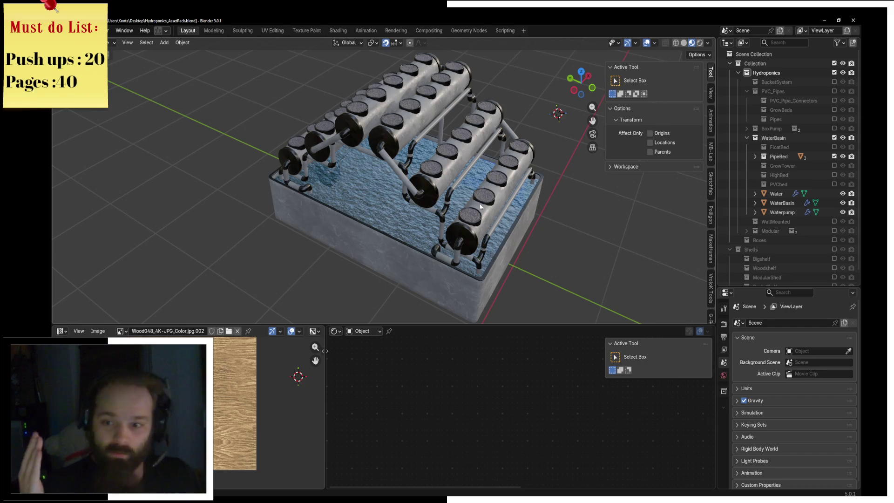
pyautogui.moveTo(479, 203); pyautogui.dragTo(542, 189, button='middle')
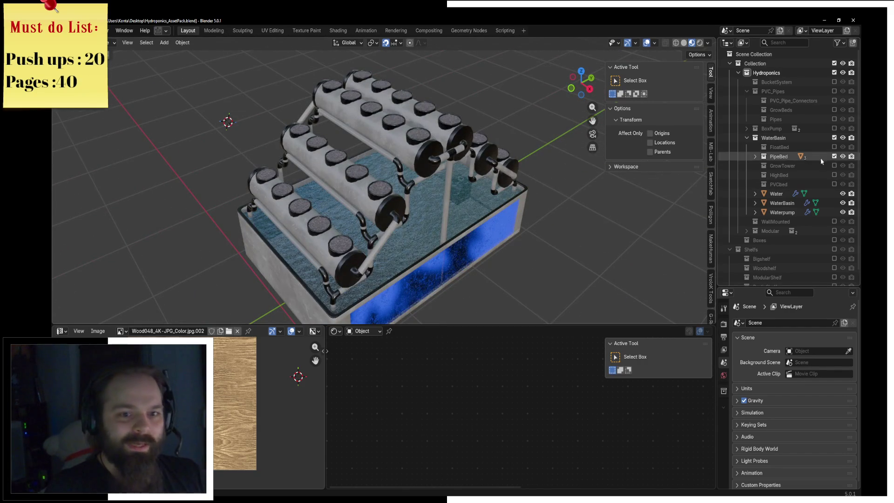
pyautogui.click(834, 156)
pyautogui.click(834, 165)
pyautogui.moveTo(447, 210)
pyautogui.mouseDown(button='middle')
pyautogui.moveTo(389, 204)
pyautogui.moveTo(435, 219)
pyautogui.mouseUp(button='middle')
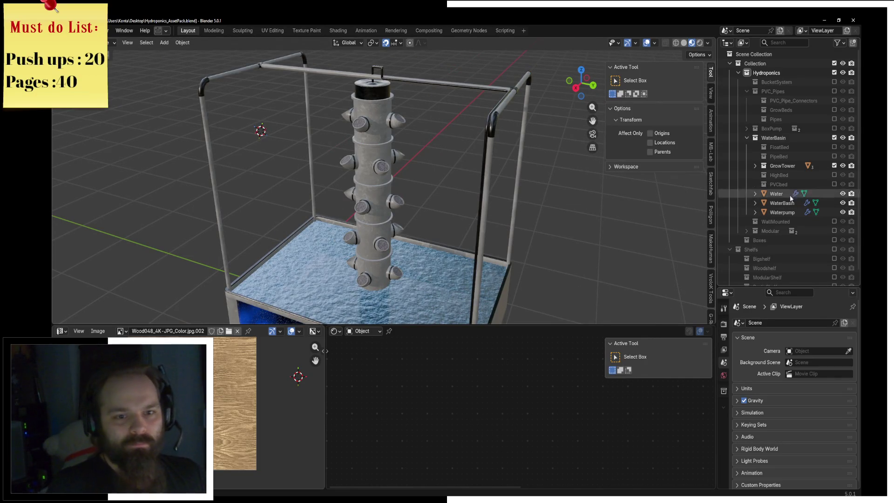
pyautogui.click(834, 165)
# Step: Review the HighBed and PVCbed variants in turn, excluding each afterwards
pyautogui.moveTo(581, 243)
pyautogui.mouseDown(button='middle')
pyautogui.moveTo(383, 160)
pyautogui.moveTo(434, 171)
pyautogui.mouseUp(button='middle')
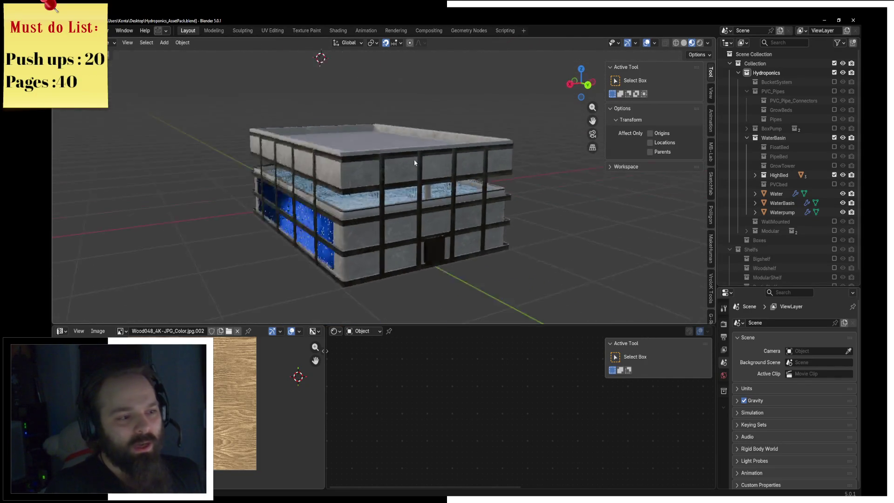
pyautogui.scroll(3, 433, 171)
pyautogui.scroll(3, 466, 180)
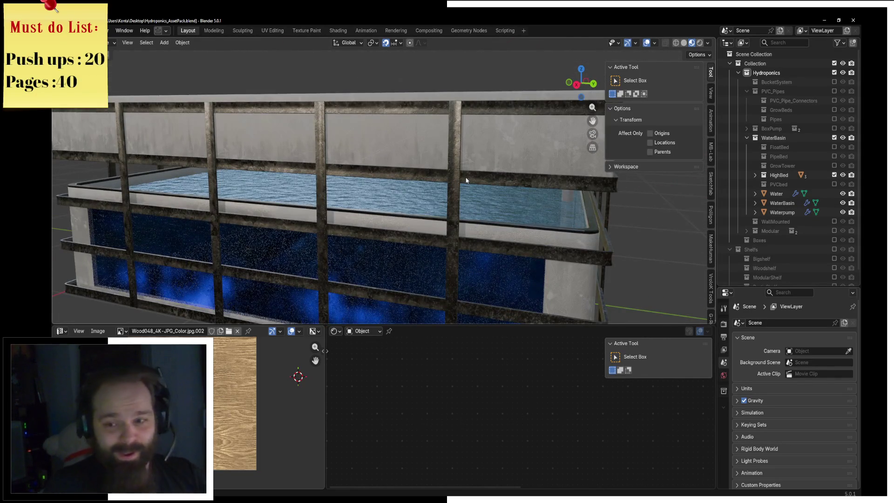
pyautogui.scroll(-3, 466, 180)
pyautogui.scroll(-3, 528, 177)
pyautogui.moveTo(412, 216); pyautogui.dragTo(321, 219, button='middle')
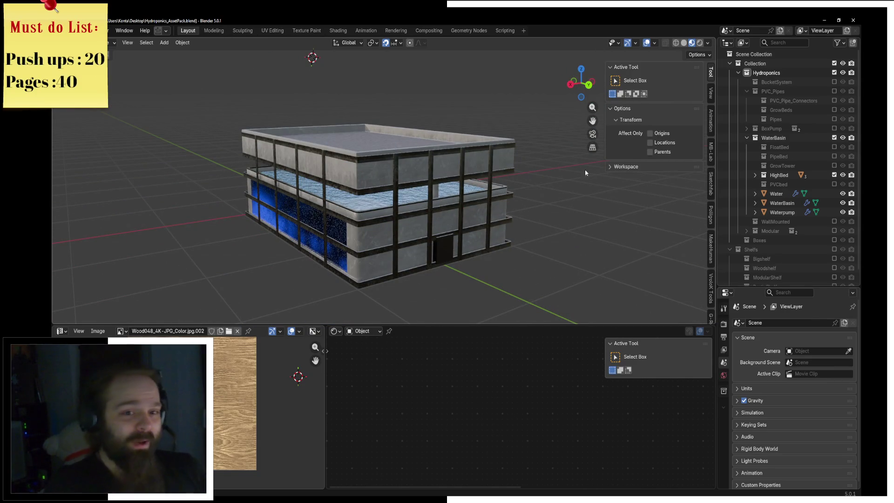
pyautogui.click(834, 176)
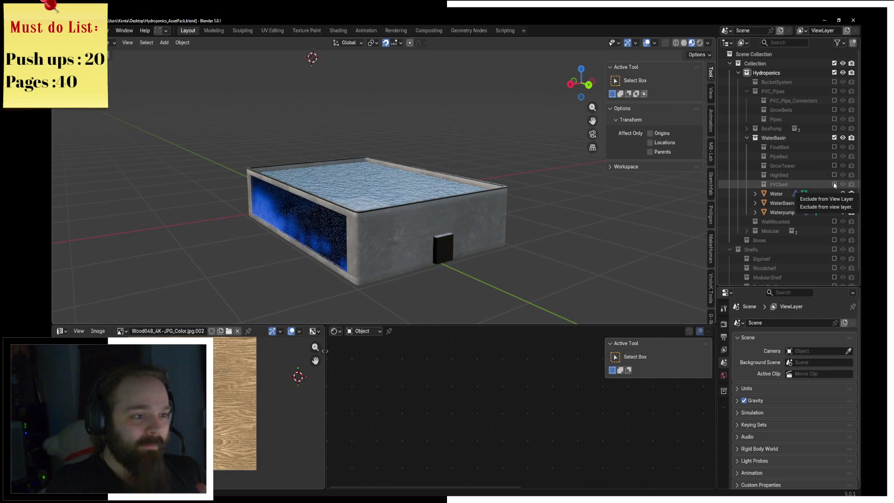
pyautogui.click(835, 183)
pyautogui.moveTo(488, 195)
pyautogui.mouseDown(button='middle')
pyautogui.moveTo(503, 208)
pyautogui.moveTo(558, 200)
pyautogui.mouseUp(button='middle')
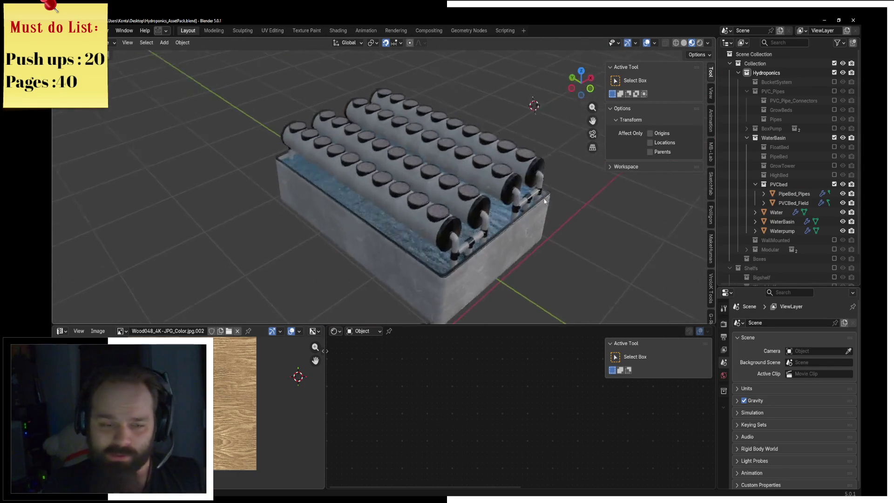
pyautogui.click(834, 183)
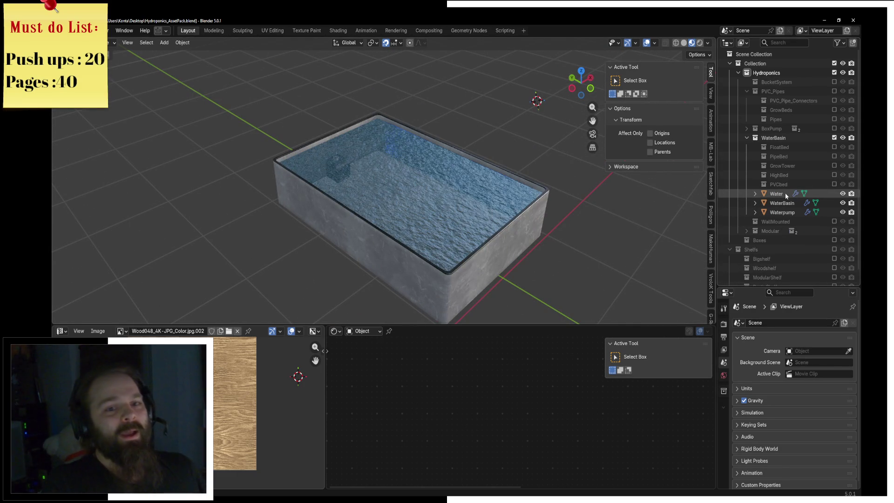
# Step: Exclude the whole WaterBasin collection and collapse the WaterBasin and PVC_Pipes rows
pyautogui.click(833, 138)
pyautogui.click(747, 138)
pyautogui.click(746, 91)
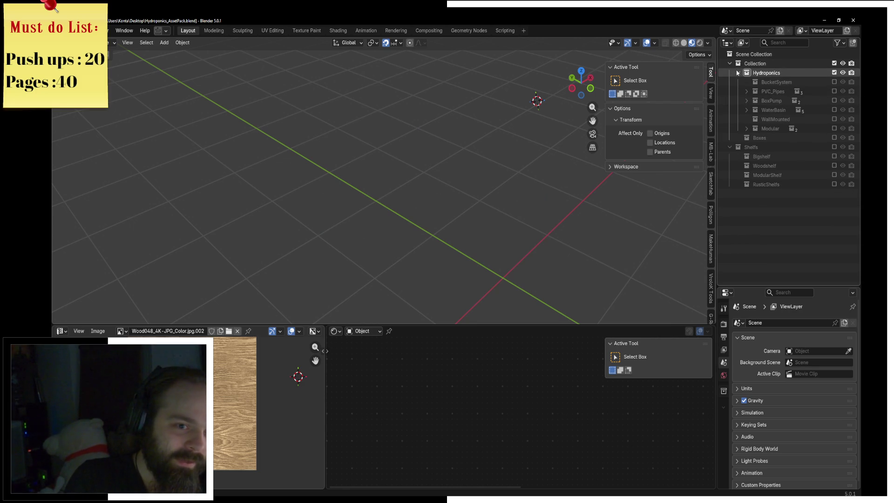
# Step: Collapse the Hydroponics collection, select Shelfs and pan across the empty grid
pyautogui.click(738, 72)
pyautogui.click(756, 93)
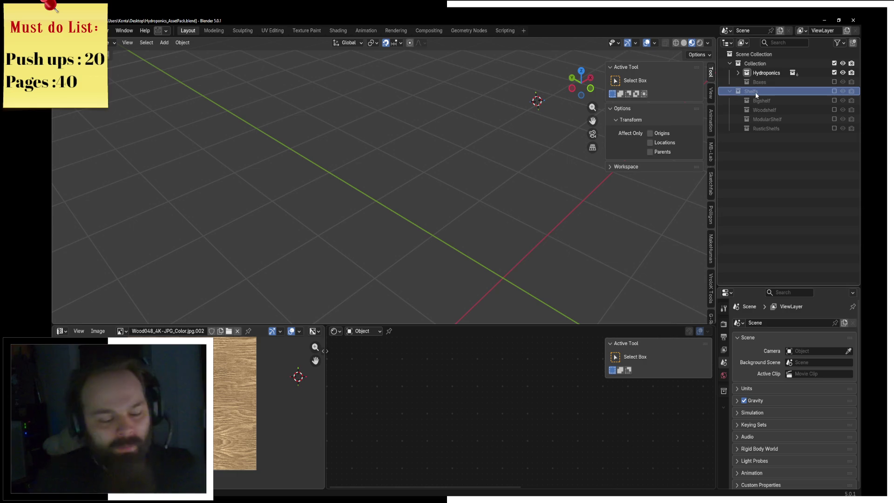
pyautogui.scroll(-4, 465, 195)
pyautogui.keyDown('shift'); pyautogui.moveTo(465, 199); pyautogui.dragTo(390, 188, button='middle'); pyautogui.keyUp('shift')
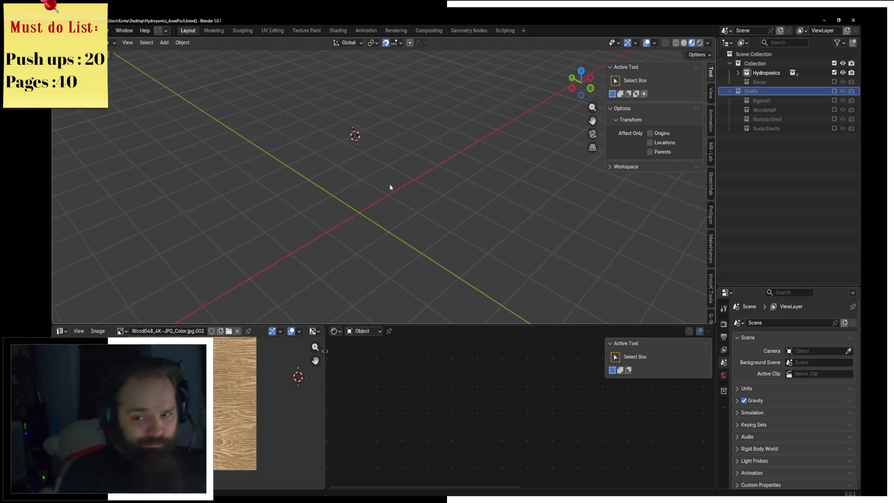
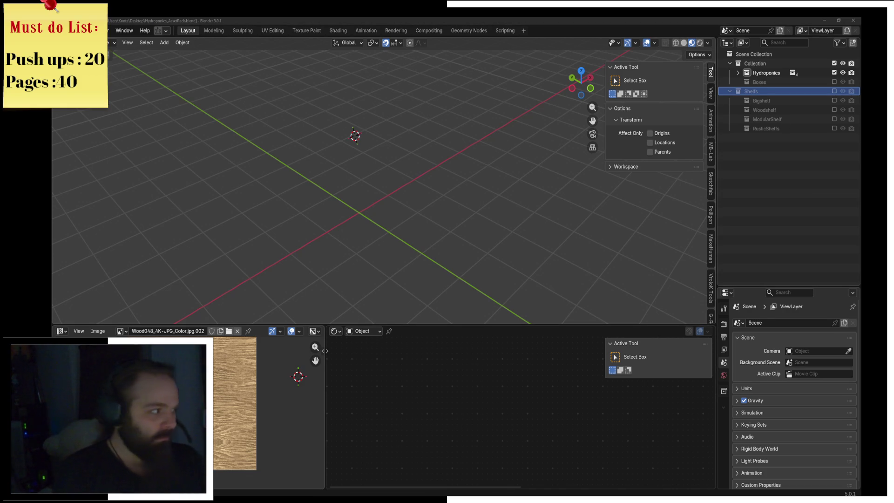
# Step: Maximise File Explorer, enter the DevRowStuff folder and view Grub.png
pyautogui.hotkey('alt', 'Tab')
pyautogui.doubleClick(599, 20)
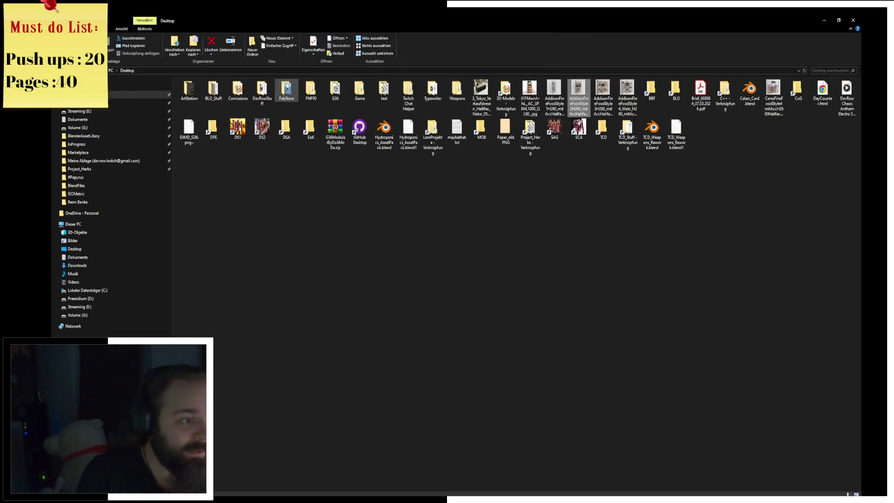
pyautogui.doubleClick(288, 91)
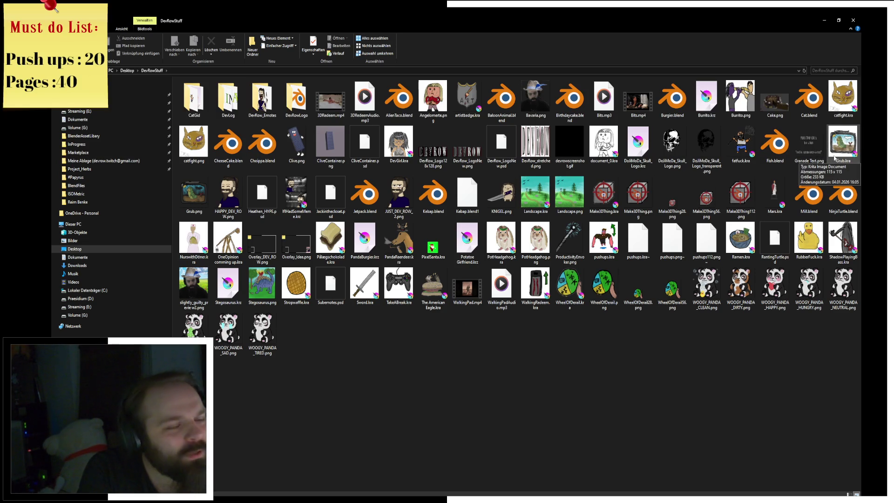
pyautogui.doubleClick(188, 200)
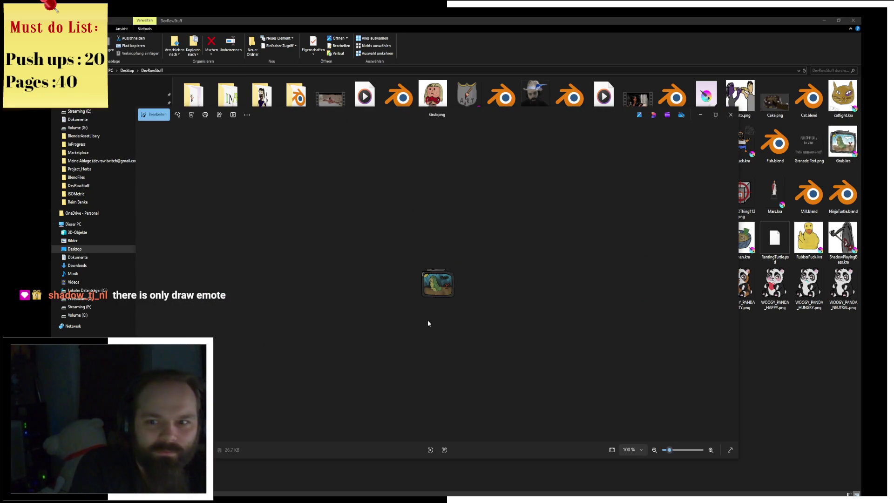
pyautogui.scroll(5, 465, 314)
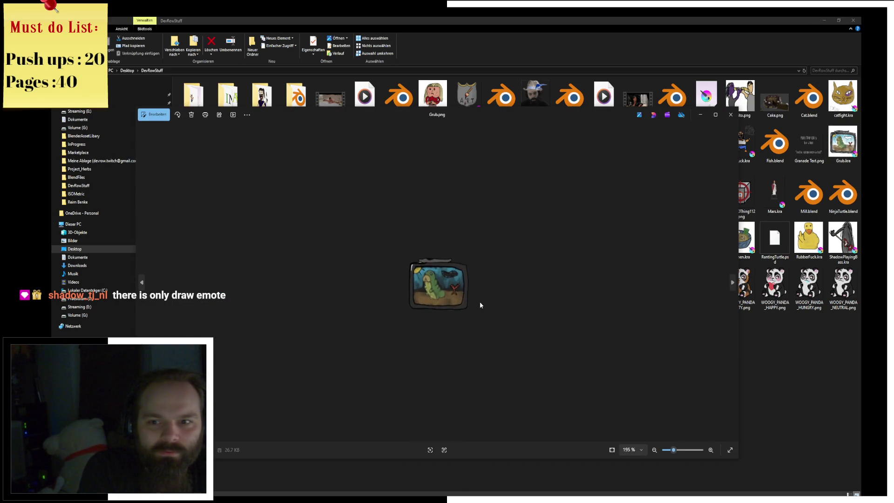
pyautogui.scroll(2, 481, 302)
pyautogui.scroll(2, 480, 302)
pyautogui.scroll(2, 480, 301)
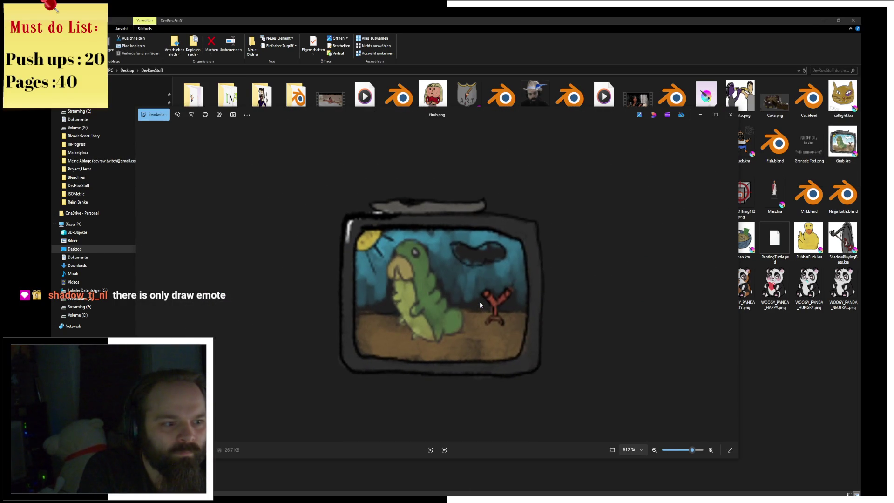
pyautogui.click(730, 114)
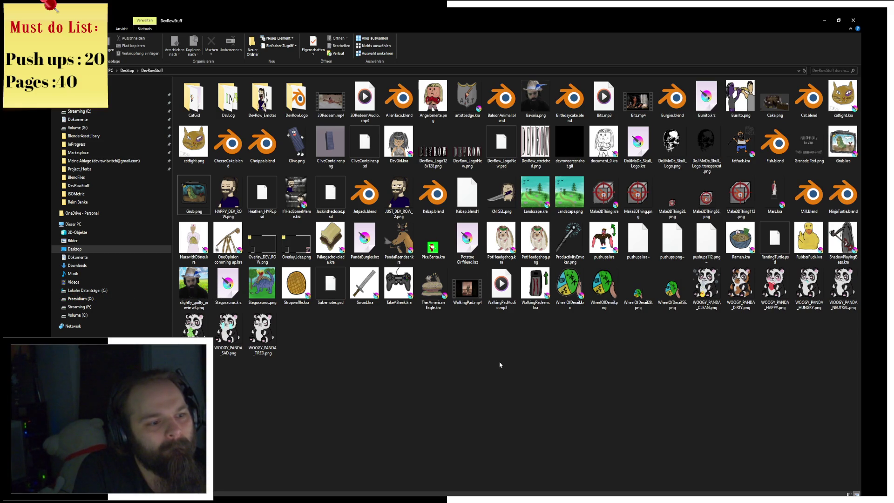
pyautogui.click(206, 159)
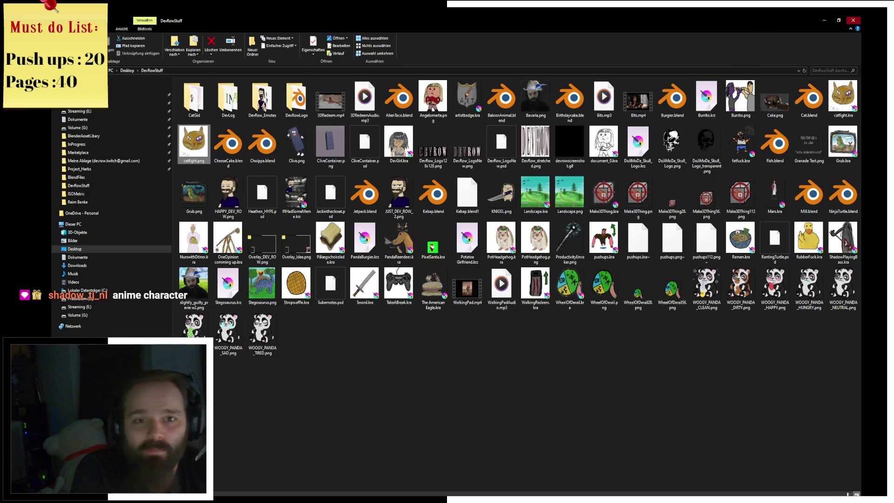
# Step: View catfight.png, then close the image viewer, Blender and browser windows
pyautogui.press('Return')
pyautogui.click(741, 126)
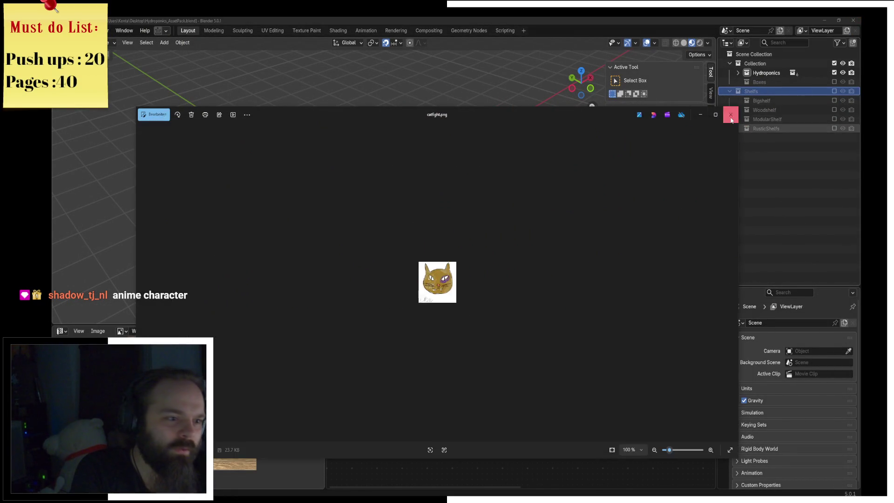
pyautogui.click(818, 19)
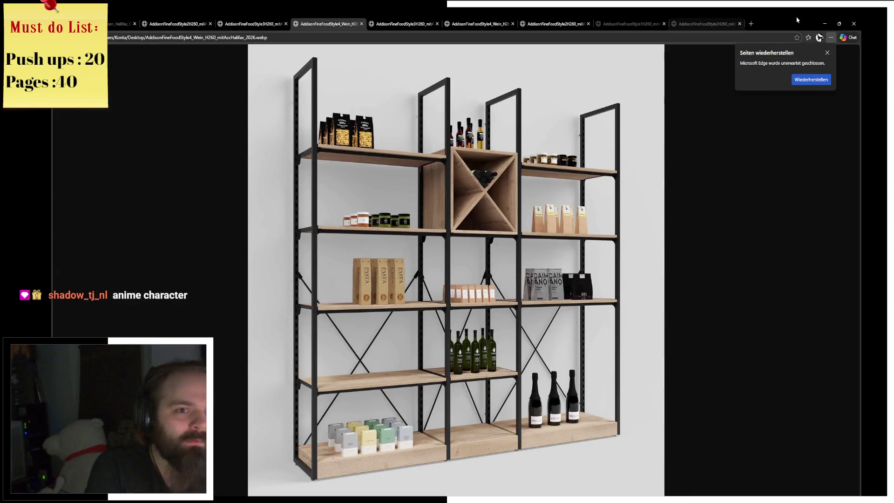
pyautogui.click(822, 22)
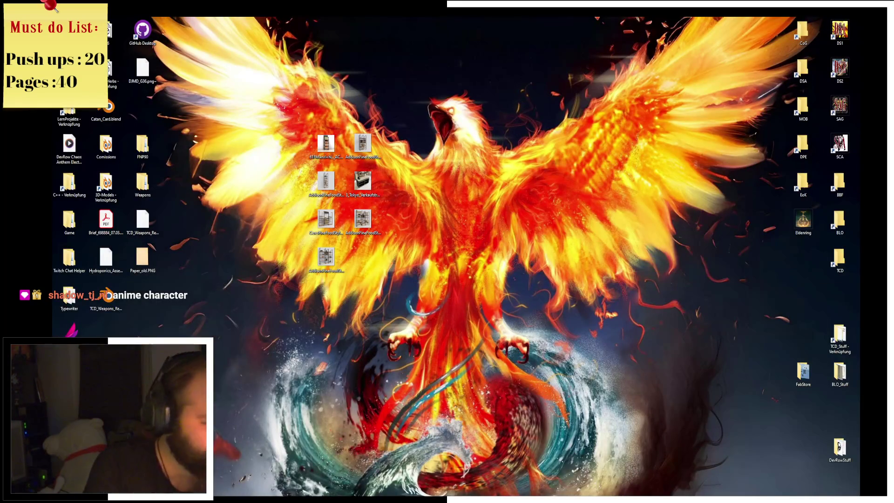
# Step: Launch Krita from the Start search to its welcome screen
pyautogui.press('super')
pyautogui.write('krita')
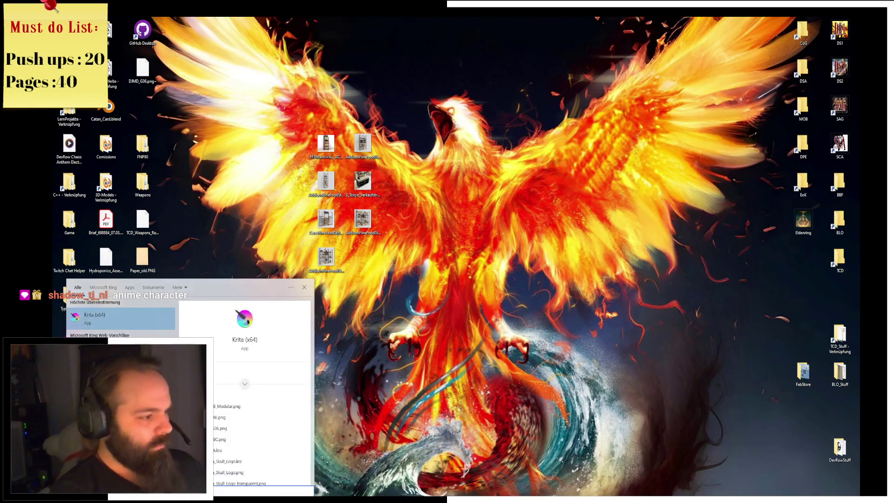
pyautogui.press('Return')
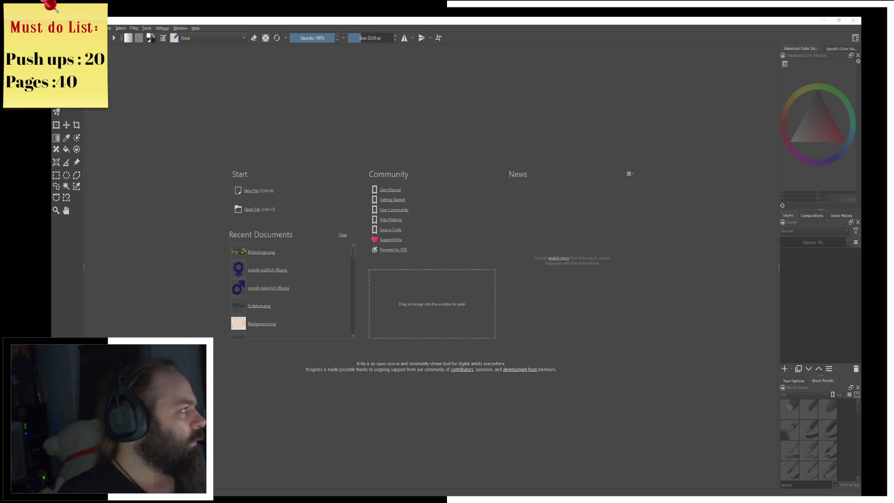
# Step: In Chrome, correct the query to 'anime character cool' and run the image search
pyautogui.hotkey('alt', 'Tab')
pyautogui.scroll(-2, 460, 290)
pyautogui.scroll(-1, 460, 290)
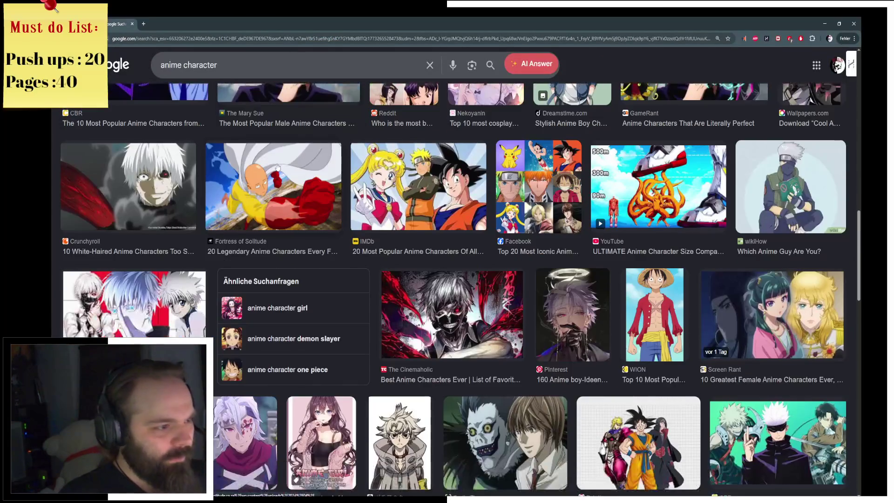
pyautogui.scroll(-1, 460, 290)
pyautogui.scroll(3, 461, 290)
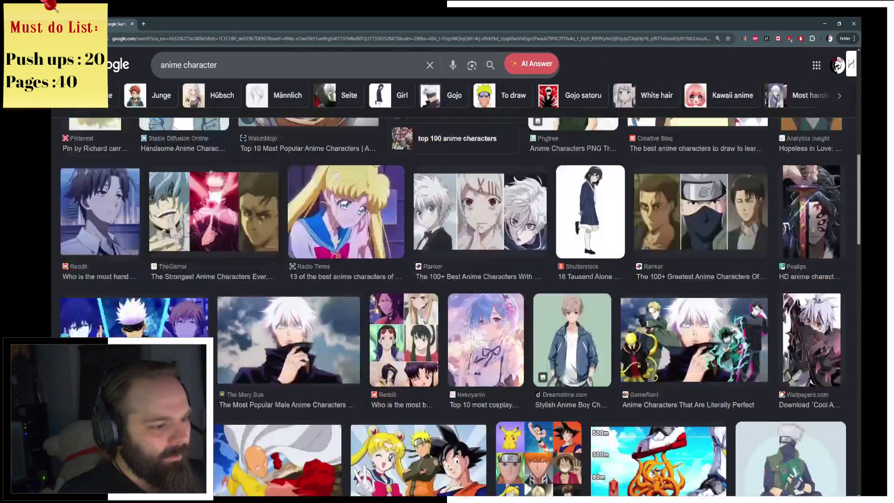
pyautogui.scroll(2, 461, 289)
pyautogui.click(240, 69)
pyautogui.write('c')
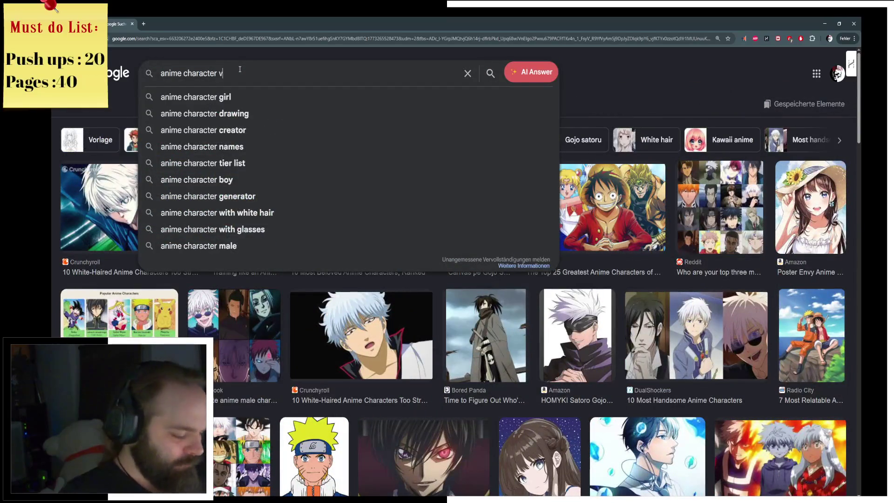
pyautogui.press('BackSpace')
pyautogui.write('c0')
pyautogui.press('BackSpace')
pyautogui.write('0')
pyautogui.press('BackSpace')
pyautogui.write('ool')
pyautogui.press('Return')
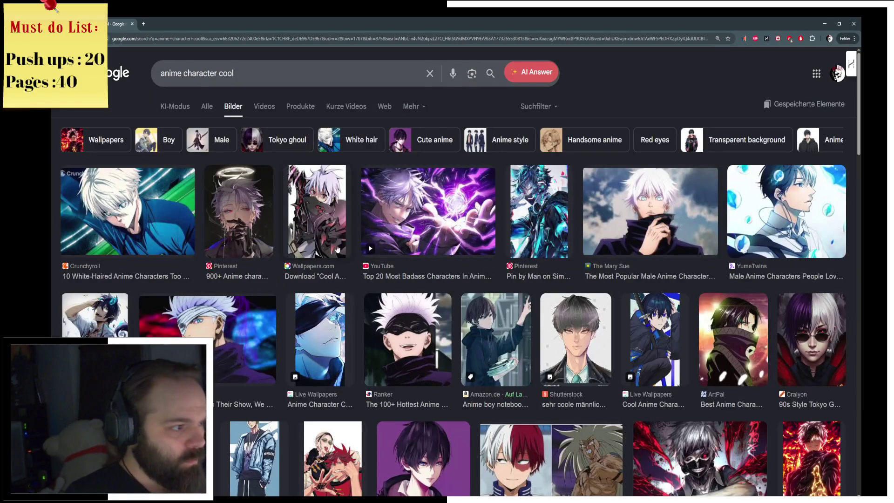
pyautogui.scroll(-2, 350, 258)
pyautogui.scroll(-1, 350, 257)
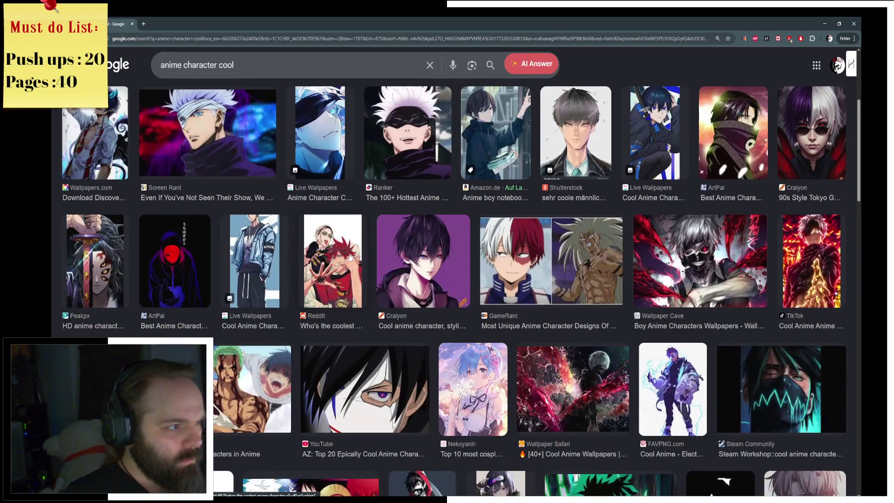
pyautogui.scroll(-2, 350, 256)
pyautogui.scroll(-1, 349, 257)
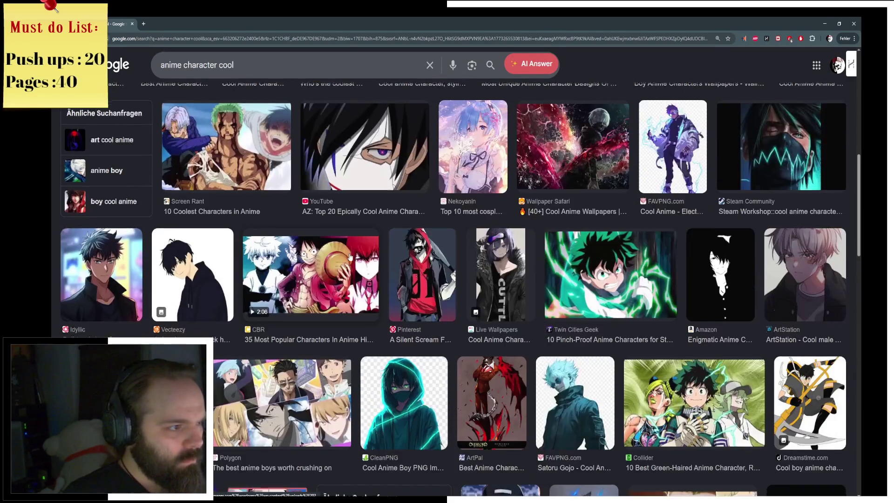
pyautogui.scroll(-2, 350, 257)
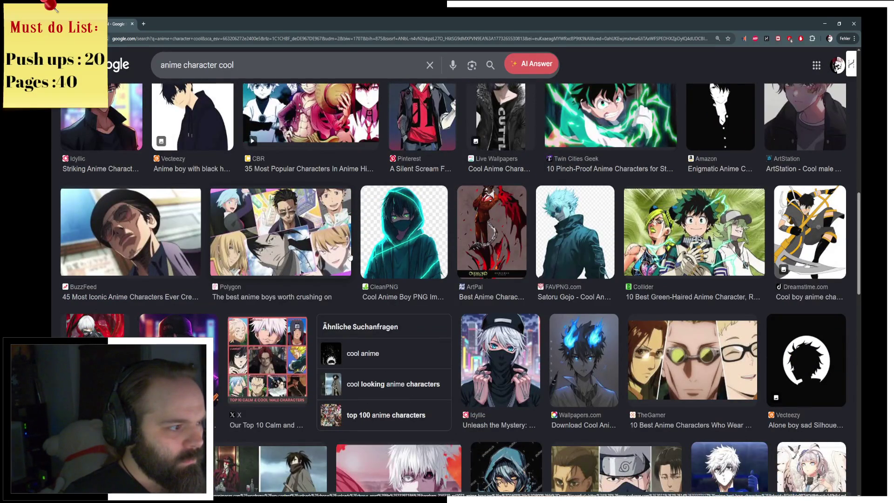
pyautogui.scroll(-2, 350, 256)
pyautogui.scroll(-3, 350, 256)
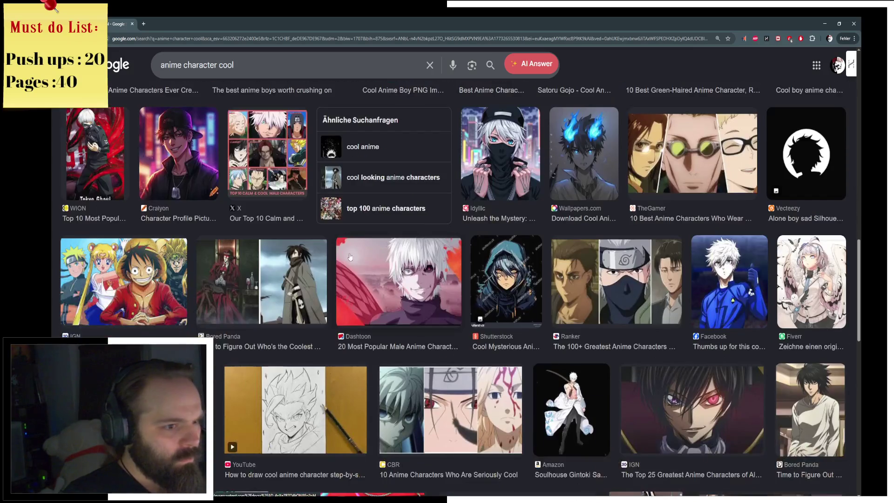
pyautogui.scroll(-2, 349, 256)
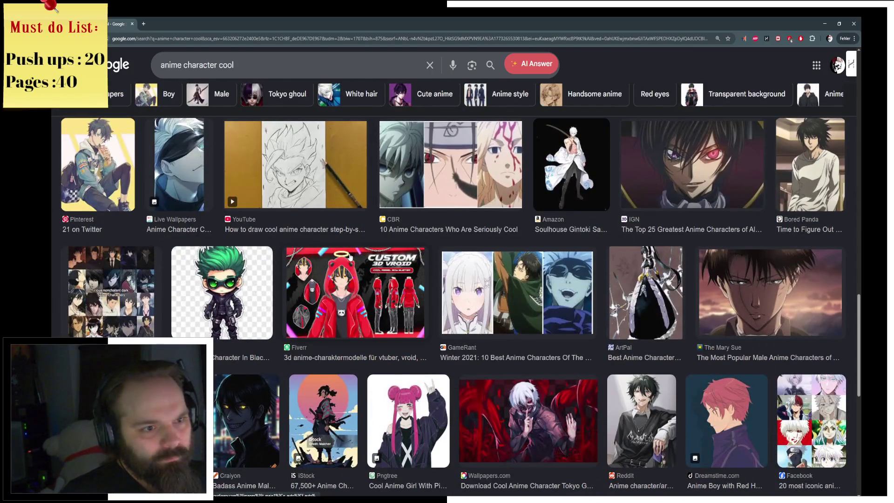
pyautogui.scroll(2, 349, 257)
pyautogui.scroll(1, 350, 256)
pyautogui.scroll(2, 350, 257)
pyautogui.scroll(2, 350, 257)
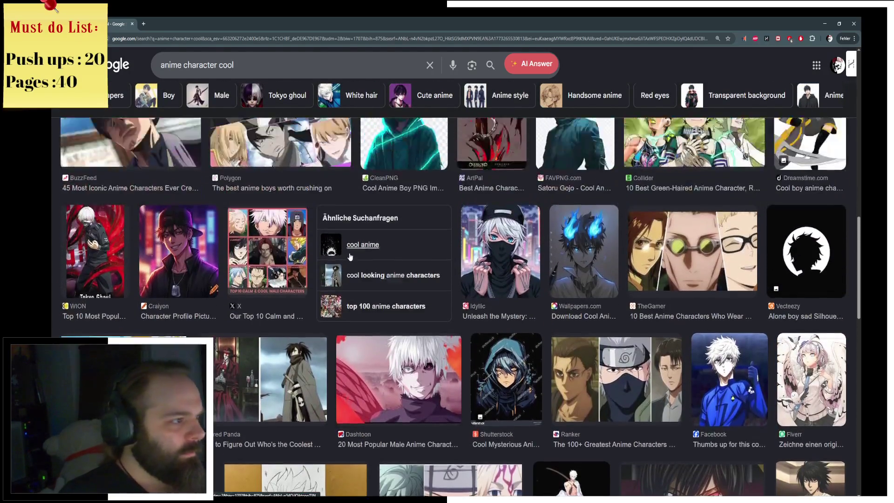
pyautogui.scroll(2, 350, 256)
pyautogui.scroll(1, 349, 257)
# Step: Preview the hat-wearing character image and switch back to Krita
pyautogui.click(133, 328)
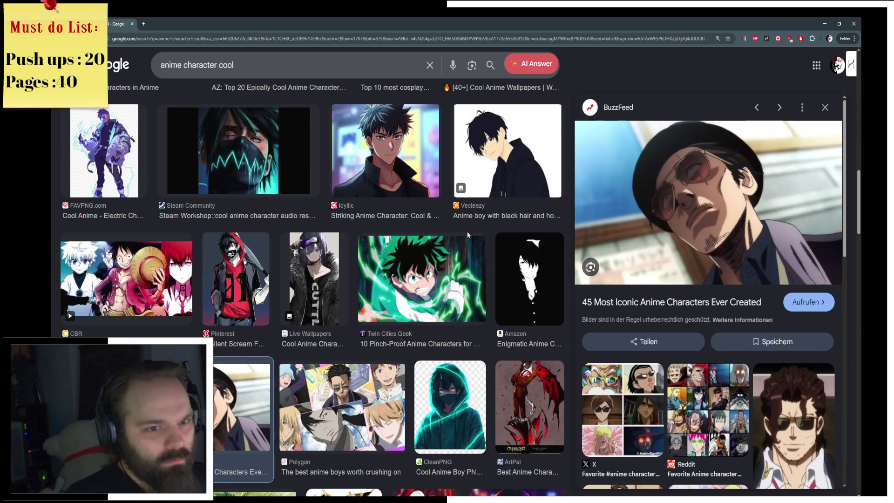
pyautogui.hotkey('alt', 'Tab')
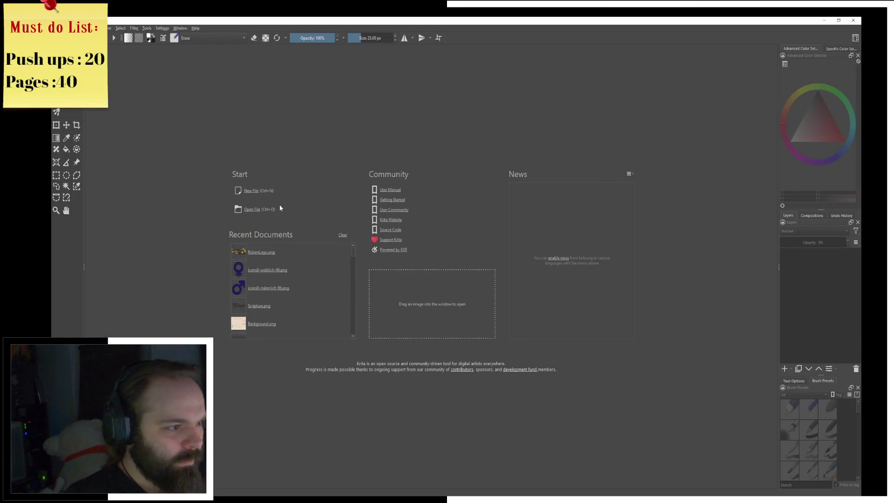
# Step: Create a new 120×120 pixel document and return to the browser reference images
pyautogui.click(250, 191)
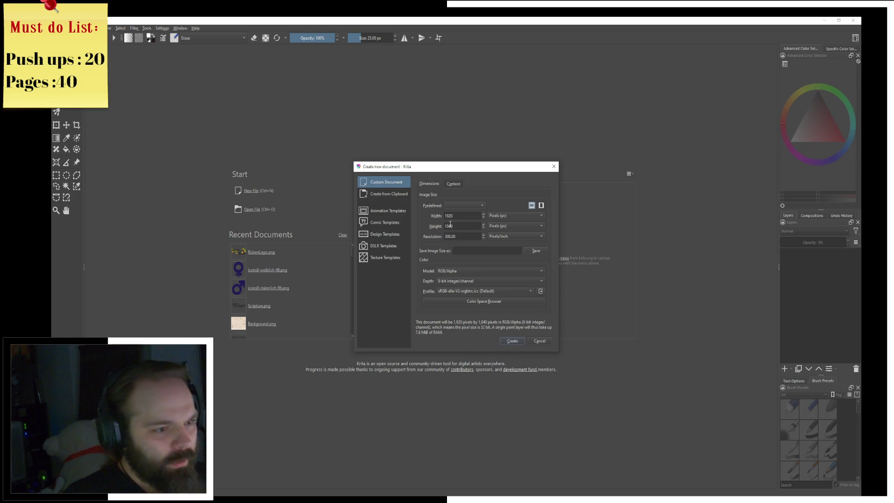
pyautogui.write('120')
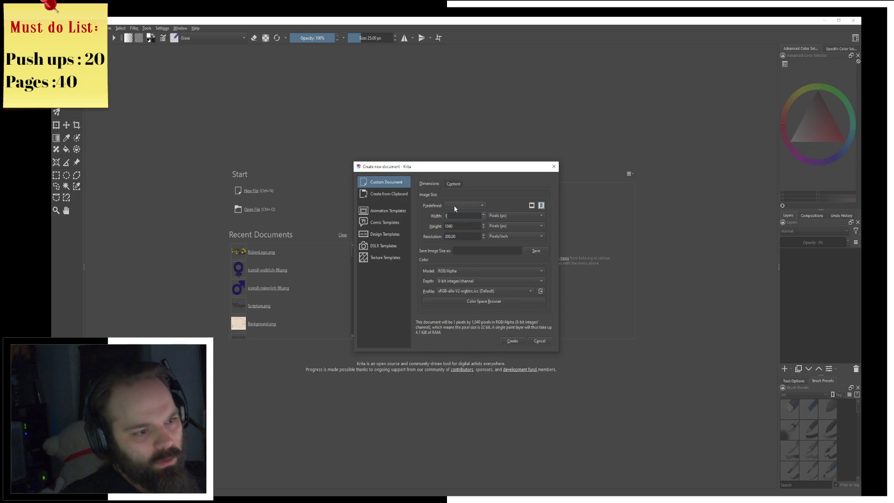
pyautogui.press('Tab')
pyautogui.write('120')
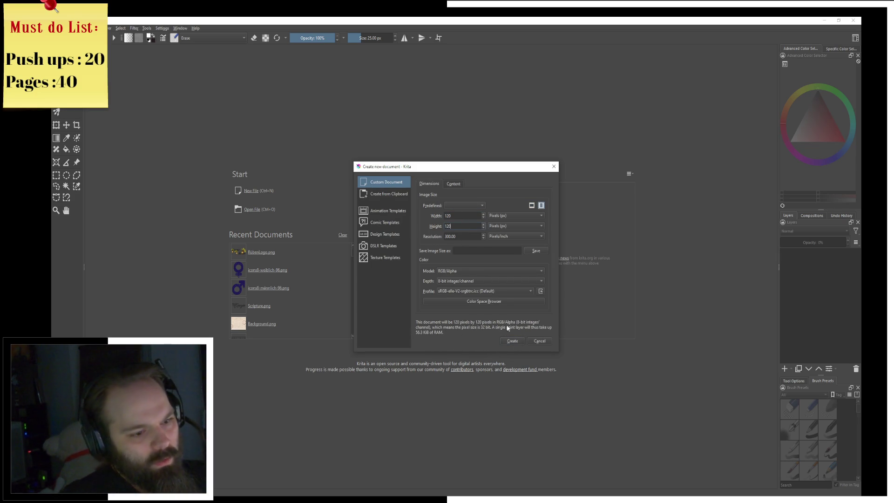
pyautogui.click(512, 341)
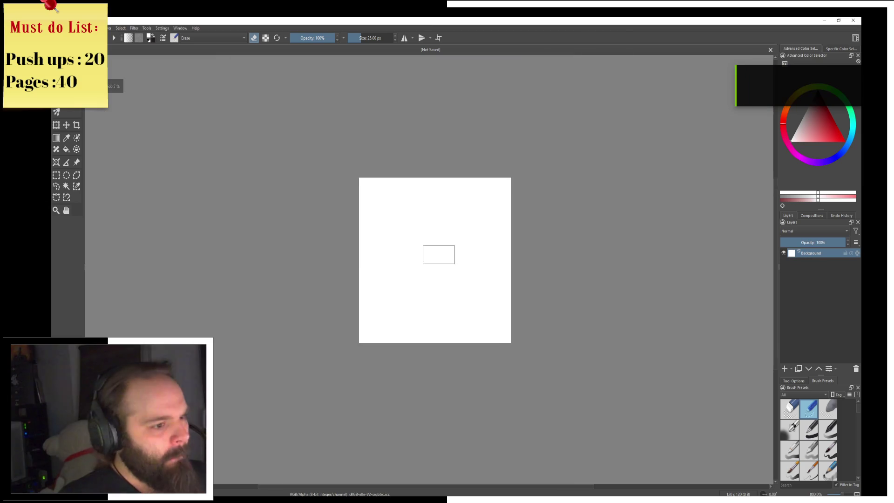
pyautogui.hotkey('alt', 'Tab')
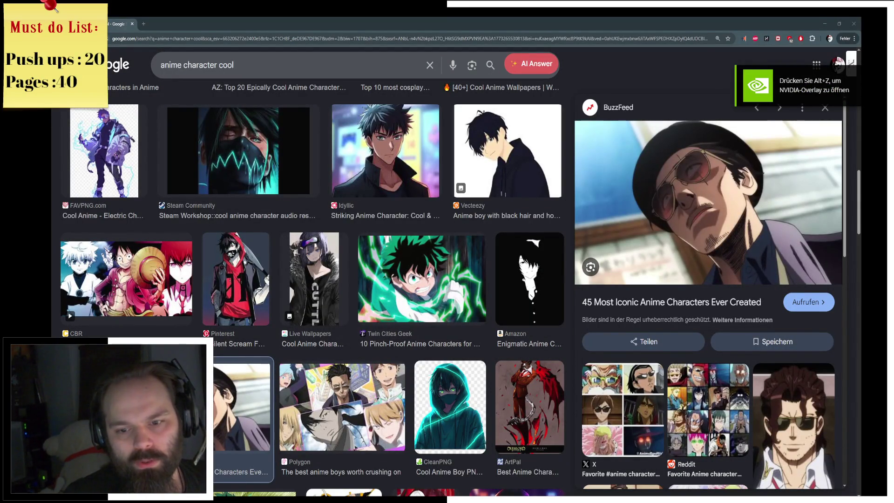
pyautogui.scroll(-3, 406, 294)
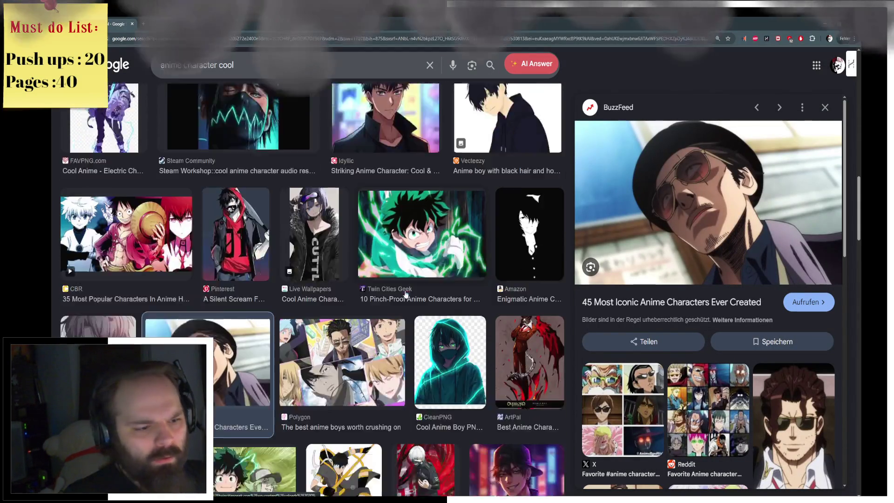
pyautogui.scroll(-1, 406, 294)
pyautogui.scroll(-2, 406, 295)
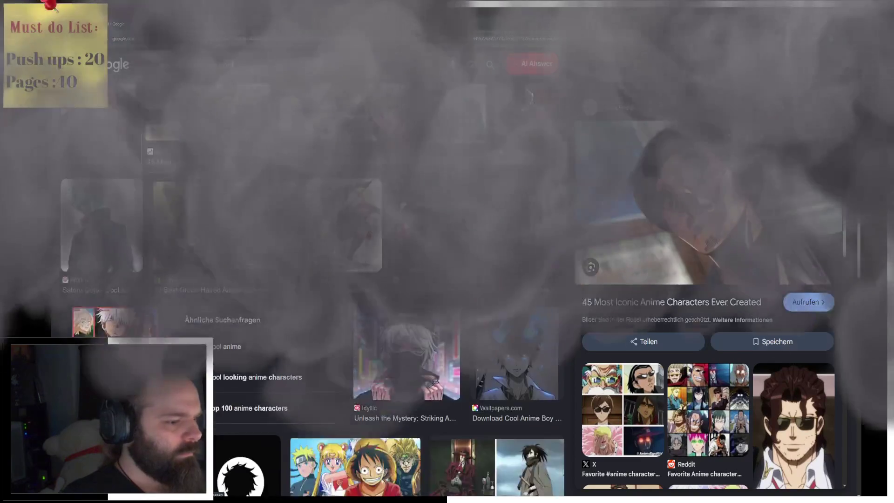
pyautogui.scroll(-3, 406, 294)
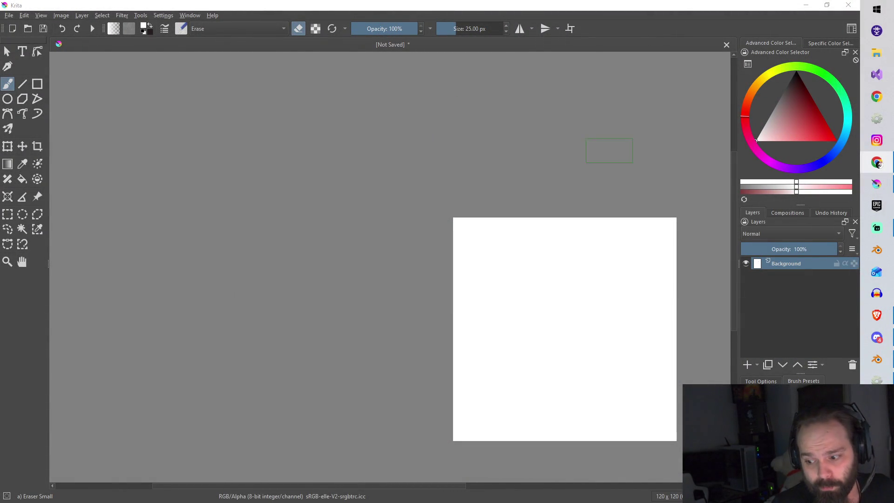
# Step: Close the unsaved canvas without saving and create a fresh 120×120 document
pyautogui.click(849, 6)
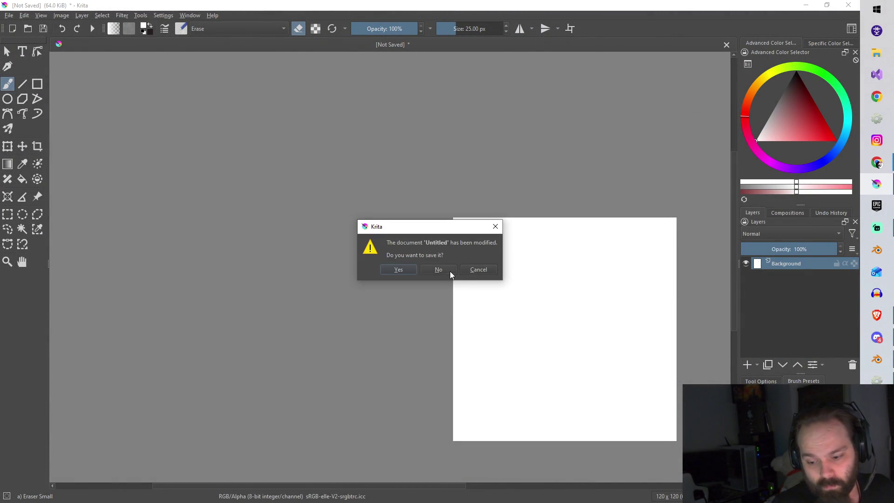
pyautogui.click(447, 271)
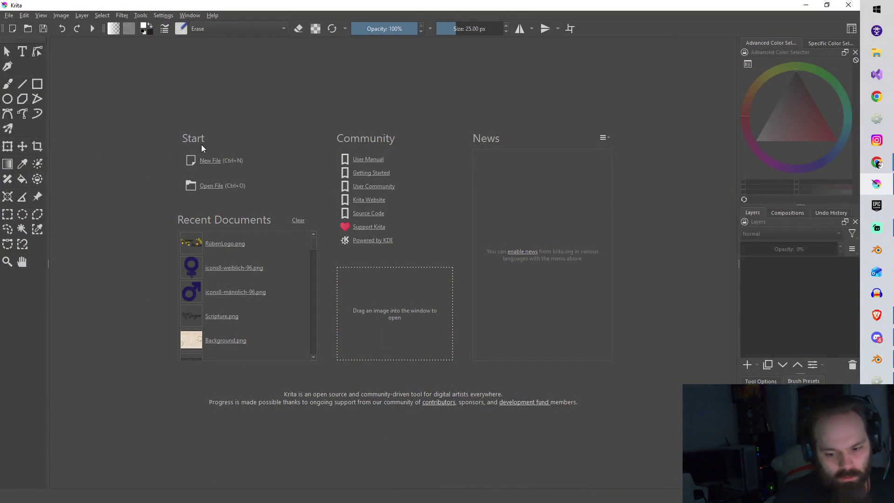
pyautogui.click(202, 159)
pyautogui.click(528, 365)
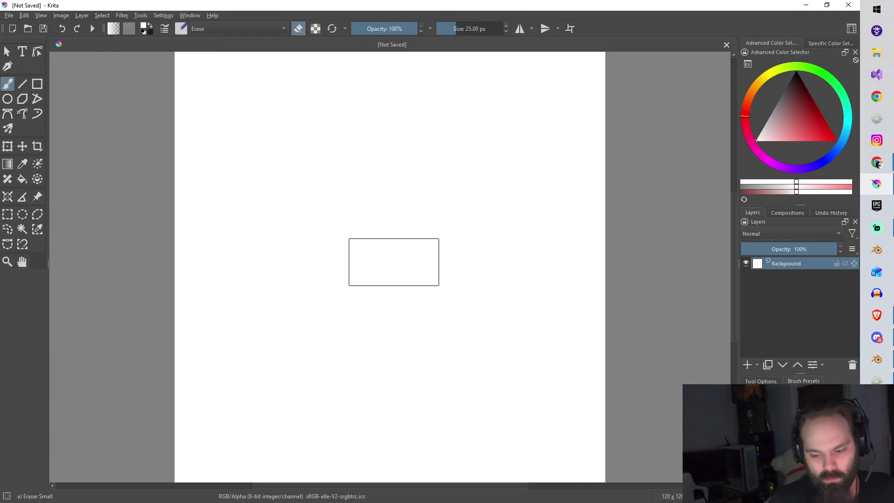
# Step: Zoom out, switch to the pencil, shrink the brush under 1 px, set black colour and add a paint layer
pyautogui.press('-')
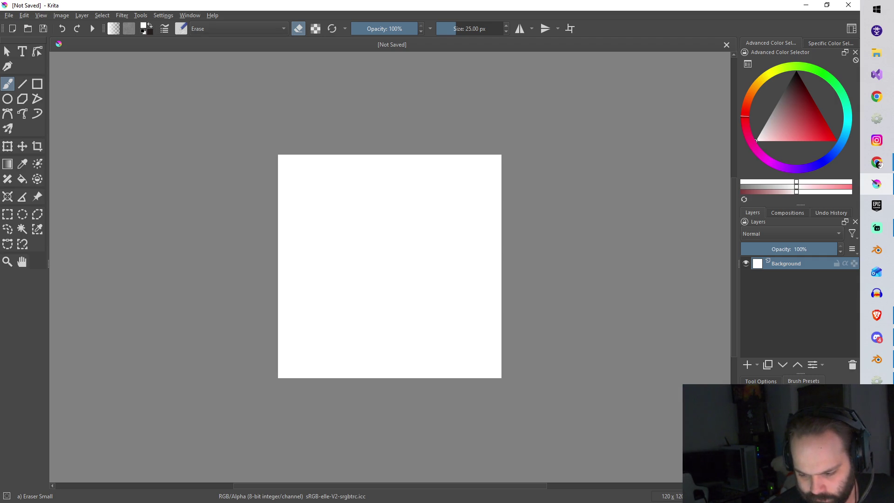
pyautogui.press('e')
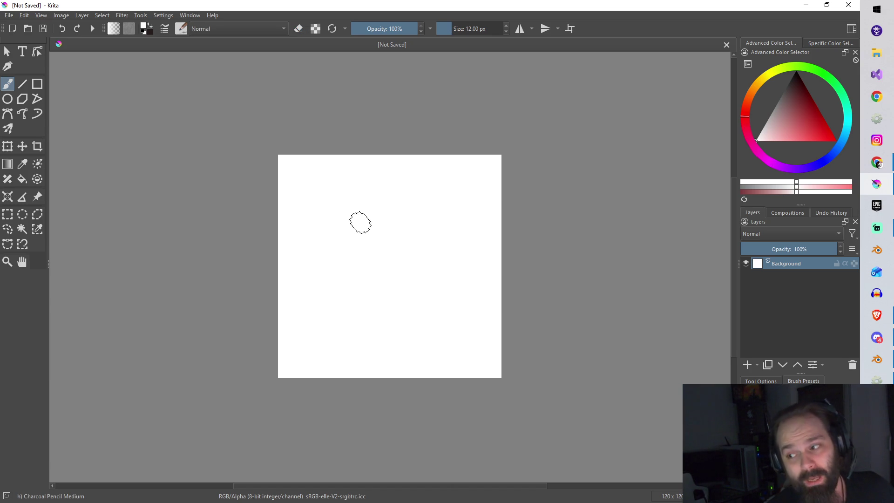
pyautogui.moveTo(468, 23); pyautogui.dragTo(445, 22)
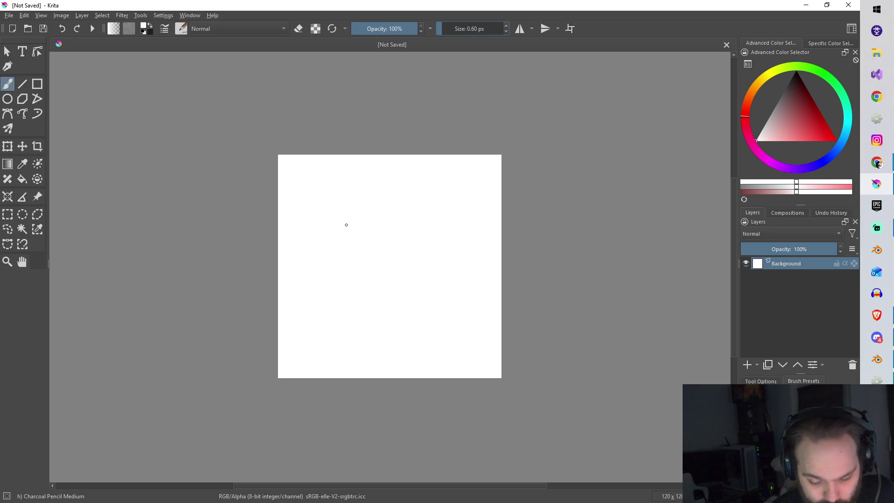
pyautogui.click(350, 222)
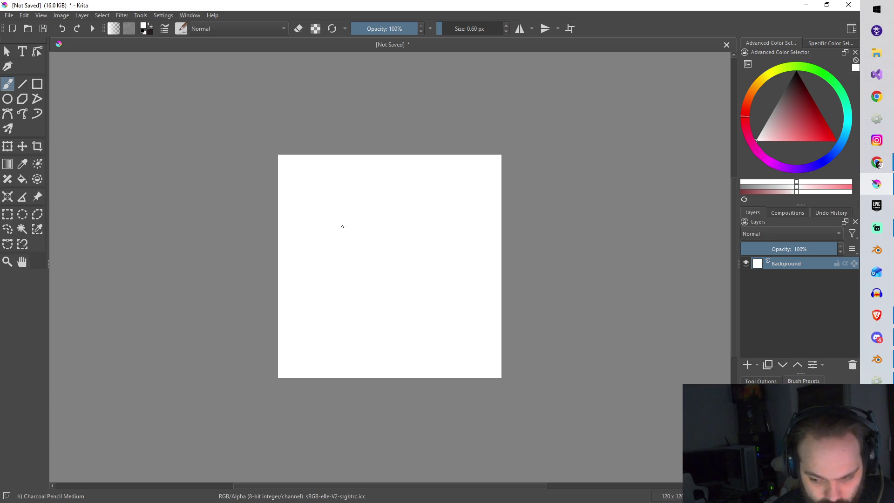
pyautogui.press('d')
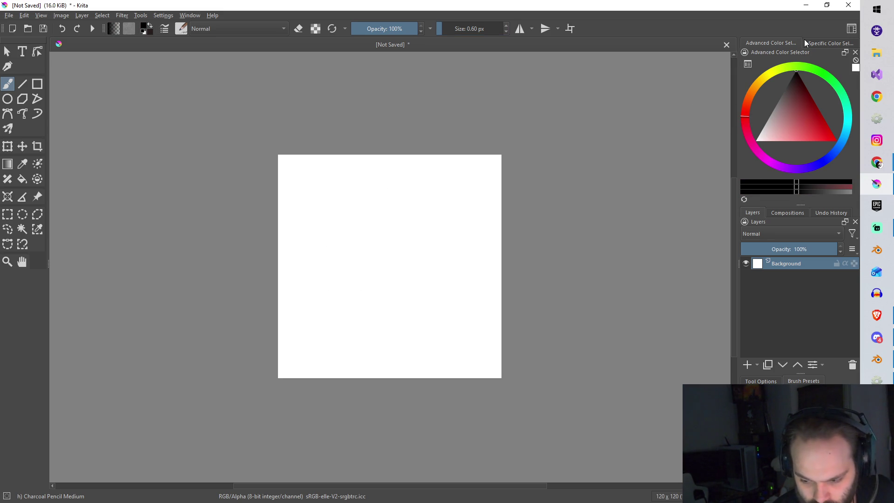
pyautogui.click(748, 363)
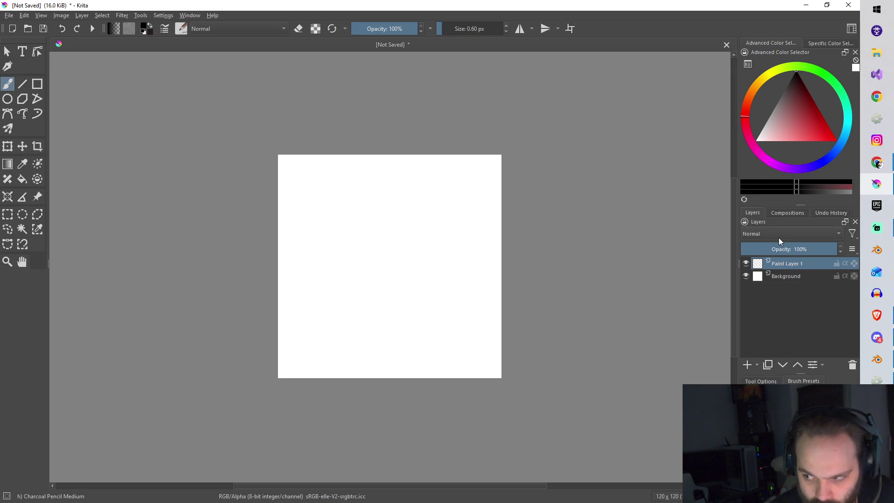
# Step: Make test marks, undo the dotted curve and enlarge the brush slightly
pyautogui.moveTo(323, 278); pyautogui.dragTo(323, 285)
pyautogui.moveTo(343, 224); pyautogui.dragTo(319, 287)
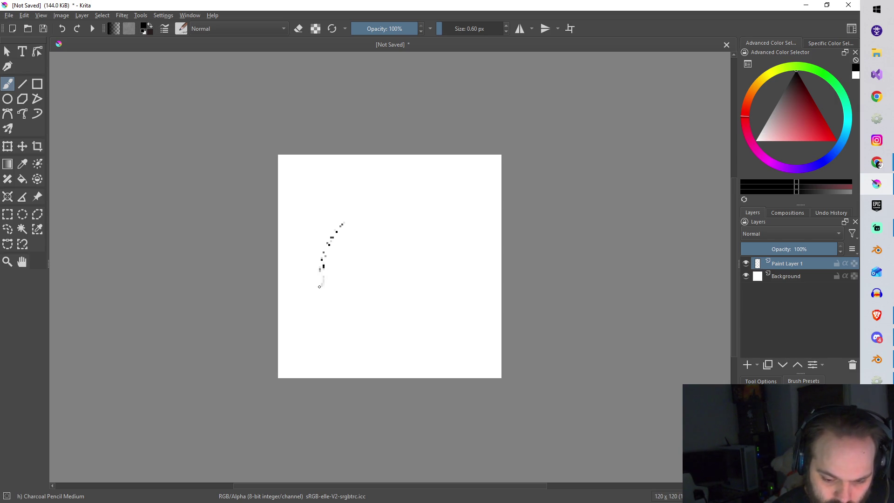
pyautogui.hotkey('ctrl', 'z')
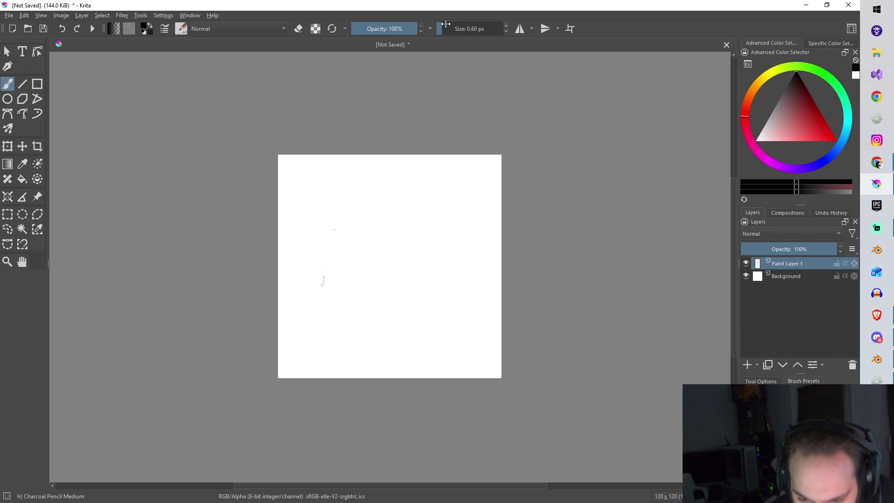
pyautogui.moveTo(445, 24); pyautogui.dragTo(446, 23)
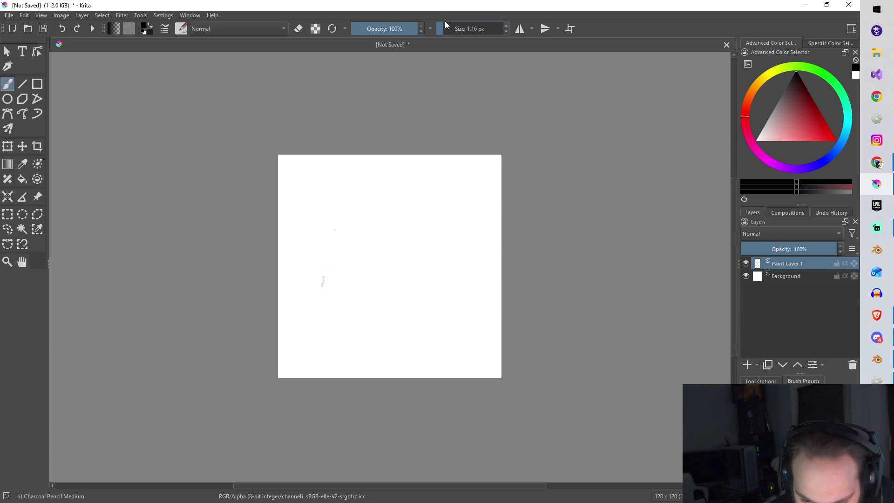
pyautogui.press(']')
# Step: Sketch the spiky hair strands on both sides and draw the nose
pyautogui.moveTo(322, 279)
pyautogui.mouseDown()
pyautogui.moveTo(330, 236)
pyautogui.moveTo(353, 230)
pyautogui.moveTo(336, 250)
pyautogui.moveTo(342, 224)
pyautogui.mouseUp()
pyautogui.moveTo(306, 259)
pyautogui.mouseDown()
pyautogui.moveTo(331, 226)
pyautogui.moveTo(309, 165)
pyautogui.moveTo(344, 199)
pyautogui.moveTo(344, 176)
pyautogui.moveTo(364, 202)
pyautogui.moveTo(412, 159)
pyautogui.mouseUp()
pyautogui.moveTo(382, 207)
pyautogui.mouseDown()
pyautogui.moveTo(407, 182)
pyautogui.moveTo(434, 189)
pyautogui.moveTo(390, 219)
pyautogui.moveTo(450, 205)
pyautogui.moveTo(419, 236)
pyautogui.moveTo(377, 231)
pyautogui.moveTo(353, 295)
pyautogui.moveTo(383, 315)
pyautogui.moveTo(426, 259)
pyautogui.moveTo(426, 235)
pyautogui.mouseUp()
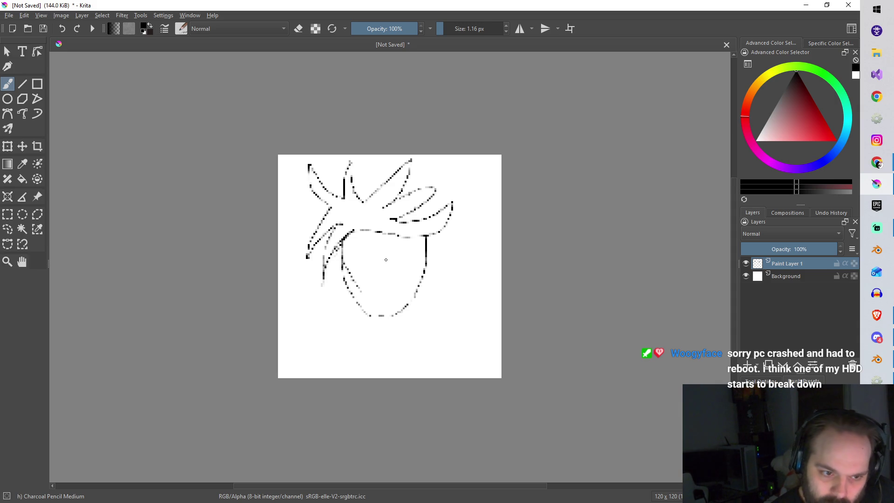
pyautogui.moveTo(379, 261); pyautogui.dragTo(376, 276)
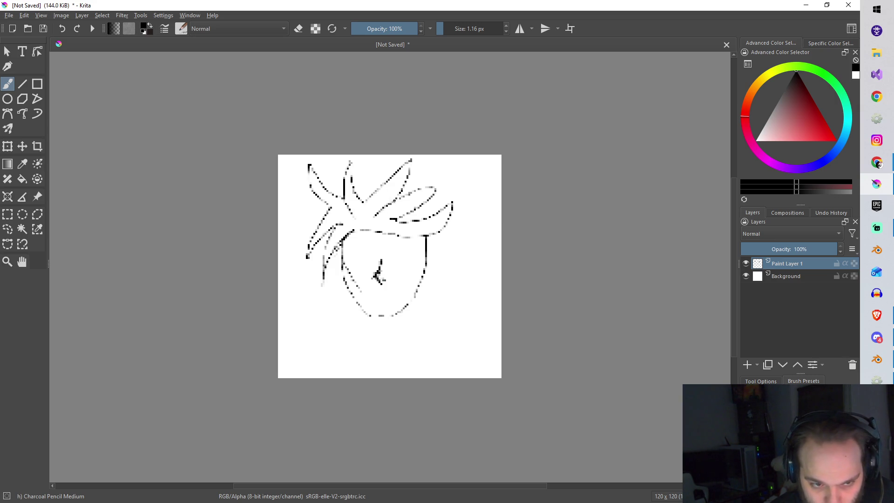
# Step: Add dark hair strands across the top, left and right of the head
pyautogui.moveTo(362, 212)
pyautogui.mouseDown()
pyautogui.moveTo(378, 217)
pyautogui.moveTo(387, 158)
pyautogui.mouseUp()
pyautogui.moveTo(375, 196); pyautogui.dragTo(382, 165)
pyautogui.moveTo(328, 193); pyautogui.dragTo(326, 170)
pyautogui.moveTo(324, 164); pyautogui.dragTo(344, 181)
pyautogui.moveTo(440, 193); pyautogui.dragTo(436, 216)
pyautogui.moveTo(416, 175); pyautogui.dragTo(440, 167)
pyautogui.moveTo(424, 193); pyautogui.dragTo(439, 168)
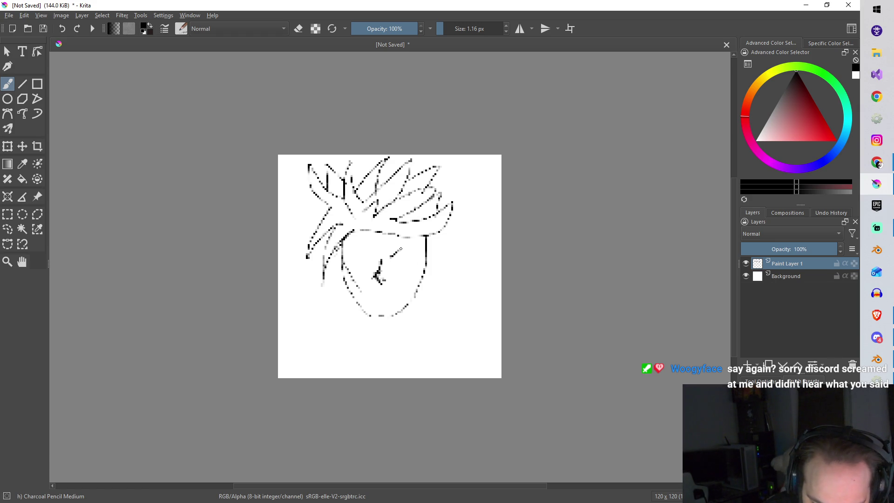
# Step: Draw the eye and the bangs falling over the forehead
pyautogui.moveTo(417, 252); pyautogui.dragTo(397, 264)
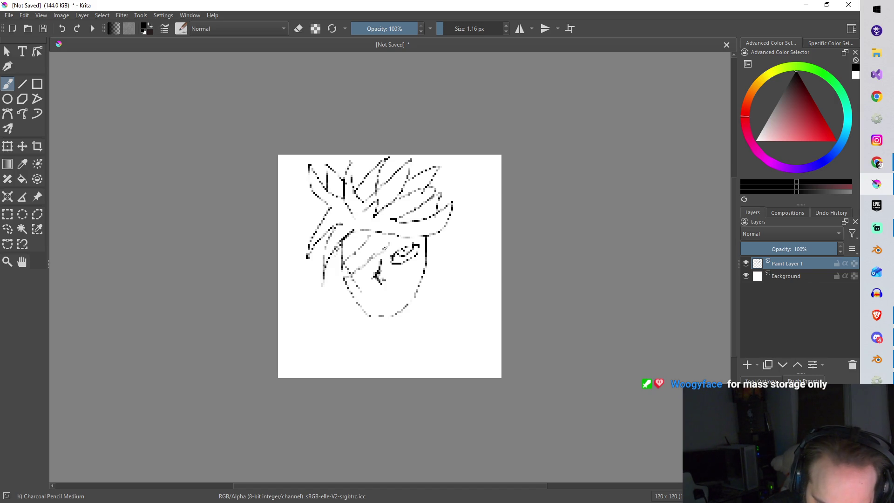
pyautogui.moveTo(359, 257); pyautogui.dragTo(388, 231)
pyautogui.moveTo(358, 250); pyautogui.dragTo(380, 232)
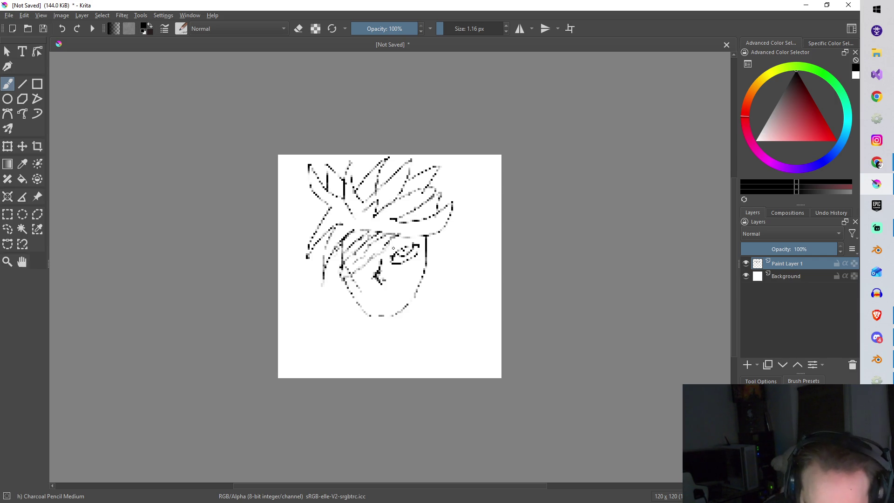
pyautogui.moveTo(409, 242); pyautogui.dragTo(398, 250)
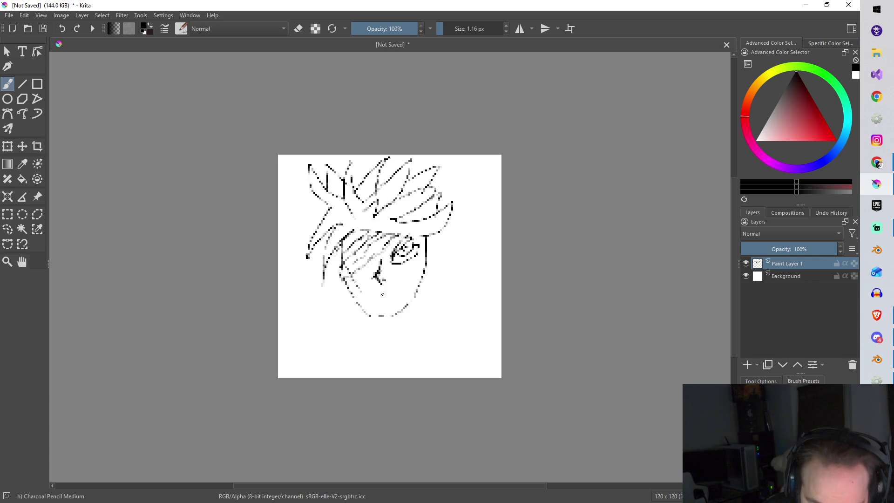
# Step: Draw the mouth, reinforce the jaw line and add the collar under the chin
pyautogui.moveTo(370, 297); pyautogui.dragTo(380, 297)
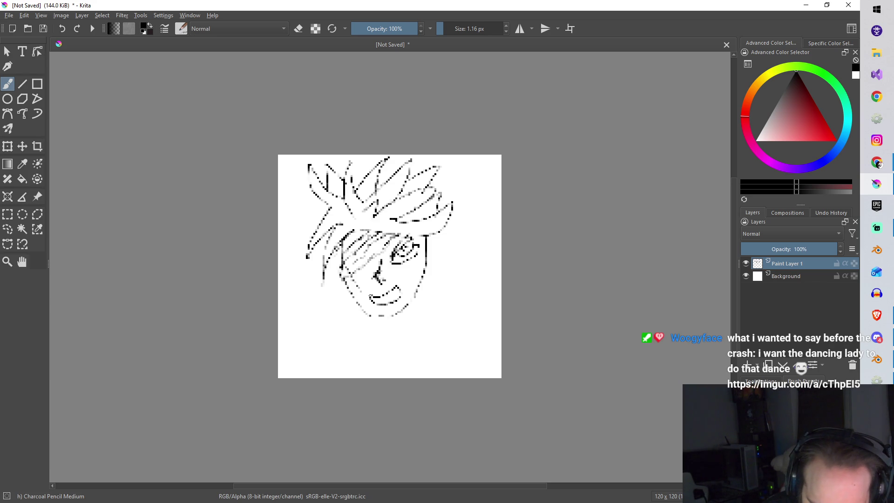
pyautogui.moveTo(394, 296); pyautogui.dragTo(400, 287)
pyautogui.moveTo(345, 283)
pyautogui.mouseDown()
pyautogui.moveTo(371, 315)
pyautogui.moveTo(395, 313)
pyautogui.moveTo(423, 284)
pyautogui.mouseUp()
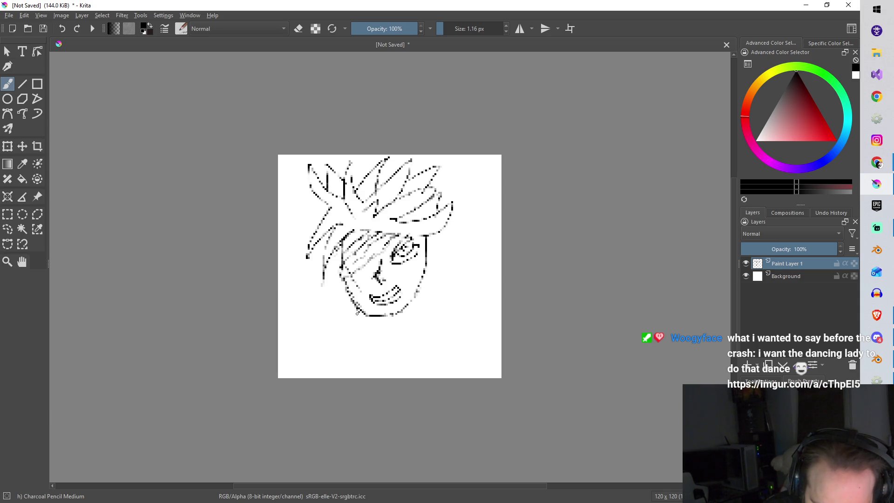
pyautogui.moveTo(353, 311)
pyautogui.mouseDown()
pyautogui.moveTo(374, 349)
pyautogui.moveTo(421, 326)
pyautogui.mouseUp()
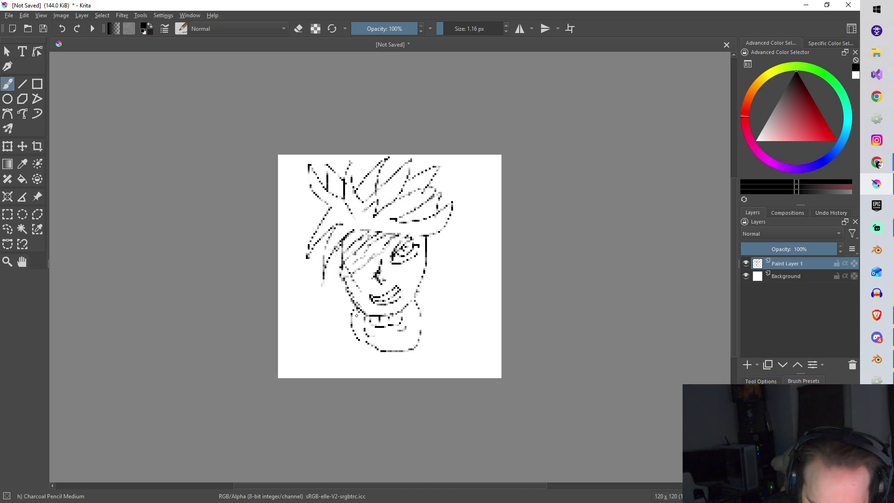
# Step: Draw the left shoulder, right shoulder and right arm lines down to the canvas edges
pyautogui.moveTo(352, 310)
pyautogui.mouseDown()
pyautogui.moveTo(303, 351)
pyautogui.moveTo(298, 373)
pyautogui.mouseUp()
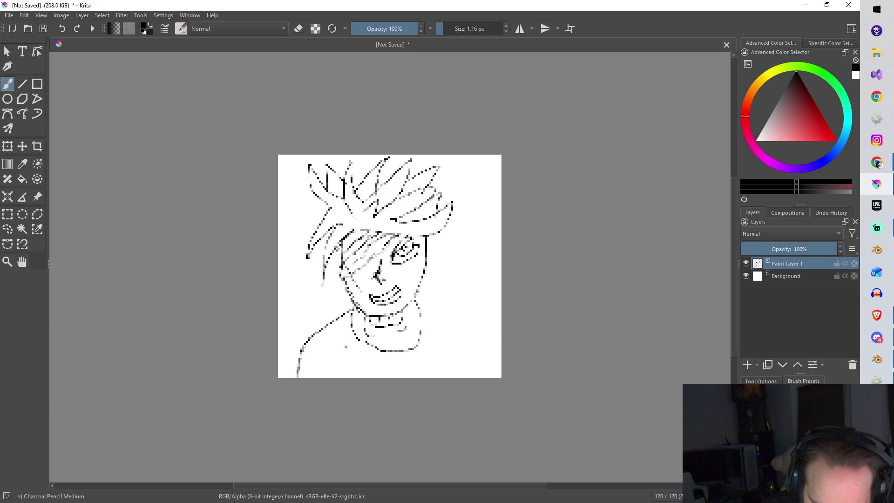
pyautogui.moveTo(351, 358); pyautogui.dragTo(347, 374)
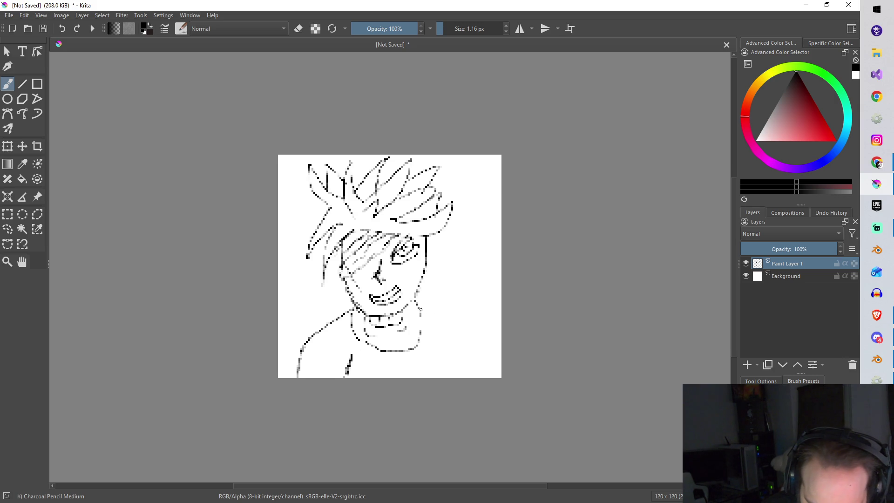
pyautogui.moveTo(416, 301); pyautogui.dragTo(500, 245)
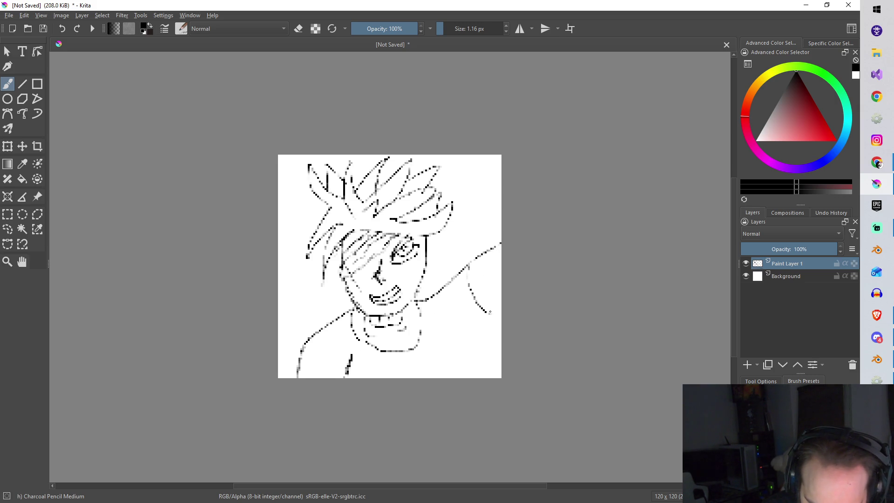
pyautogui.moveTo(494, 312); pyautogui.dragTo(455, 377)
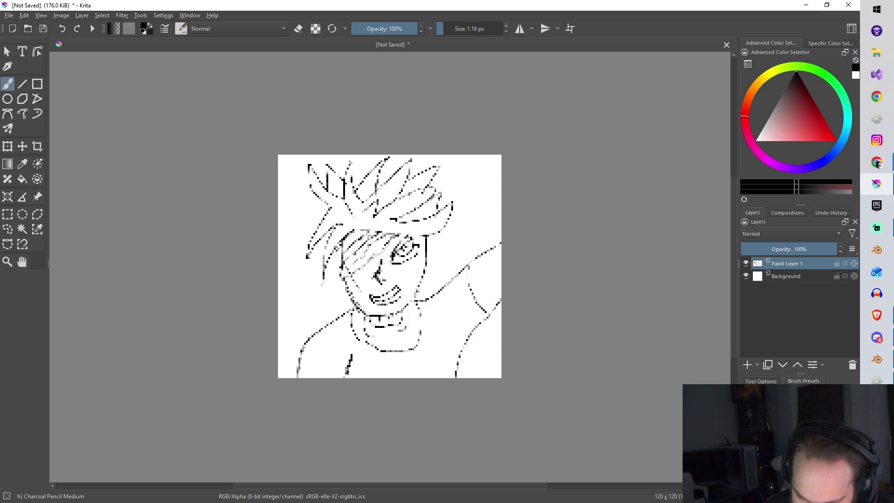
pyautogui.press('e')
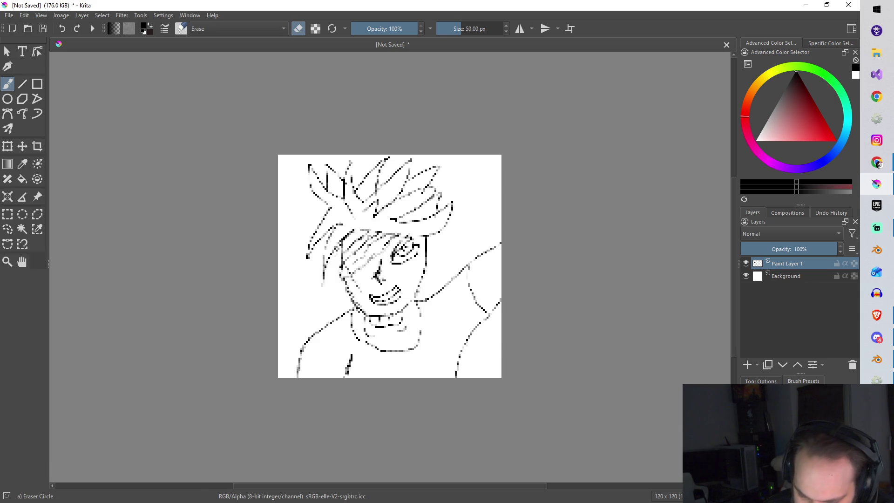
# Step: Erase the spiky hair lines across the top of the head with the 50 px eraser
pyautogui.moveTo(308, 250)
pyautogui.mouseDown()
pyautogui.moveTo(320, 169)
pyautogui.moveTo(406, 169)
pyautogui.moveTo(430, 199)
pyautogui.moveTo(385, 216)
pyautogui.moveTo(409, 216)
pyautogui.mouseUp()
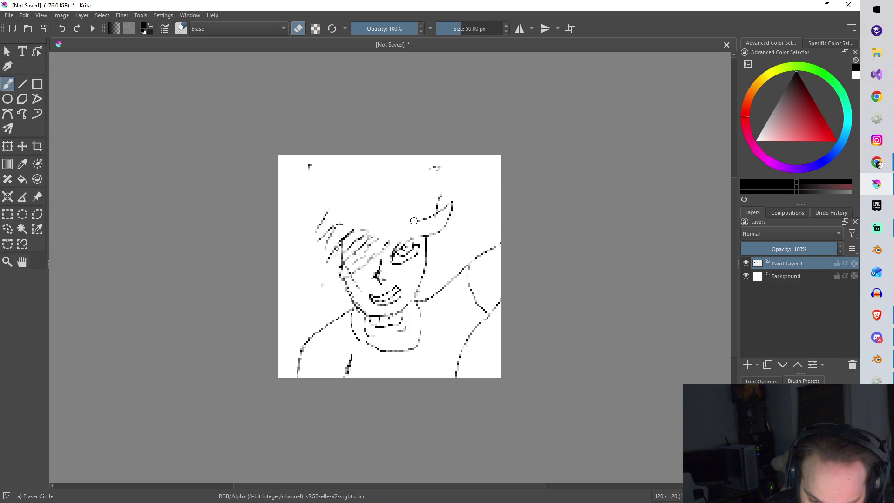